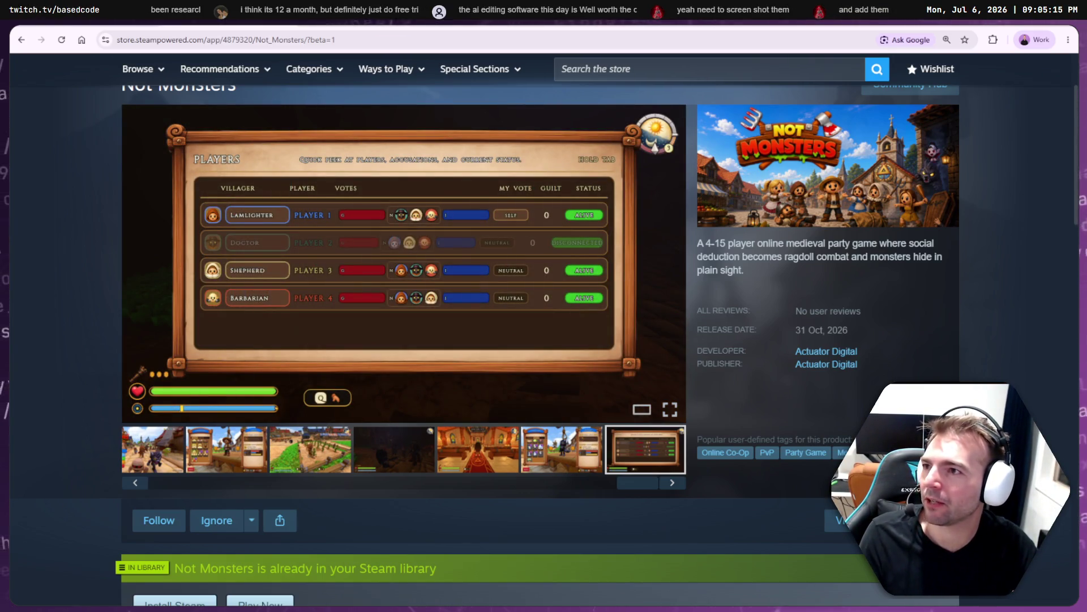
# - Scroll through the Discord chat, then return to the Not Monsters store page
pyautogui.hotkey('alt', 'Tab')
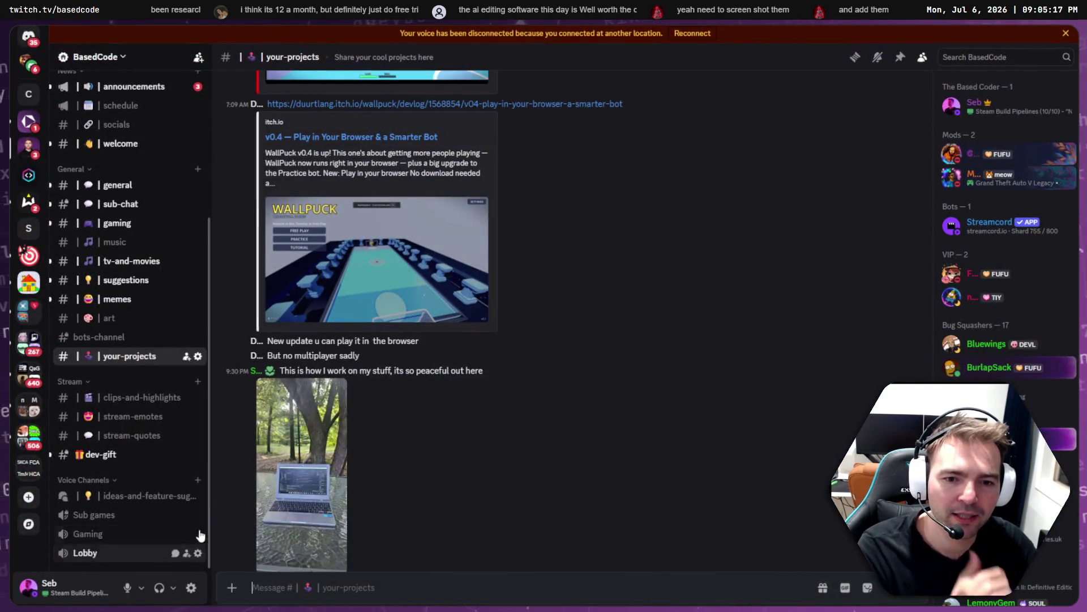
pyautogui.scroll(-10, 692, 382)
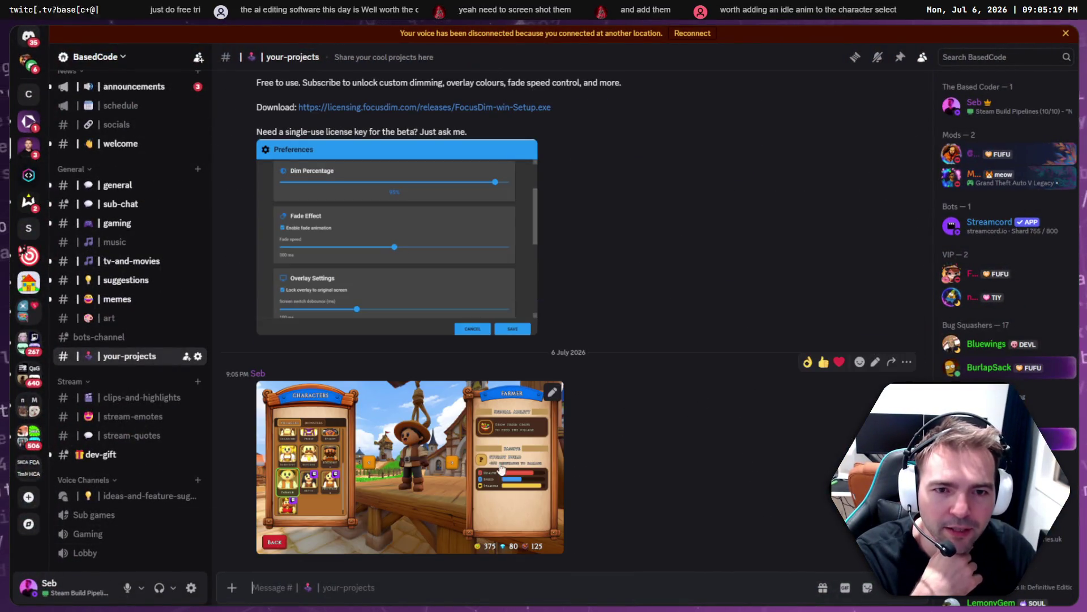
pyautogui.scroll(15, 462, 495)
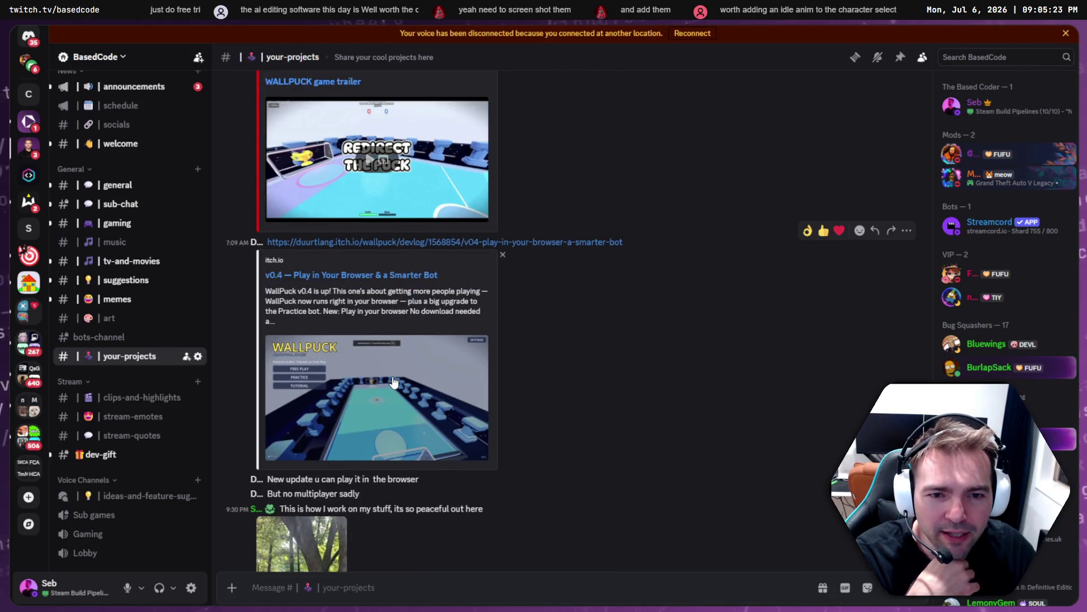
pyautogui.scroll(4, 578, 428)
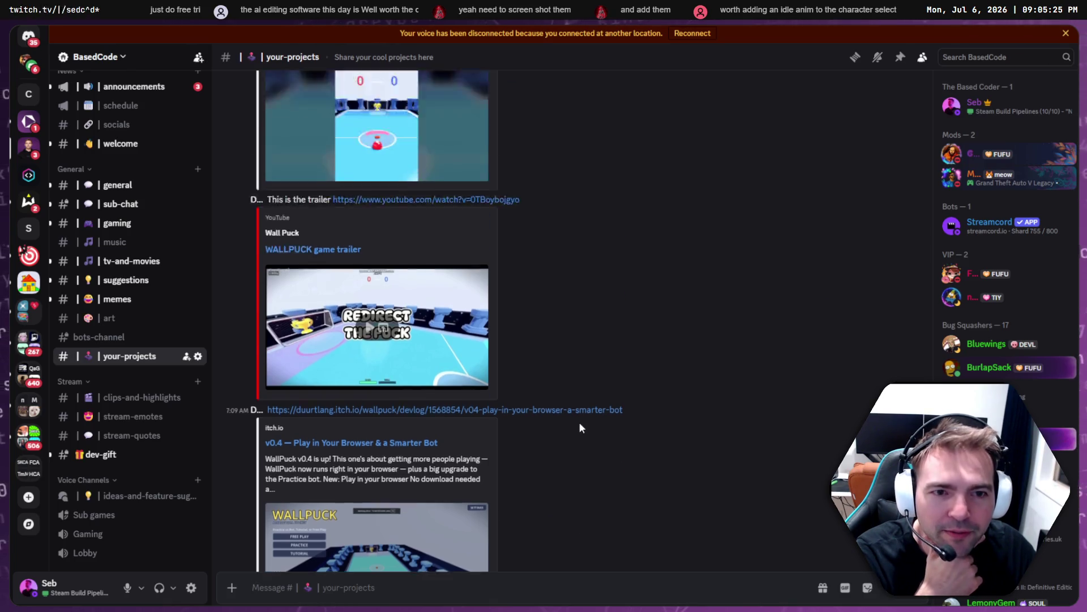
pyautogui.scroll(1, 361, 312)
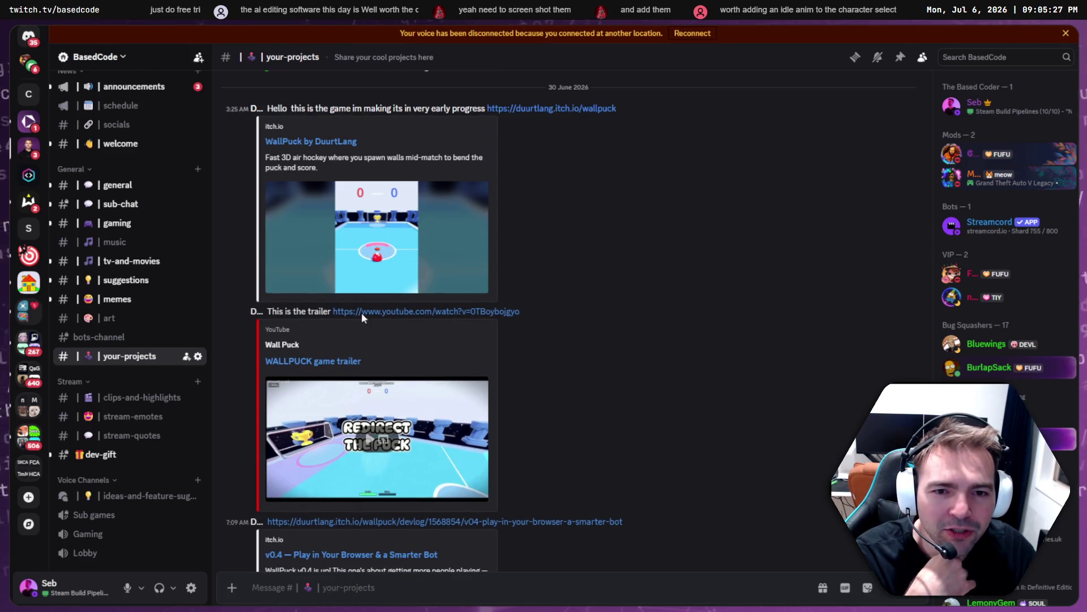
pyautogui.scroll(5, 555, 423)
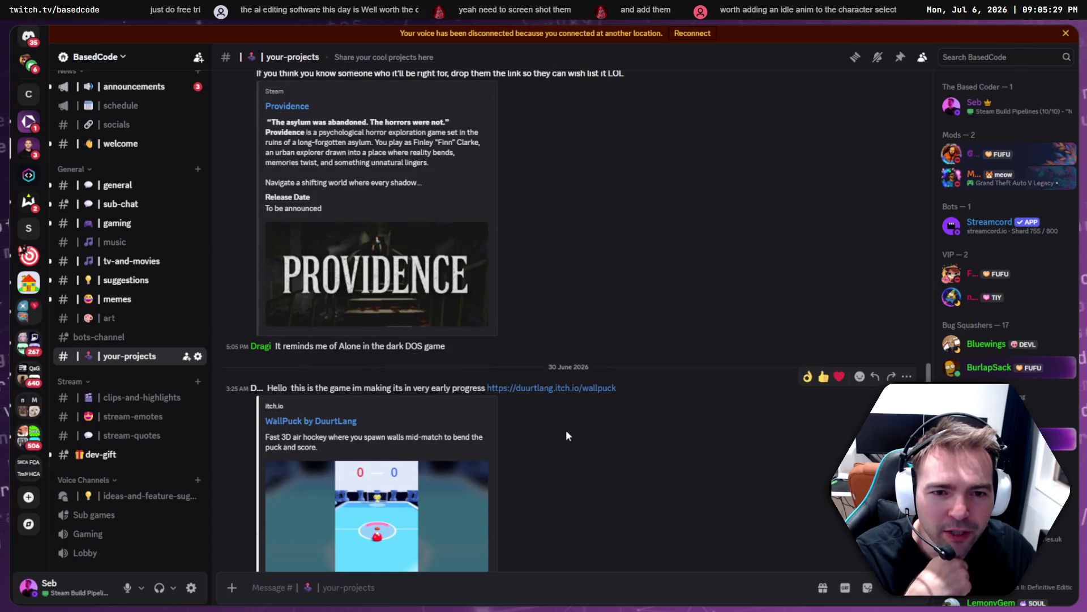
pyautogui.scroll(5, 560, 425)
pyautogui.scroll(-3, 566, 428)
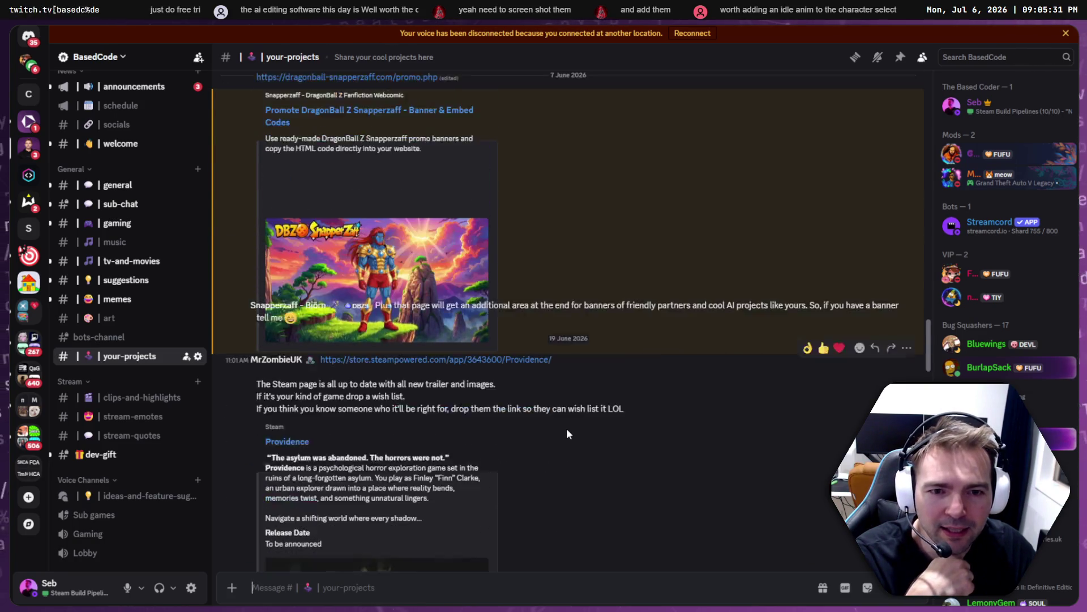
pyautogui.hotkey('alt', 'Tab')
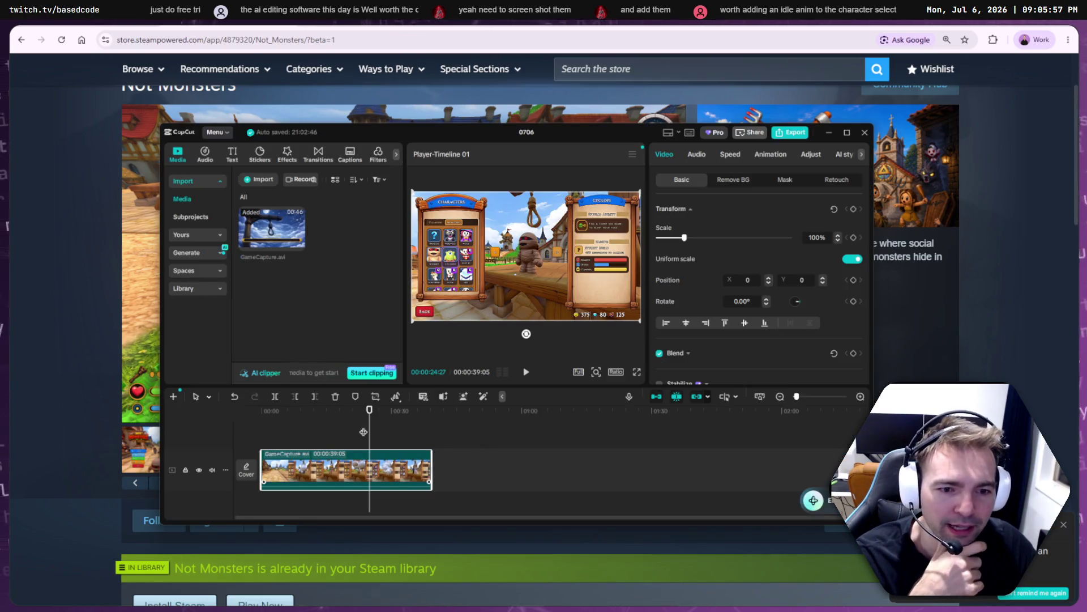
# - Replay the character-select clip from its start and bring up the 1080P export settings
pyautogui.click(264, 419)
pyautogui.click(526, 372)
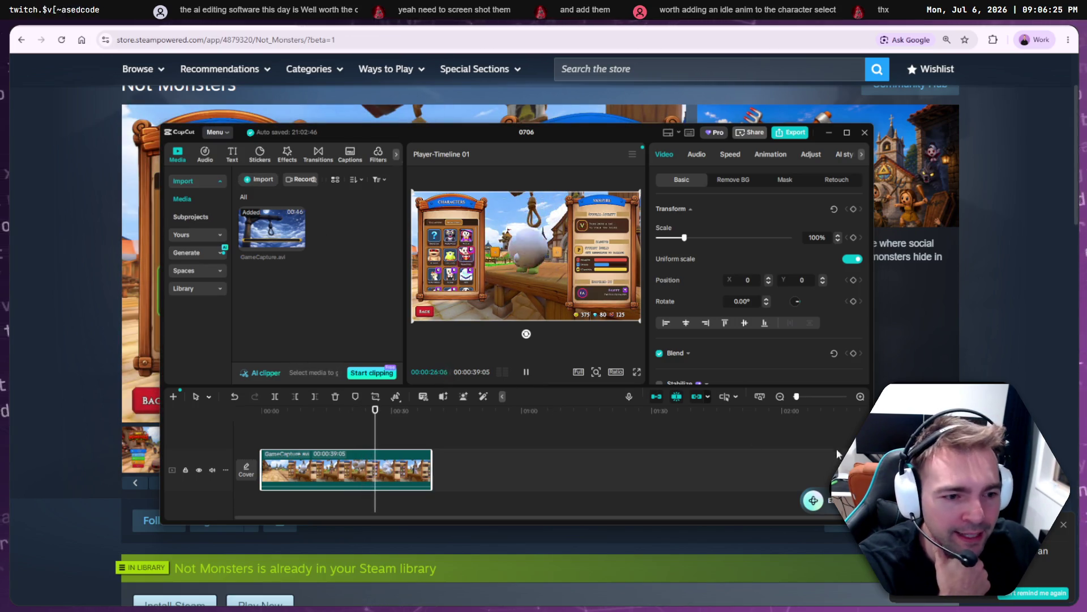
pyautogui.click(785, 132)
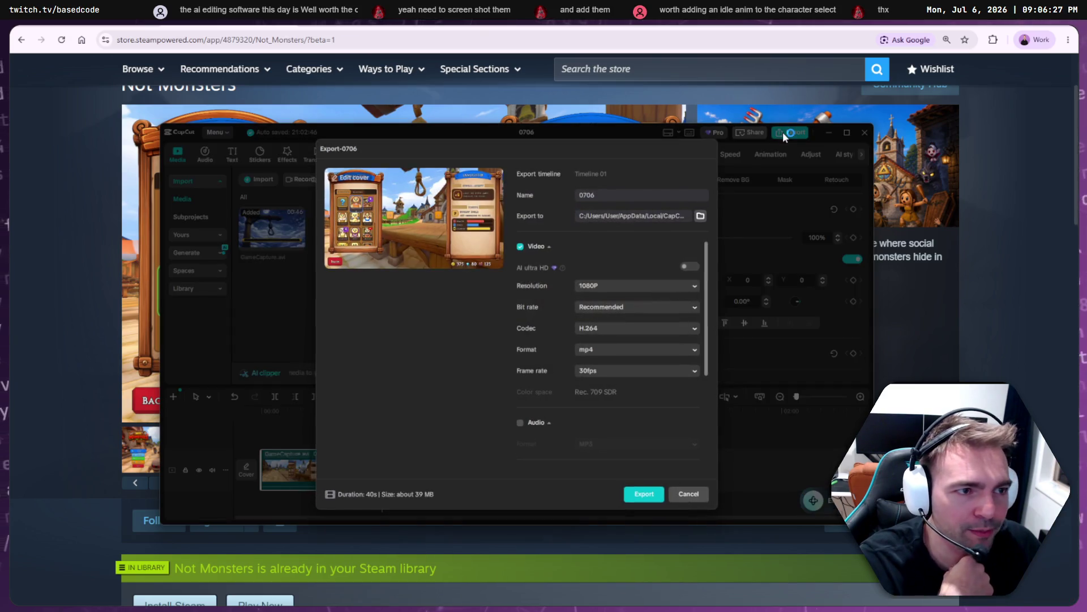
# - Set the export location to the Marketing Screenshots folder using its copied path
pyautogui.click(700, 216)
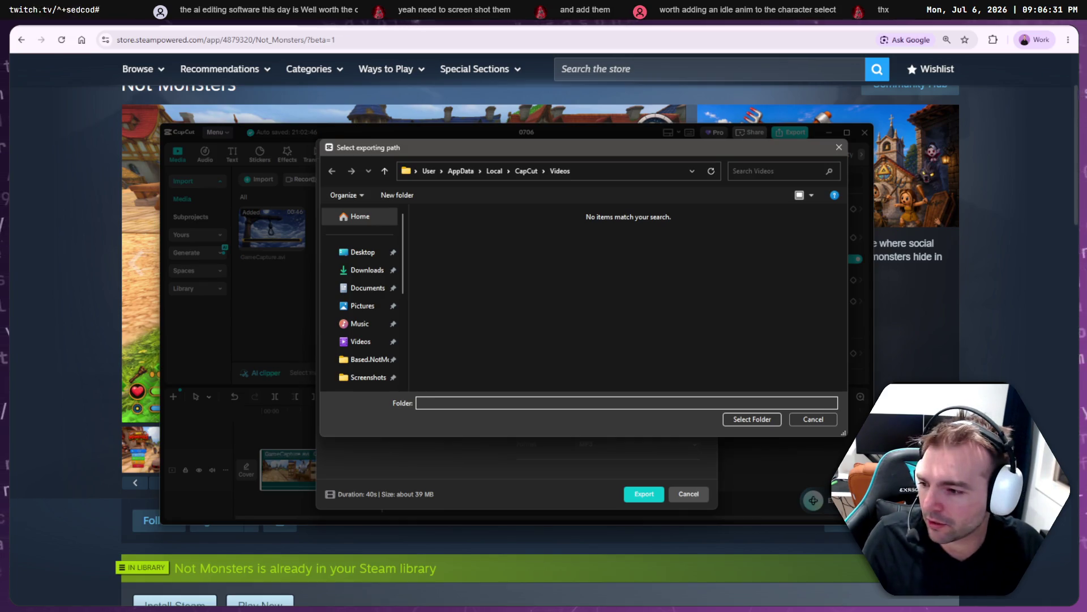
pyautogui.hotkey('alt', 'Tab')
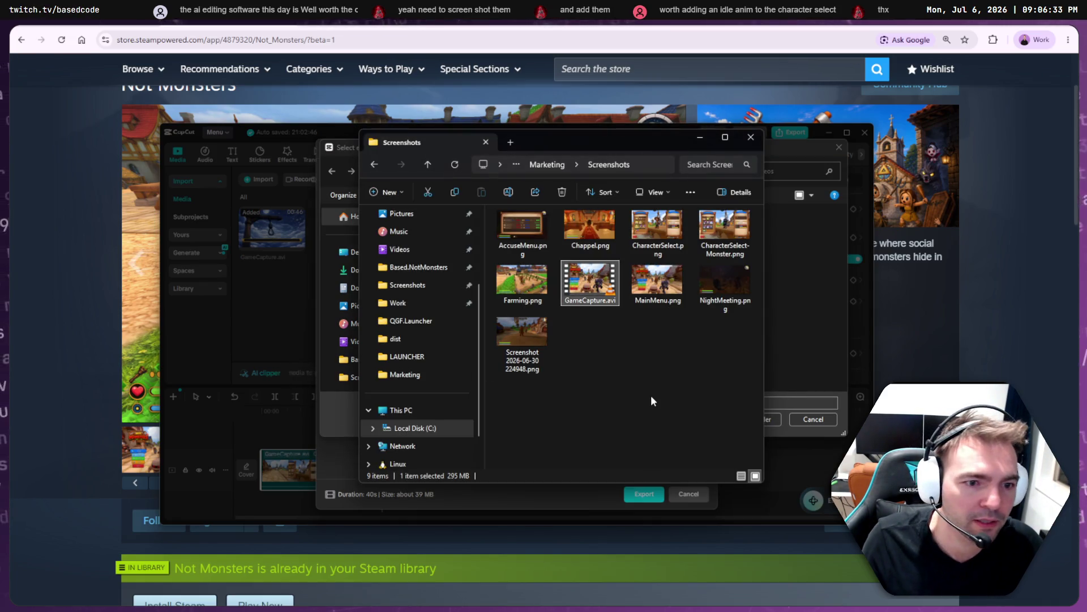
pyautogui.hotkey('alt', 'd')
pyautogui.click(651, 389)
pyautogui.hotkey('alt', 'Tab')
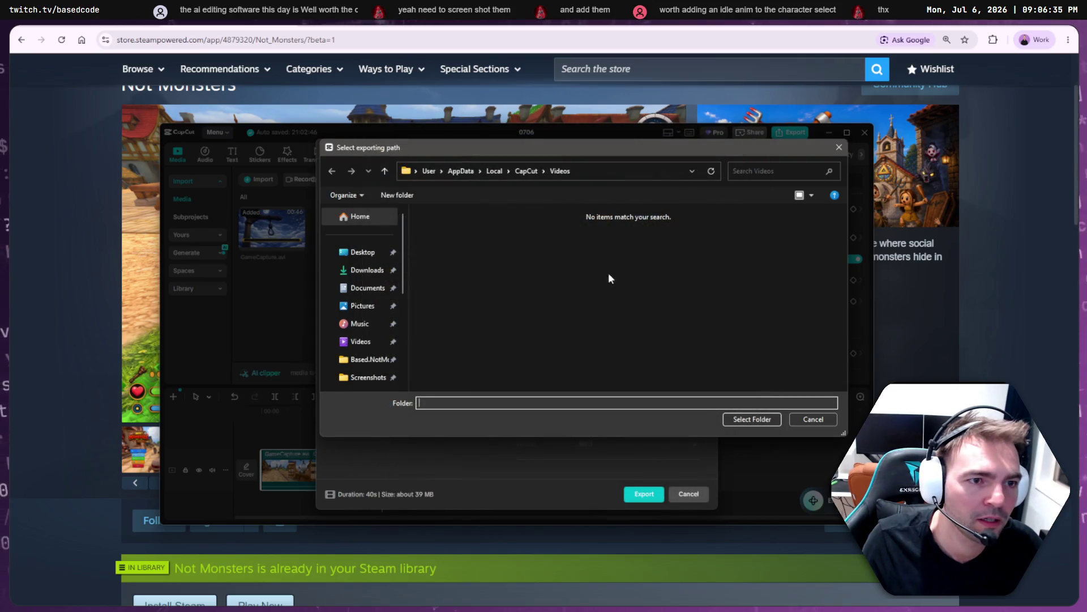
pyautogui.click(591, 171)
pyautogui.write('C:\\Work\\Based.NotMonsters\\Art\\Marketing\\Screenshots')
pyautogui.press('Return')
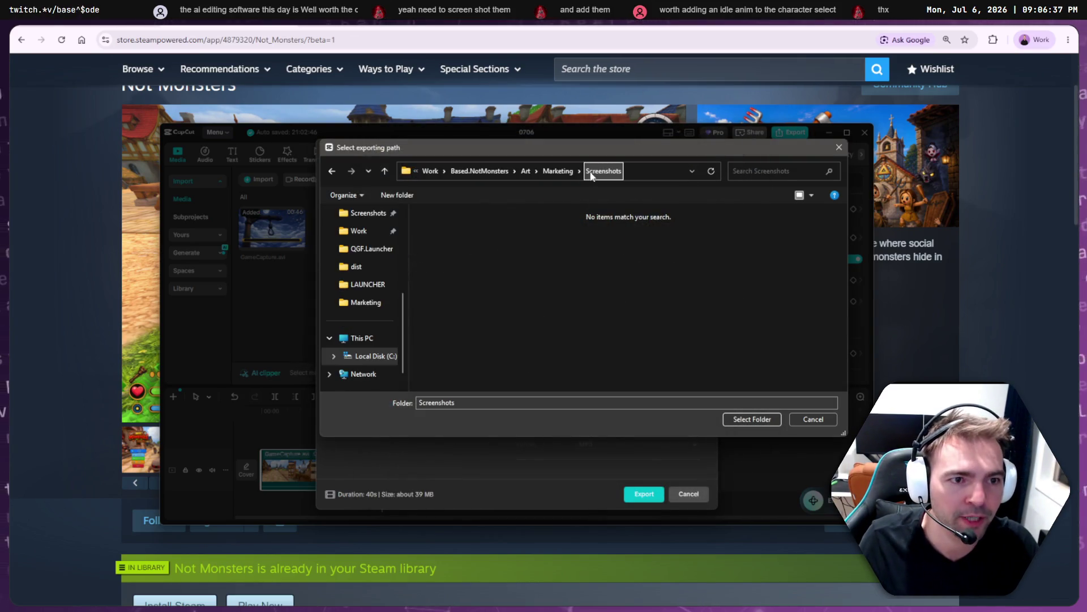
pyautogui.click(509, 406)
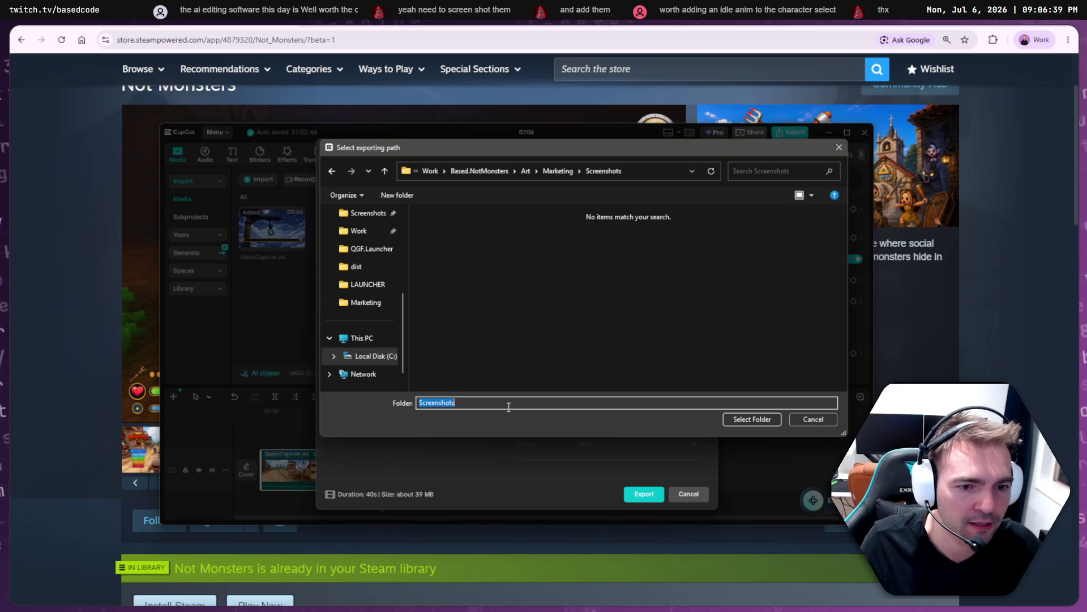
pyautogui.press('BackSpace')
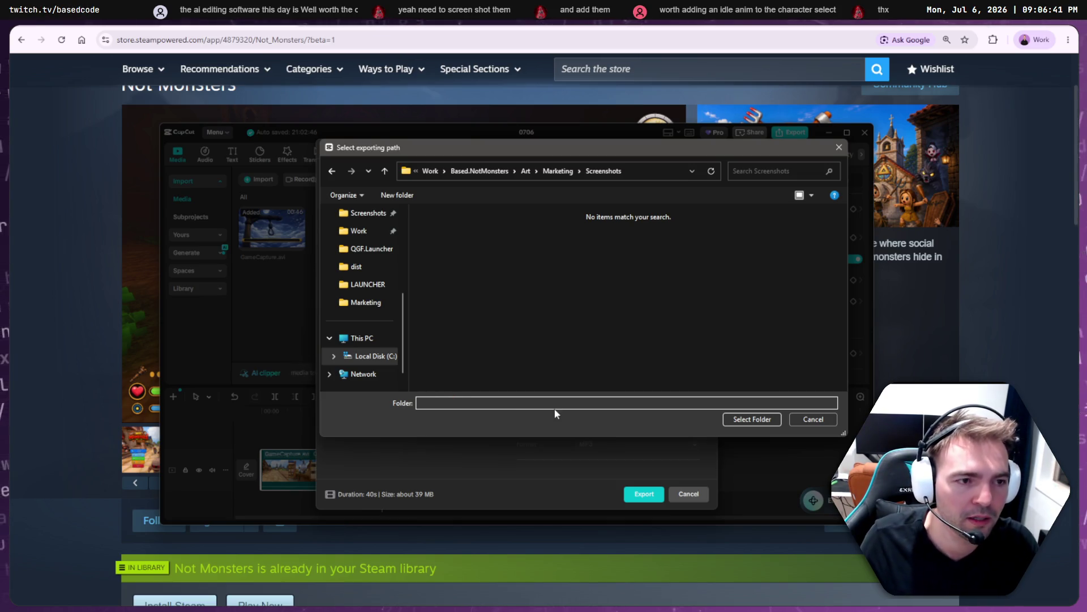
pyautogui.click(734, 421)
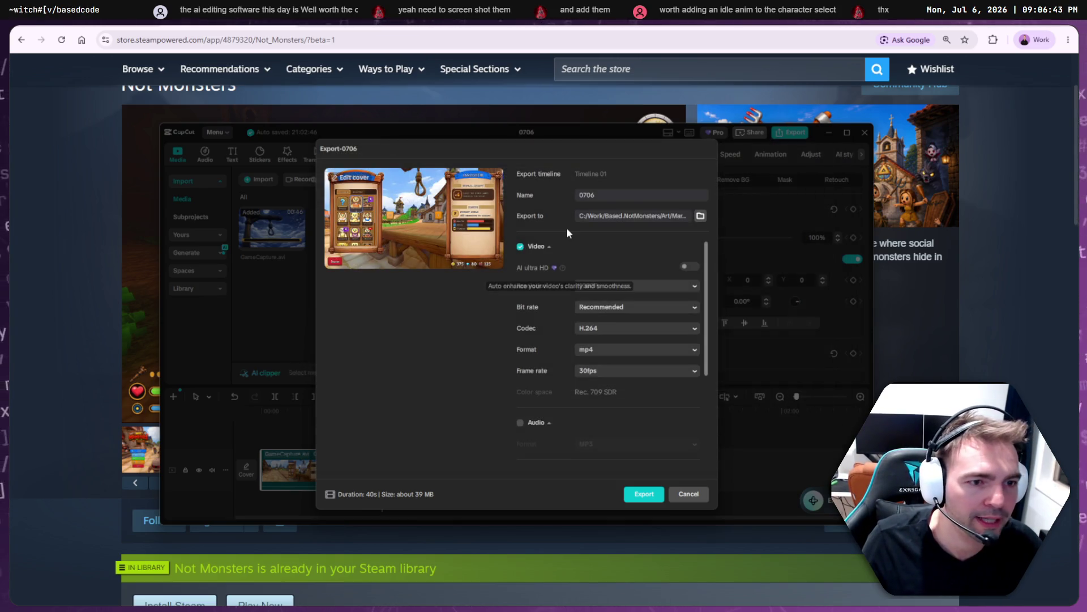
# - Rename the export to CharacterSelect, export it, and open the containing folder
pyautogui.doubleClick(628, 193)
pyautogui.write('CharacterSelect')
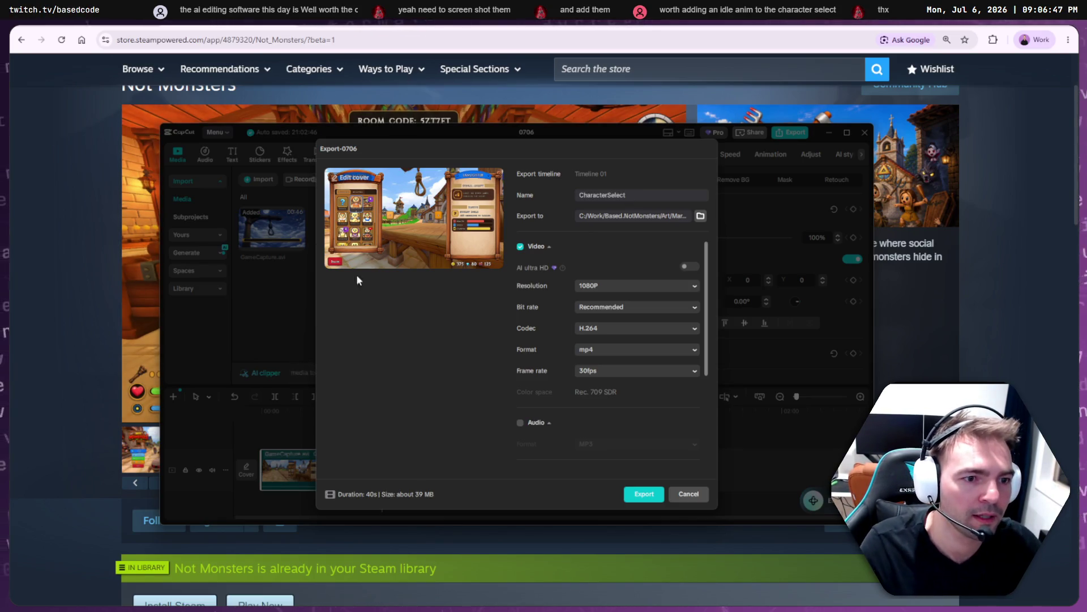
pyautogui.click(642, 495)
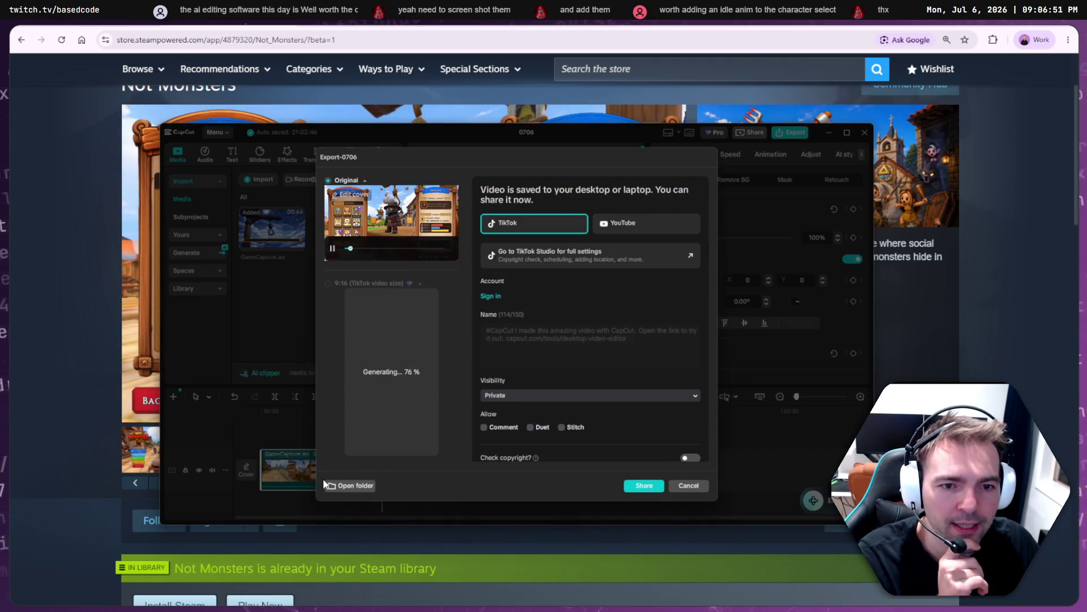
pyautogui.click(352, 485)
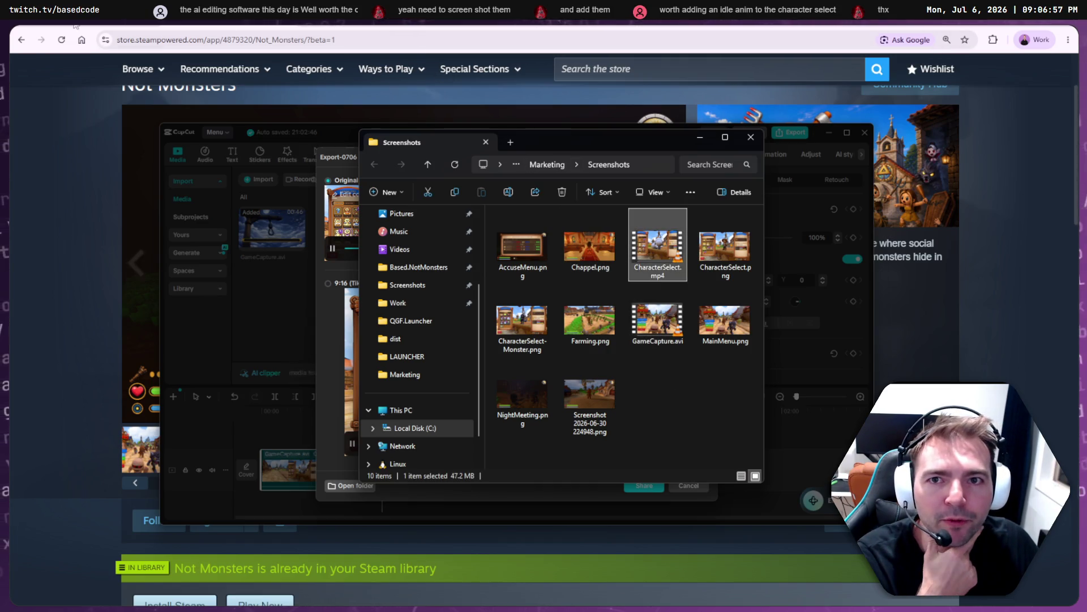
# - Drop CharacterSelect.mp4 into Steamworks' custom image area, keep English, and upload it
pyautogui.hotkey('alt', 'Tab')
pyautogui.scroll(-2, 286, 342)
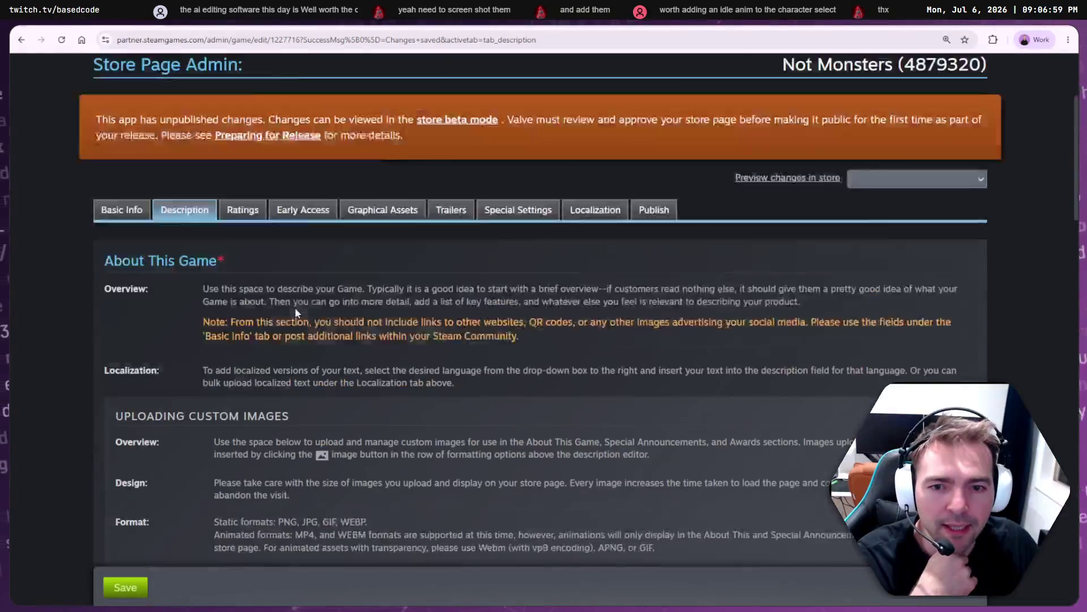
pyautogui.scroll(2, 296, 313)
pyautogui.scroll(-12, 416, 336)
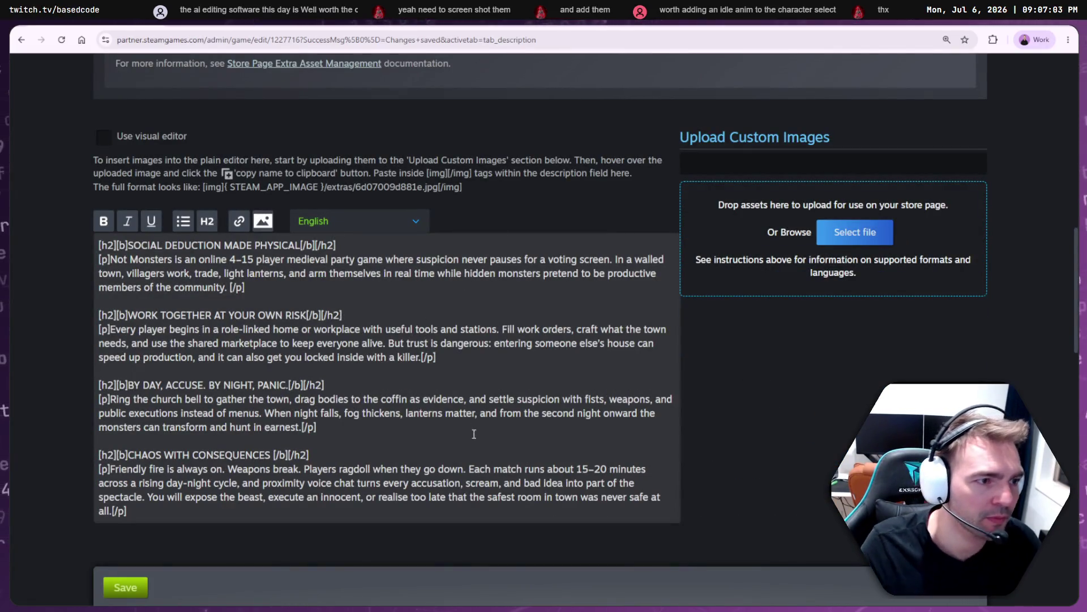
pyautogui.hotkey('alt', 'Tab')
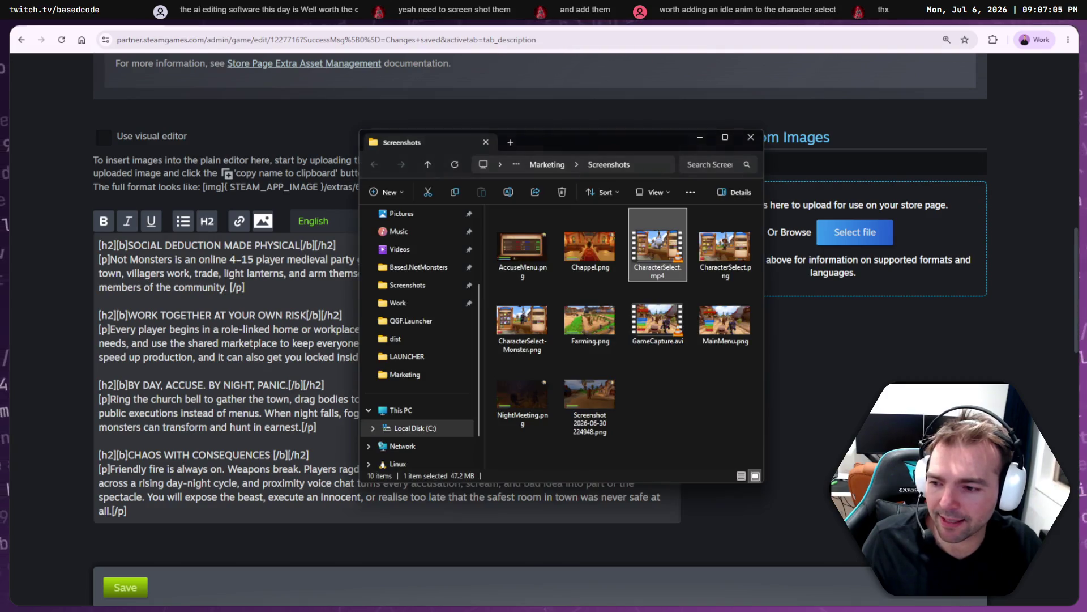
pyautogui.moveTo(658, 258); pyautogui.dragTo(805, 249)
pyautogui.click(813, 395)
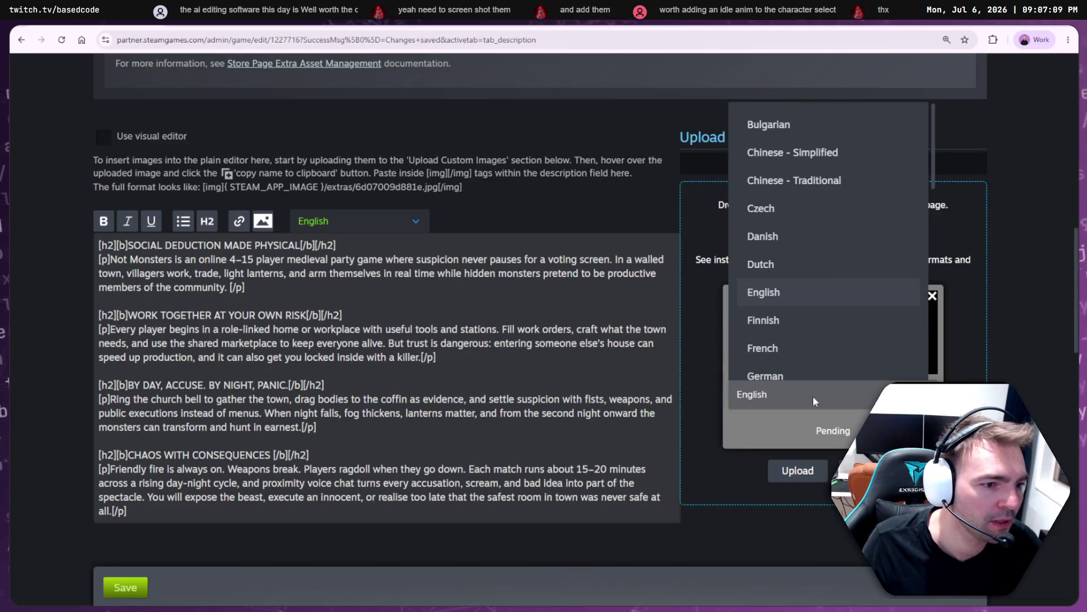
pyautogui.click(814, 396)
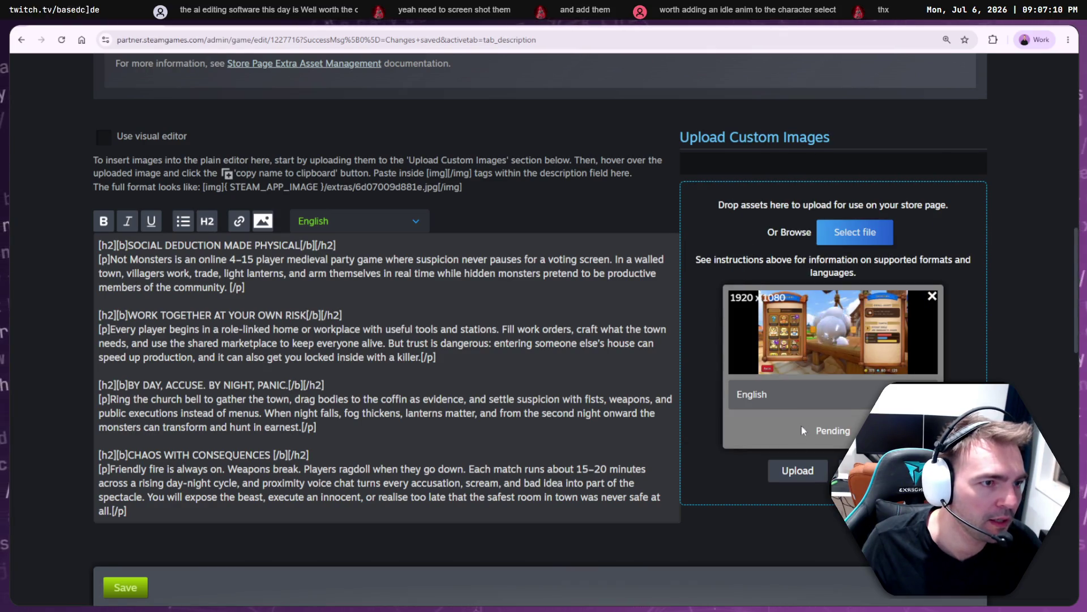
pyautogui.click(800, 474)
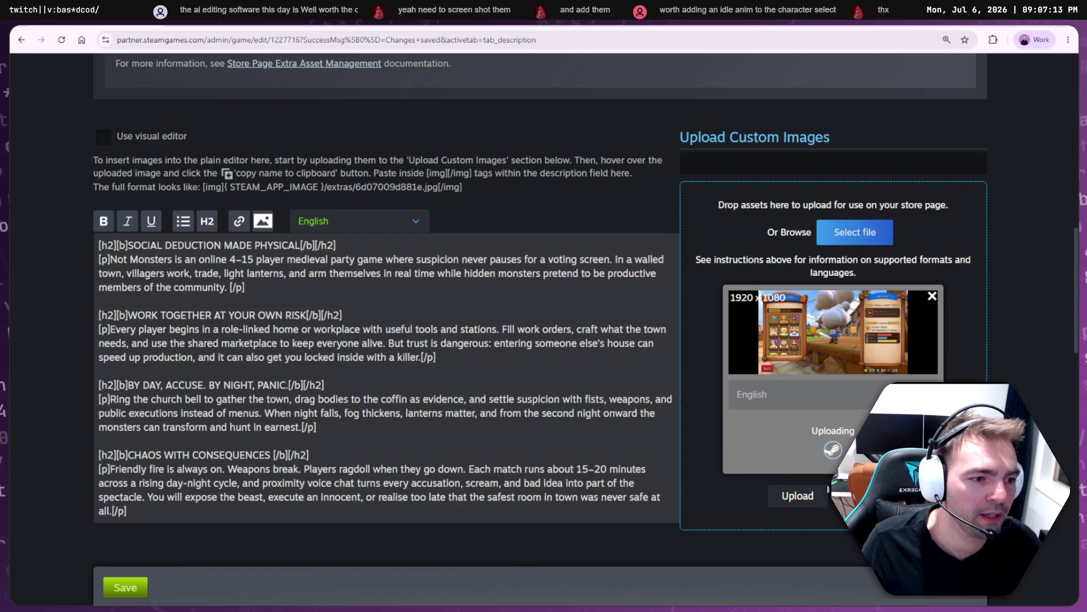
# - Add blank lines below the first description paragraph and remove the failed 1920x1080 upload
pyautogui.click(333, 299)
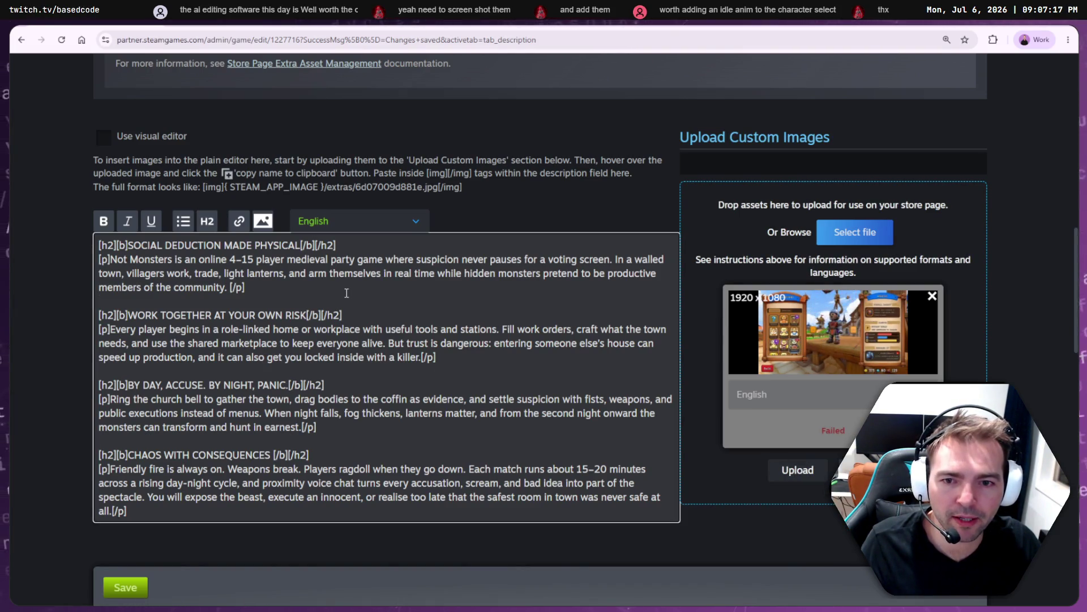
pyautogui.press('Return')
pyautogui.press('Return')
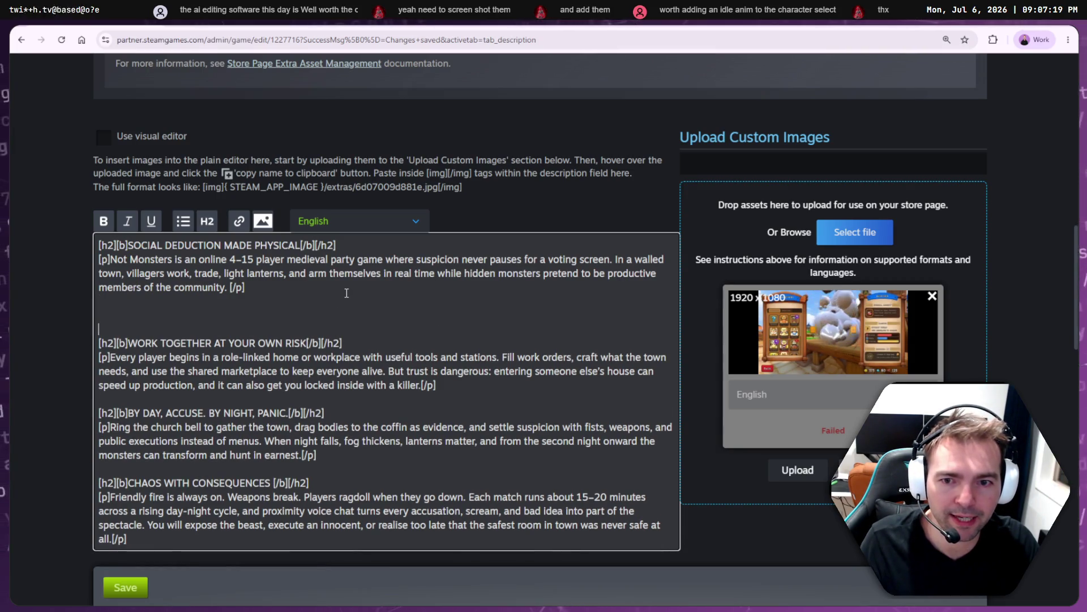
pyautogui.click(759, 475)
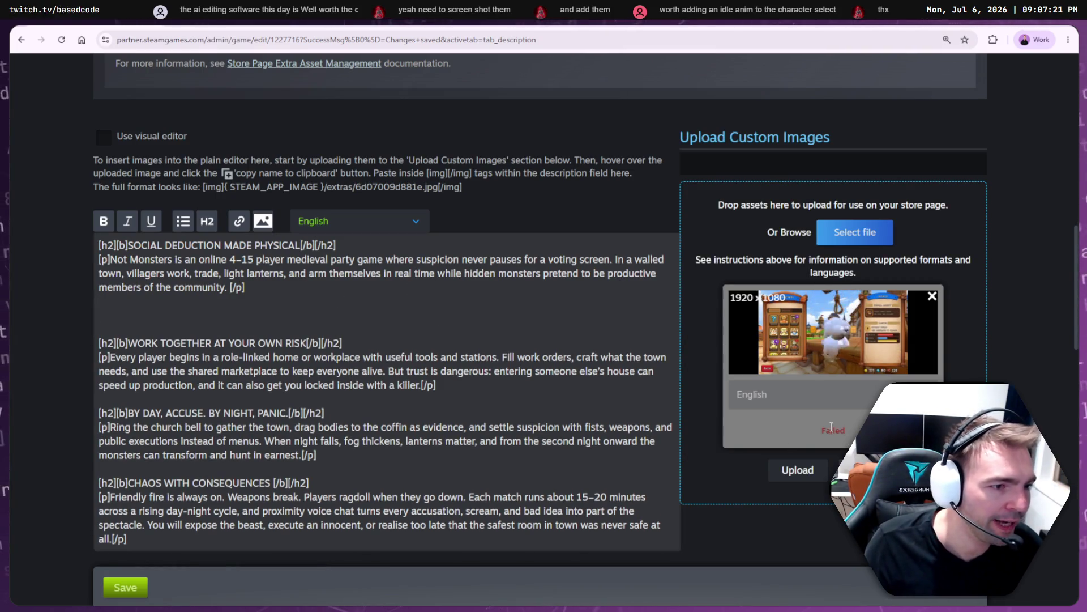
pyautogui.click(932, 298)
# - Browse to Marketing > Screenshots in the file picker, cancel, then drag CharacterSelect.mp4 onto the drop zone
pyautogui.click(858, 233)
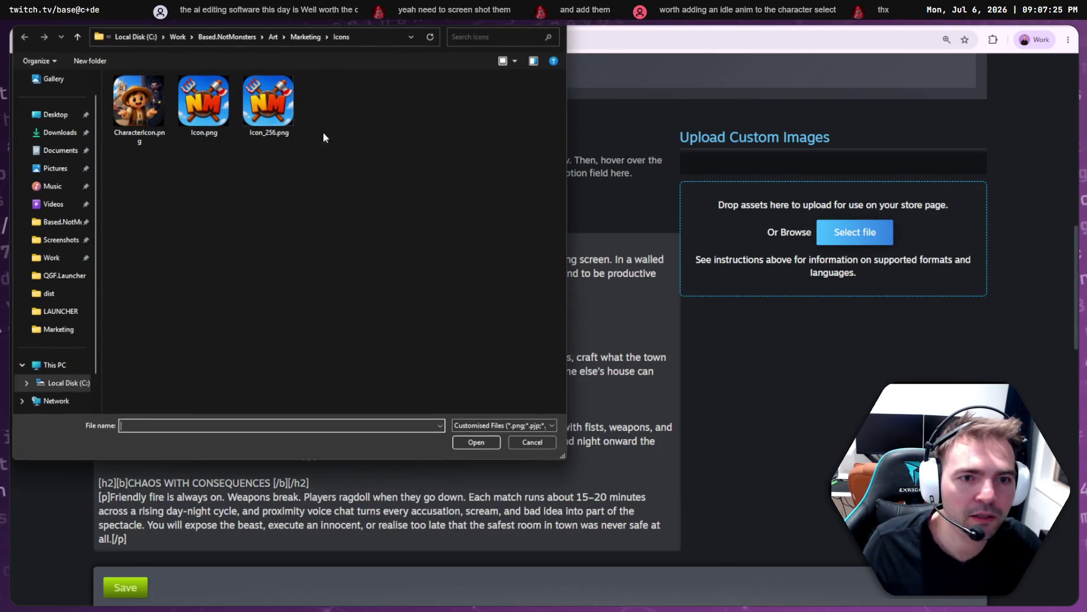
pyautogui.click(304, 37)
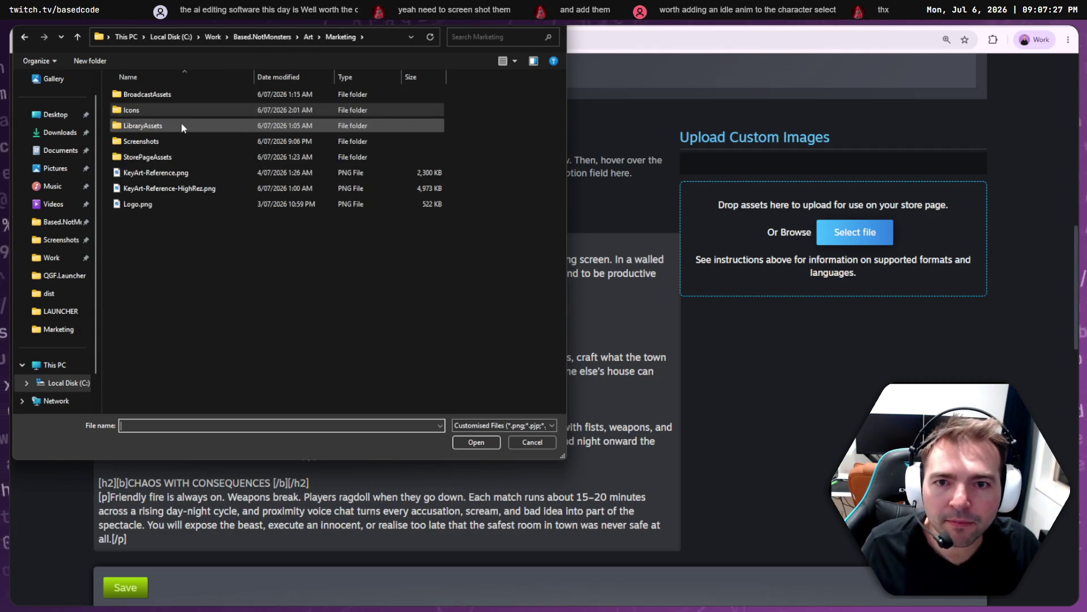
pyautogui.click(167, 126)
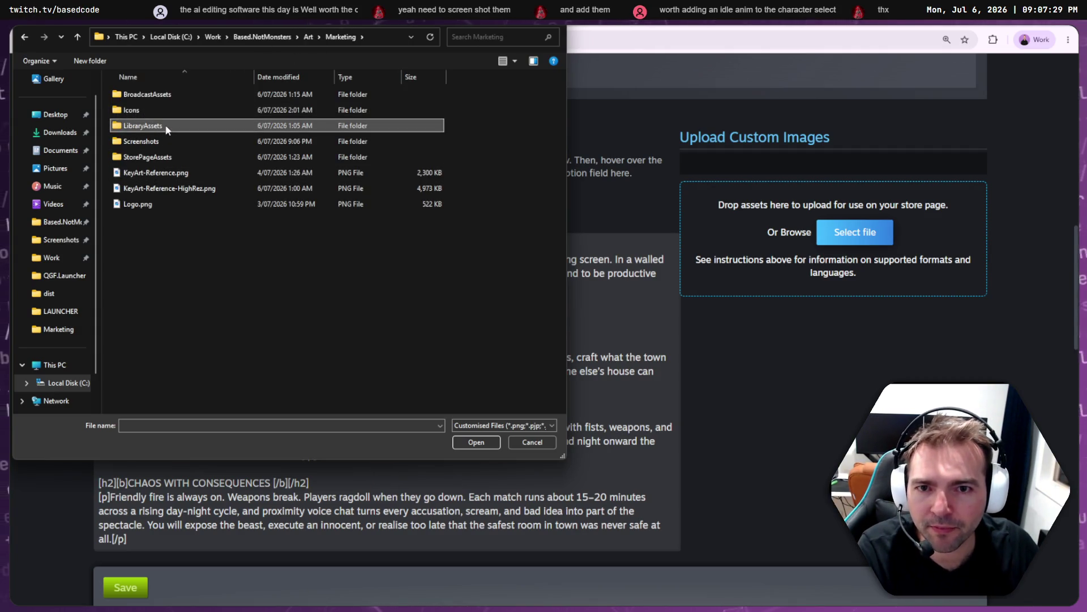
pyautogui.doubleClick(167, 141)
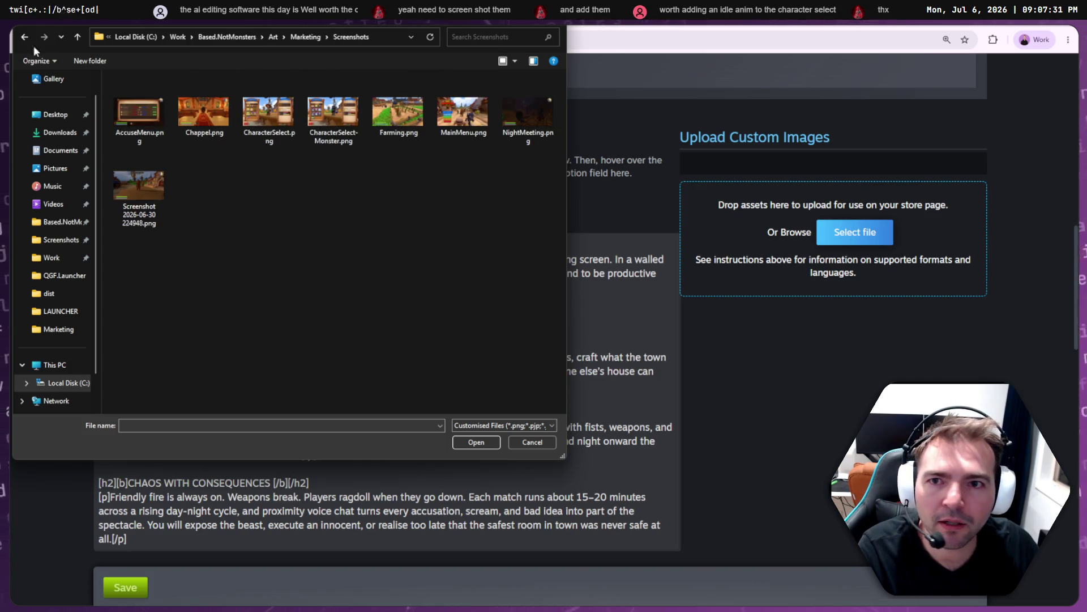
pyautogui.click(77, 37)
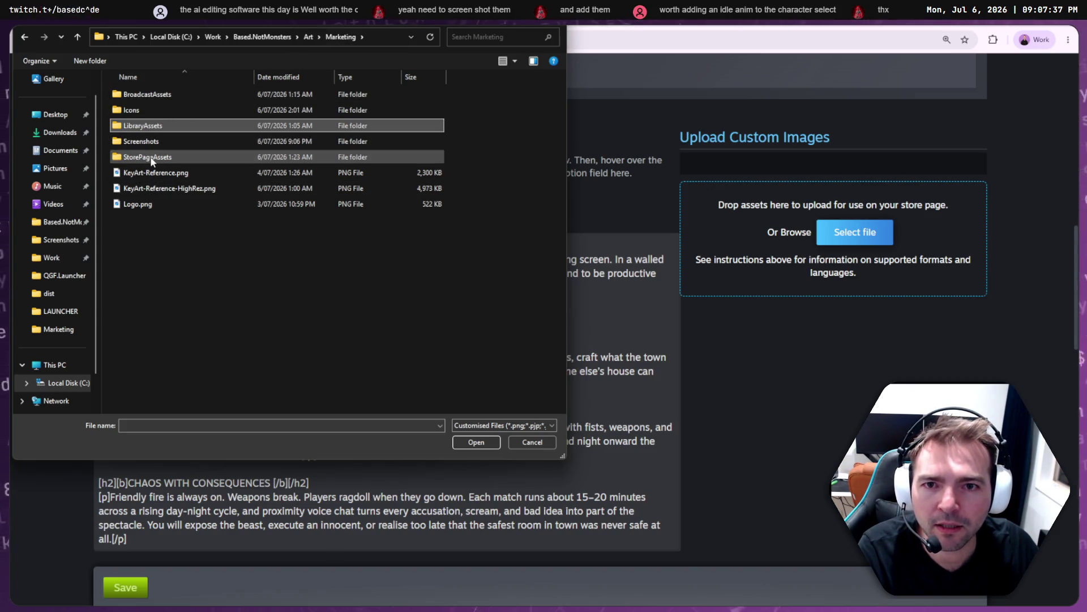
pyautogui.doubleClick(158, 144)
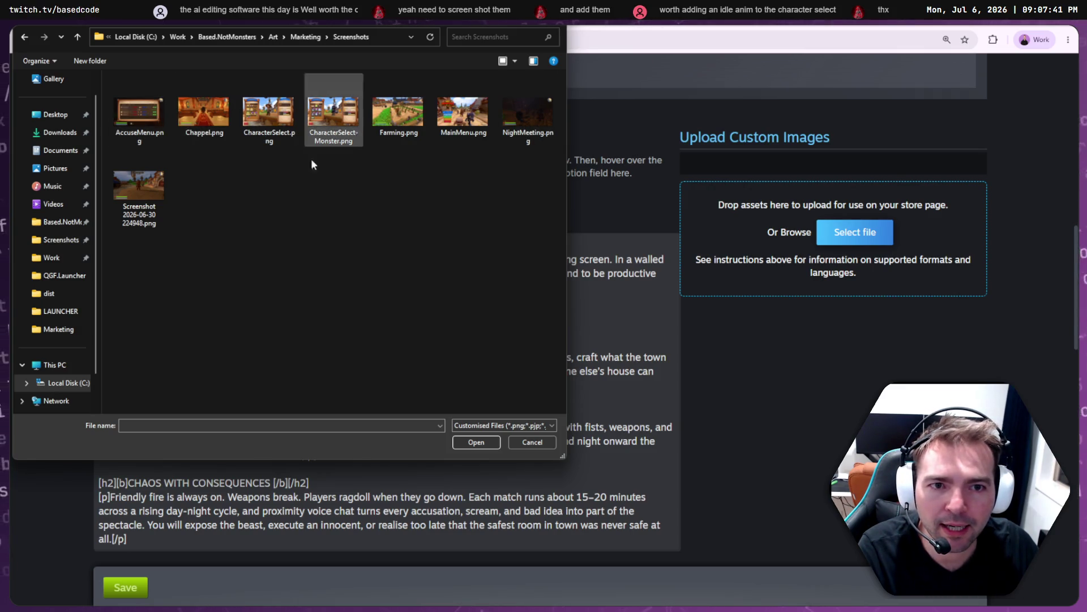
pyautogui.click(512, 422)
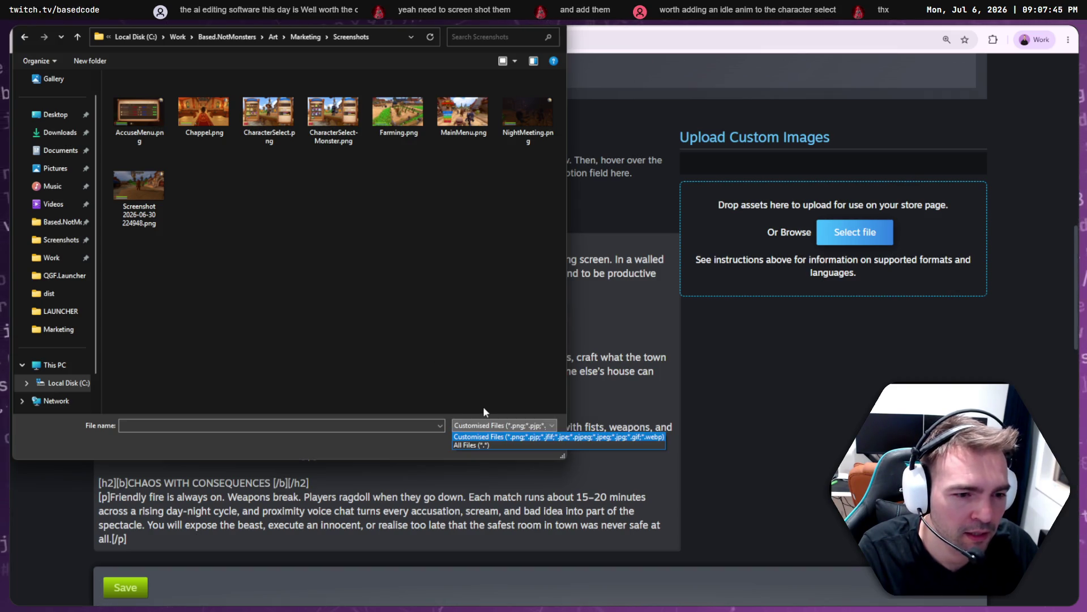
pyautogui.press('Escape')
pyautogui.click(541, 440)
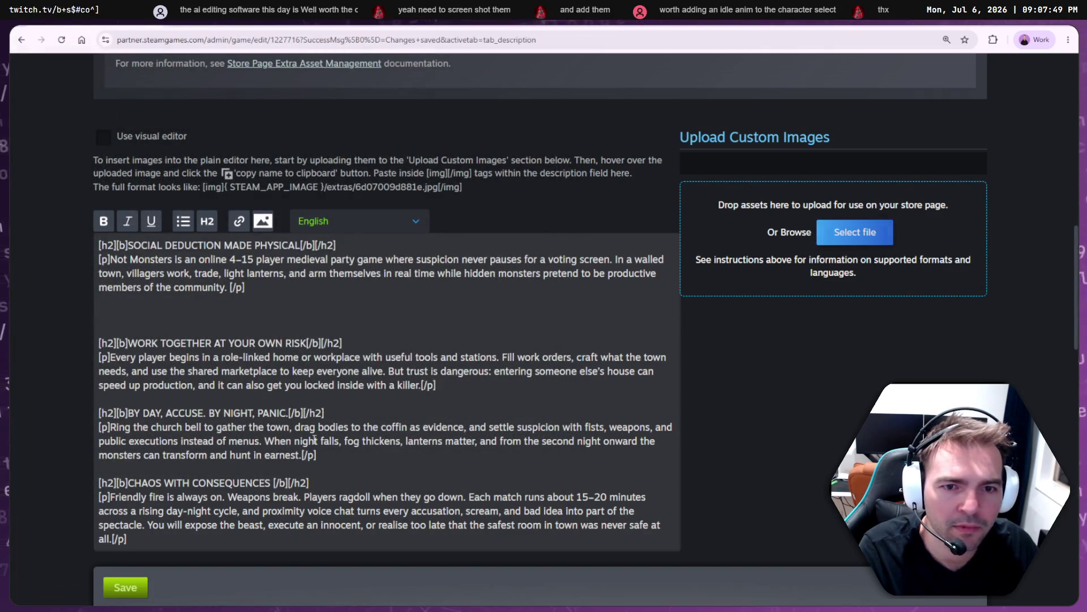
pyautogui.hotkey('alt', 'Tab')
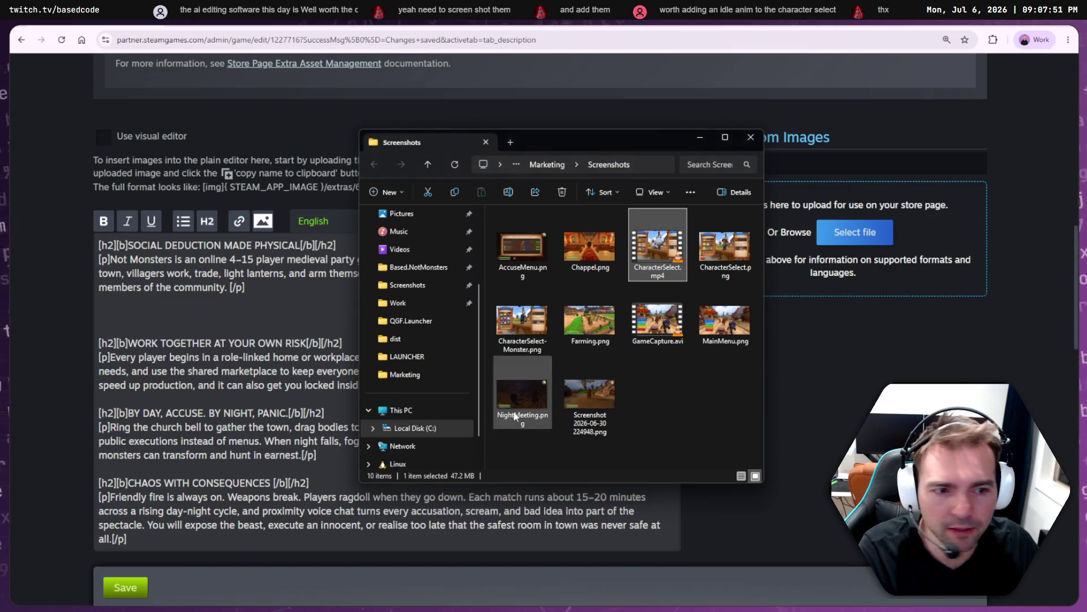
pyautogui.moveTo(642, 249); pyautogui.dragTo(890, 247)
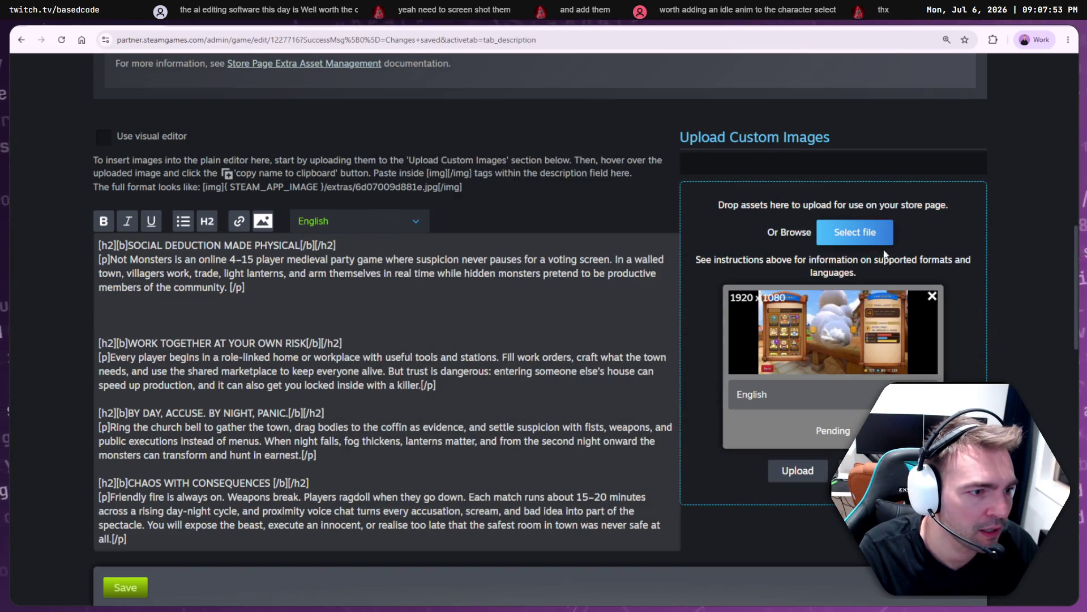
# - Upload the character-select clip, then delete the blank lines after the first paragraph and save
pyautogui.click(793, 471)
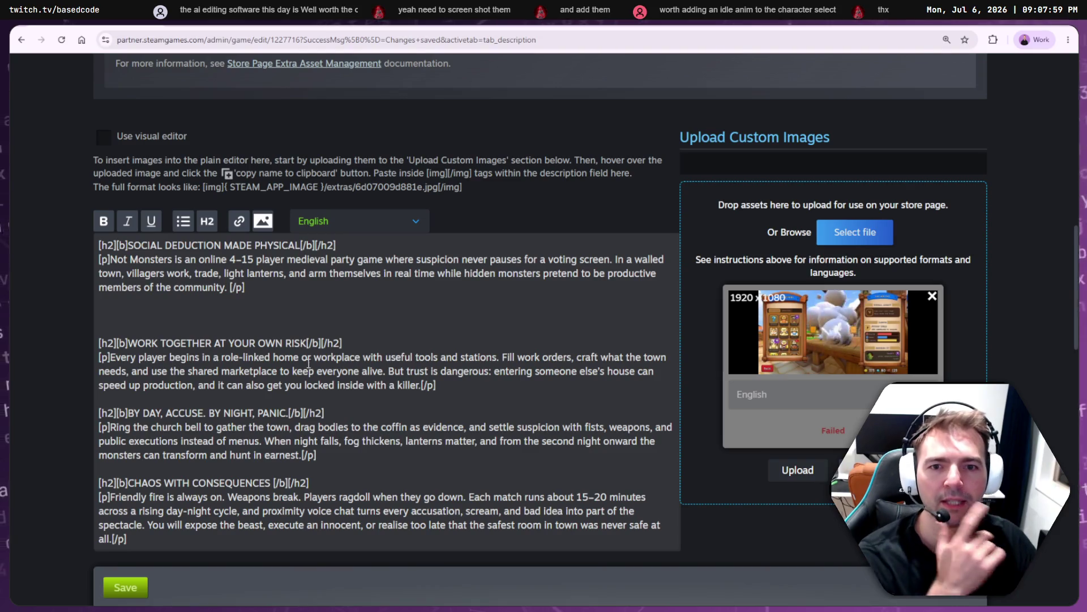
pyautogui.click(271, 318)
pyautogui.press('BackSpace')
pyautogui.press('BackSpace')
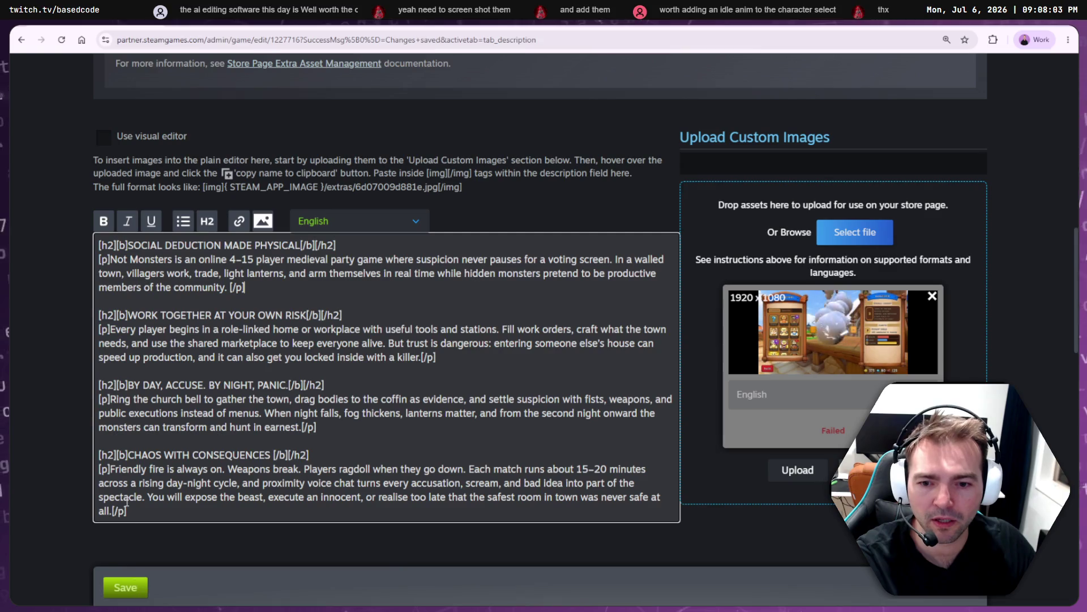
pyautogui.click(126, 587)
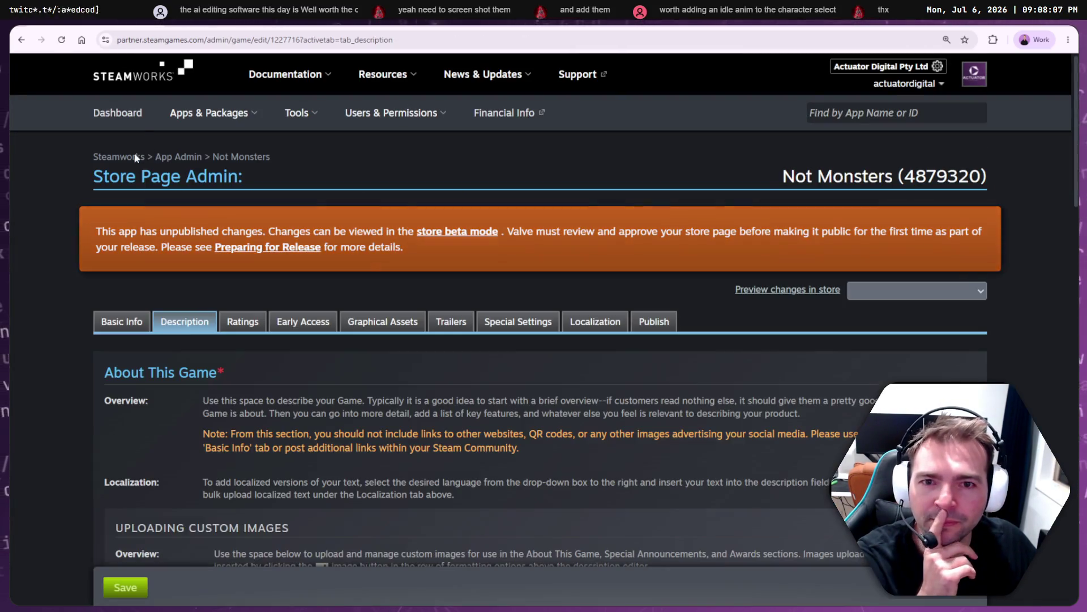
# - Scroll past the description insertion instructions down to the custom image format notes
pyautogui.scroll(-10, 268, 381)
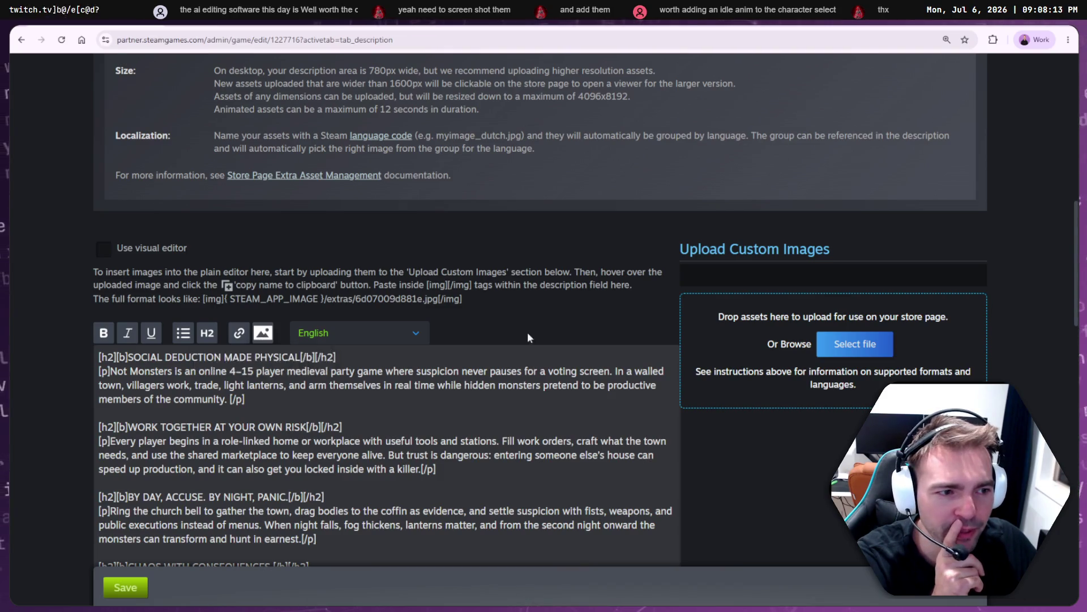
pyautogui.scroll(-2, 528, 332)
pyautogui.moveTo(781, 137); pyautogui.dragTo(627, 139)
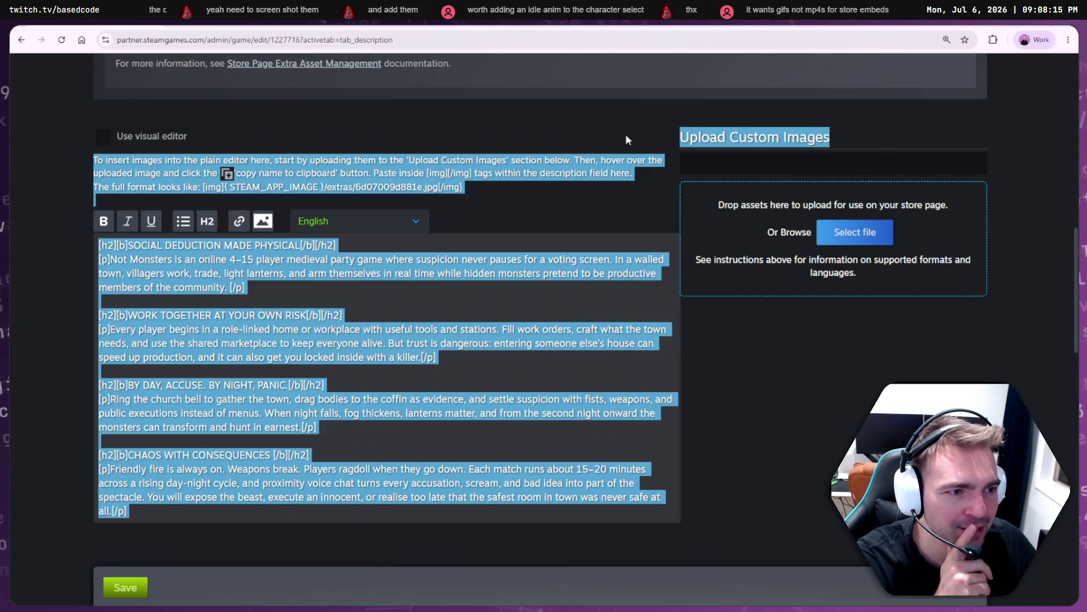
pyautogui.click(827, 330)
pyautogui.scroll(-6, 827, 331)
pyautogui.scroll(-5, 827, 317)
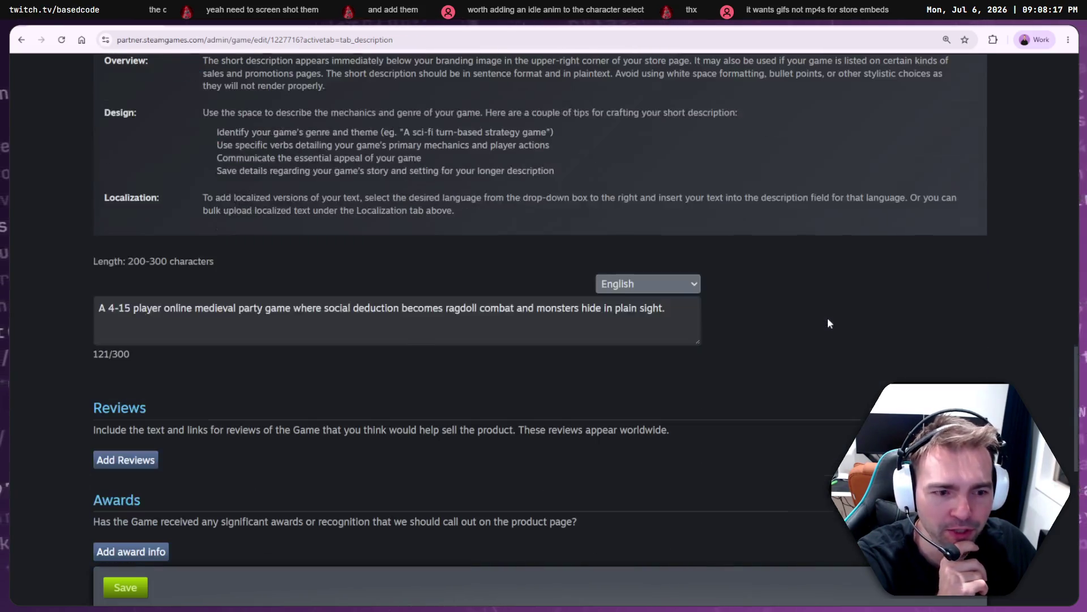
pyautogui.scroll(-6, 828, 318)
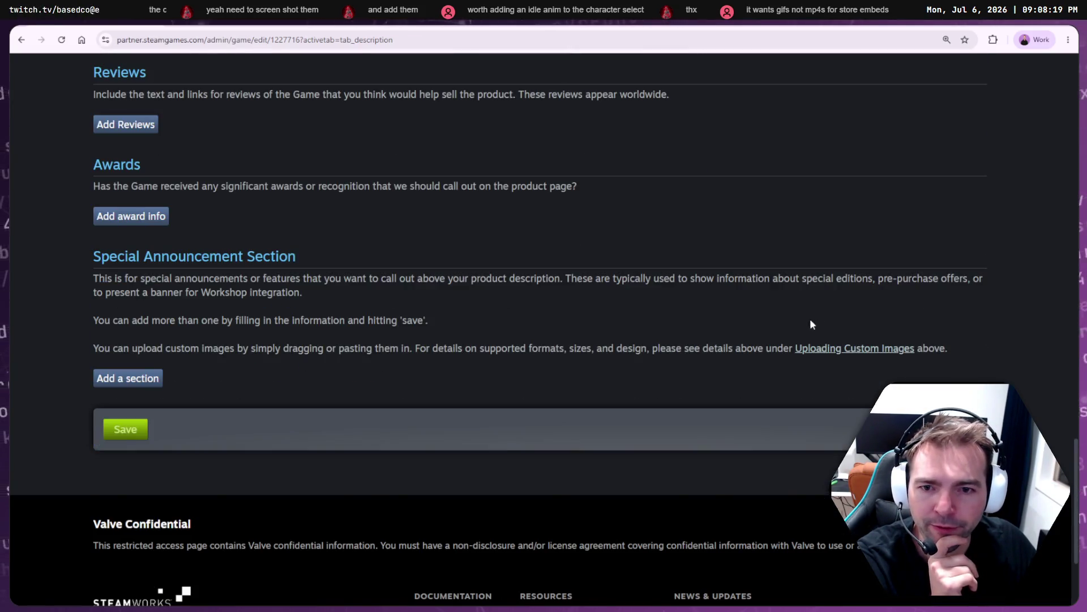
pyautogui.scroll(-3, 810, 320)
pyautogui.scroll(20, 362, 385)
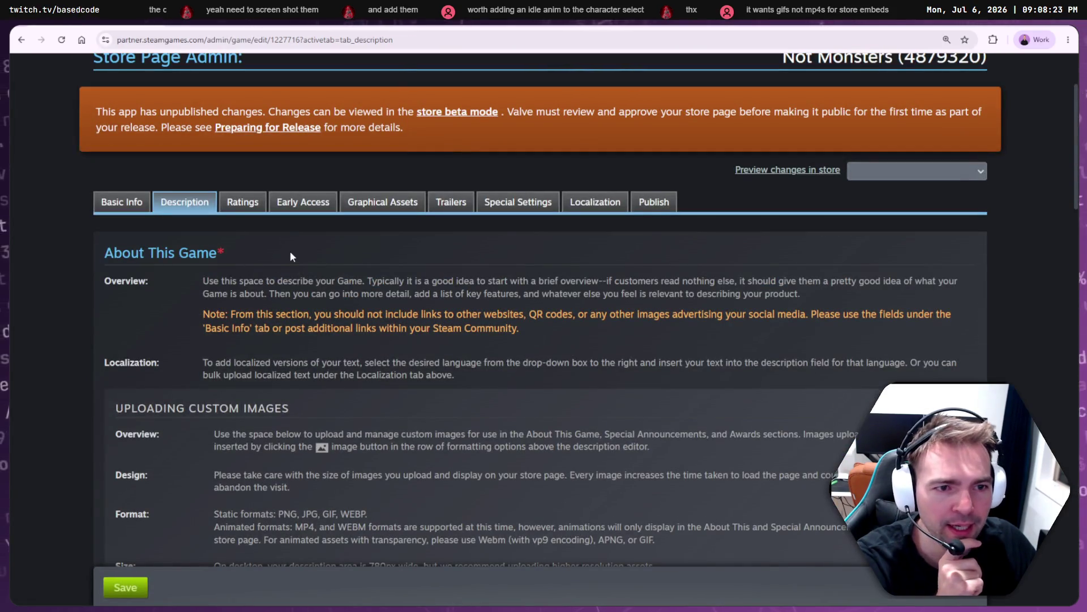
pyautogui.scroll(-5, 291, 256)
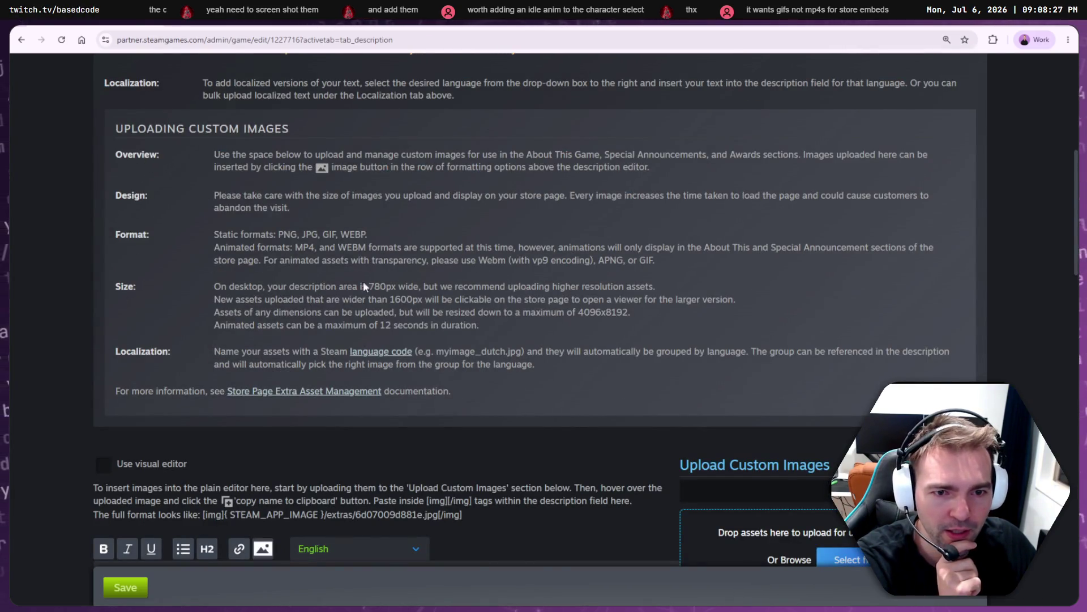
# - Read the supported animated formats and where animated assets appear, then open the file picker
pyautogui.moveTo(214, 244); pyautogui.dragTo(590, 247)
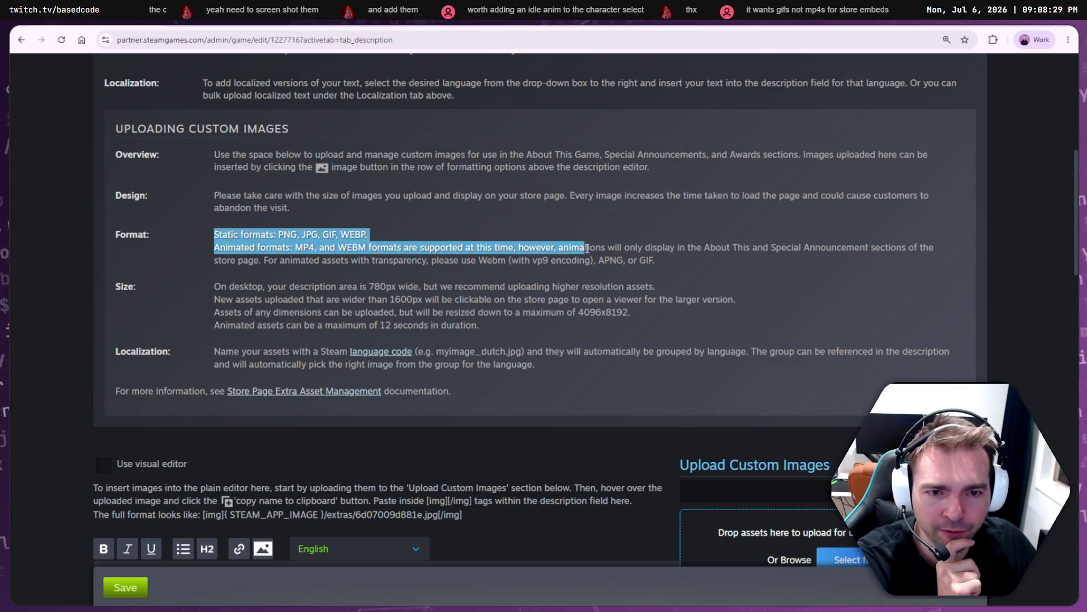
pyautogui.moveTo(655, 261); pyautogui.dragTo(207, 248)
pyautogui.click(506, 250)
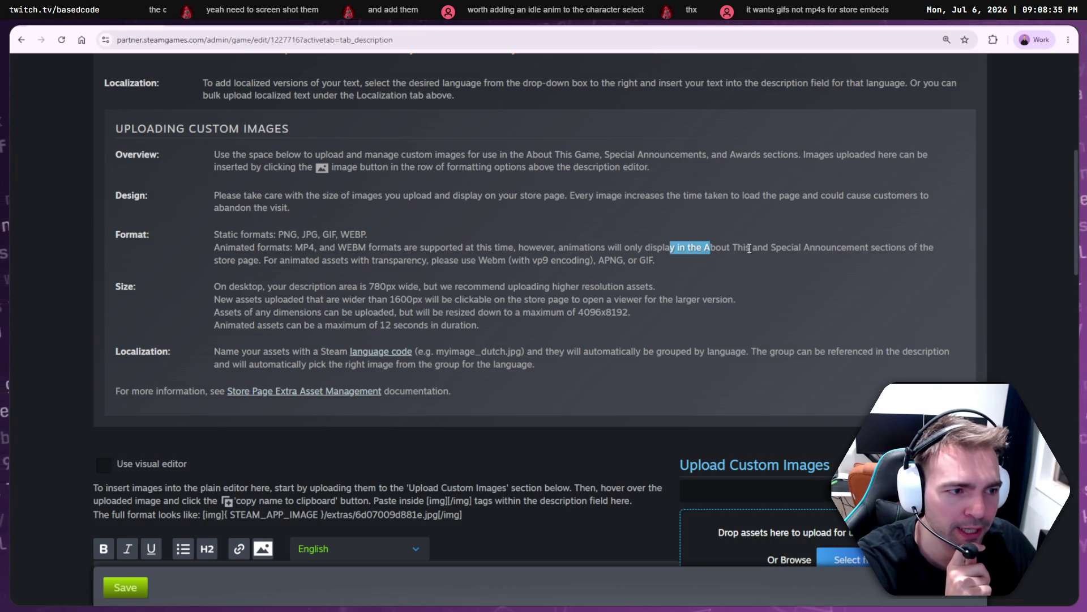
pyautogui.moveTo(749, 249); pyautogui.dragTo(907, 249)
pyautogui.click(812, 259)
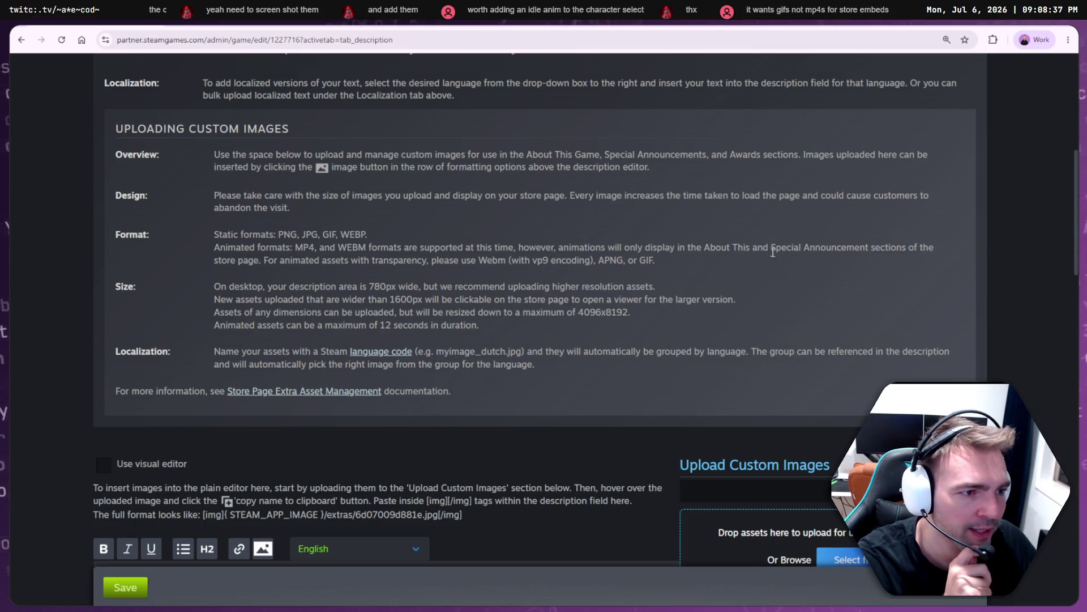
pyautogui.moveTo(636, 261); pyautogui.dragTo(181, 249)
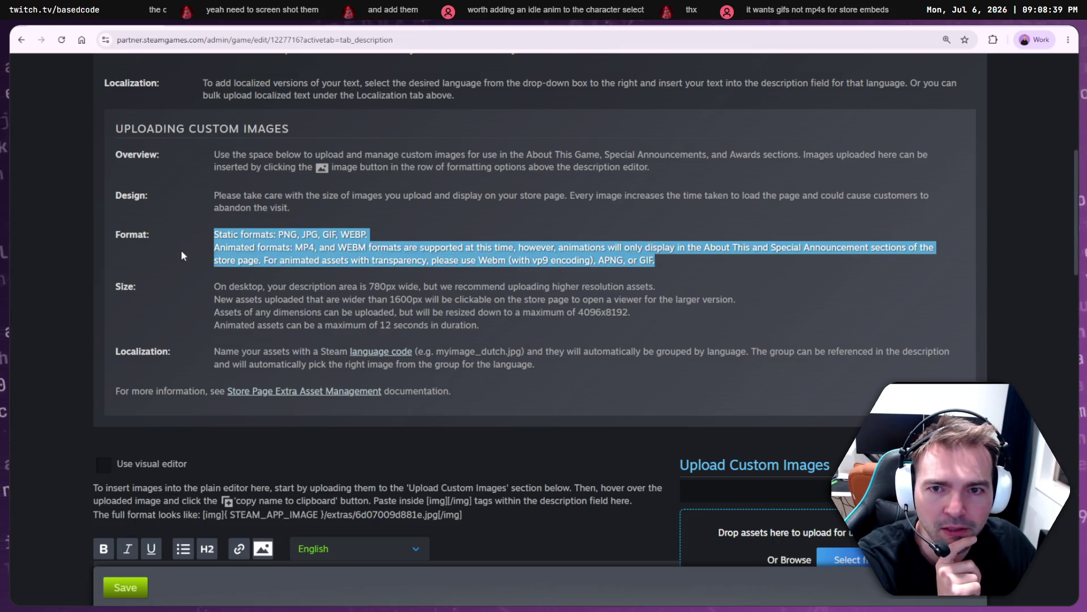
pyautogui.scroll(3, 276, 279)
pyautogui.scroll(-5, 256, 121)
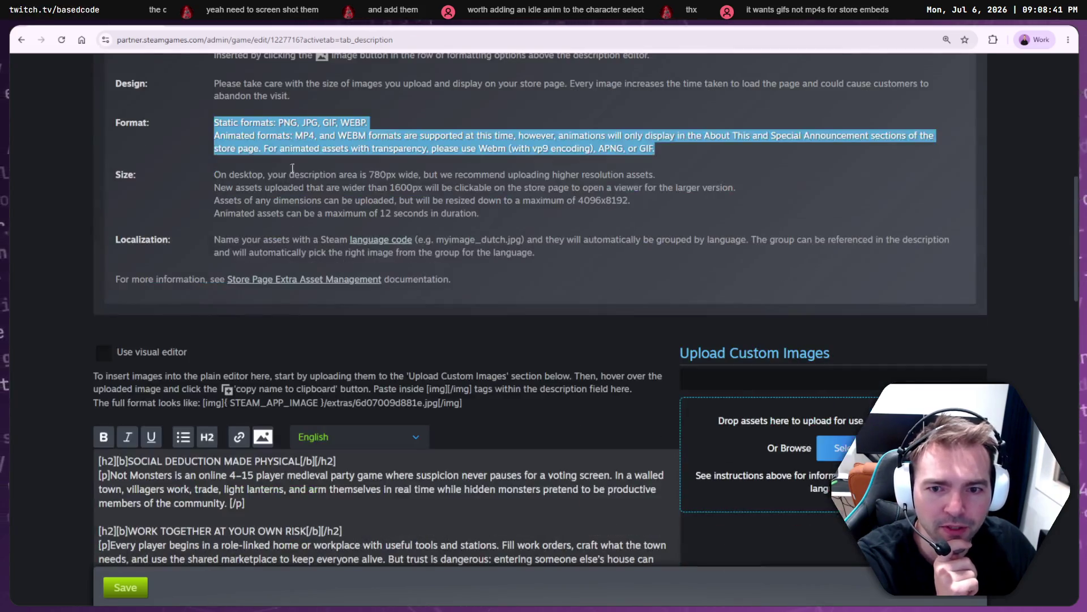
pyautogui.scroll(-2, 804, 414)
pyautogui.click(855, 336)
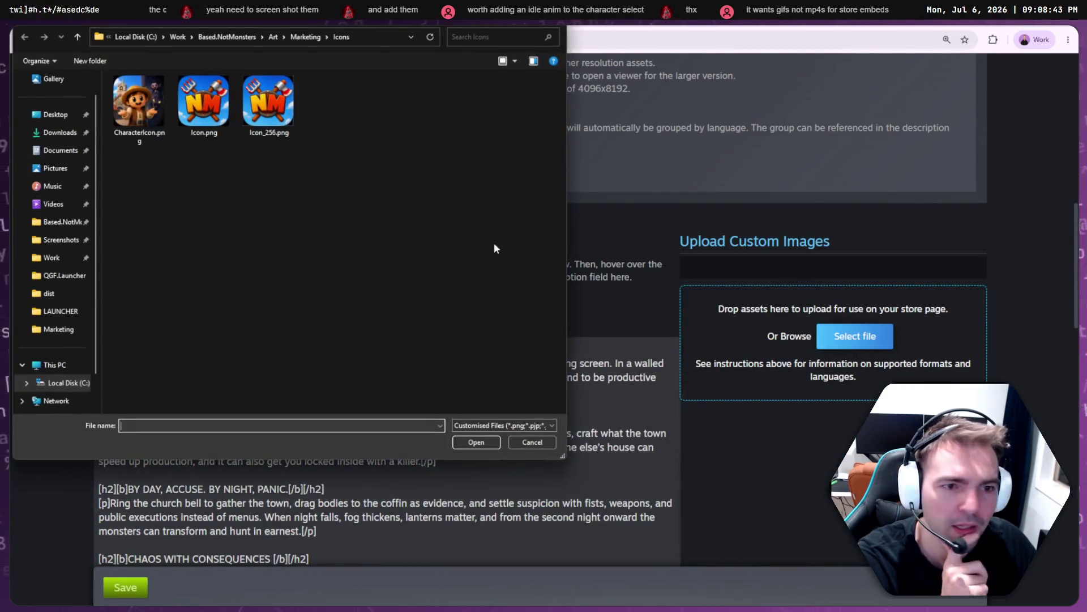
# - Go to Art > Marketing > Screenshots, show All Files (*.*), and choose GameCapture.avi for upload
pyautogui.click(294, 38)
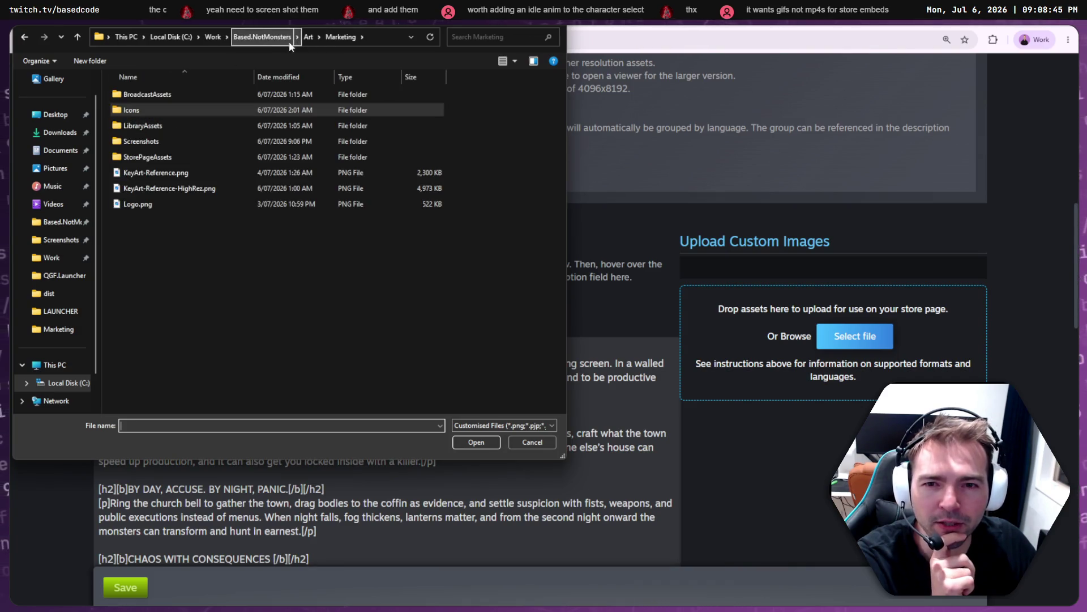
pyautogui.click(274, 39)
pyautogui.click(142, 130)
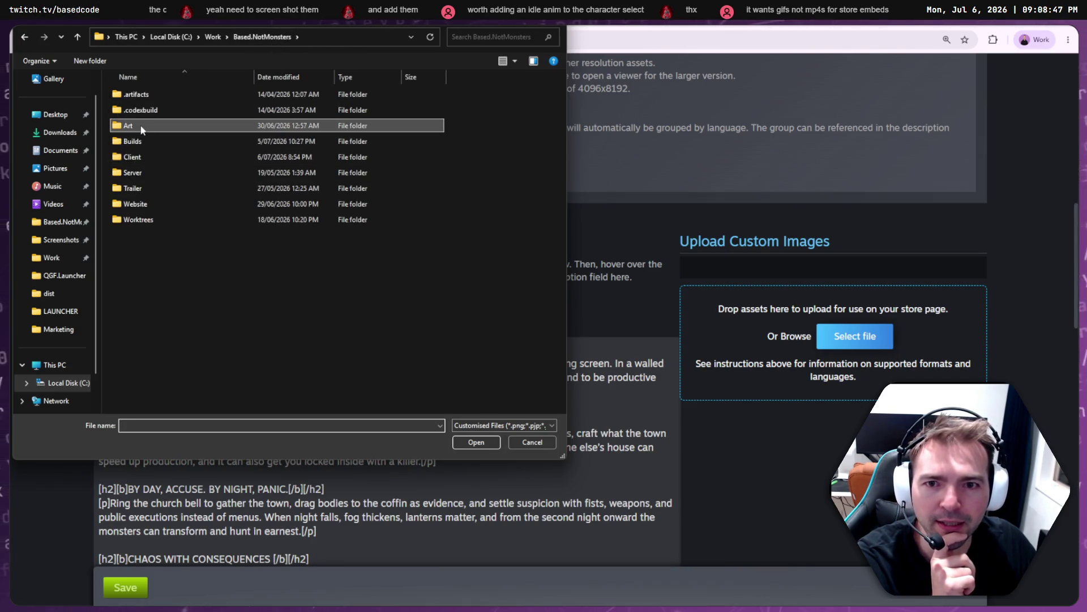
pyautogui.doubleClick(138, 126)
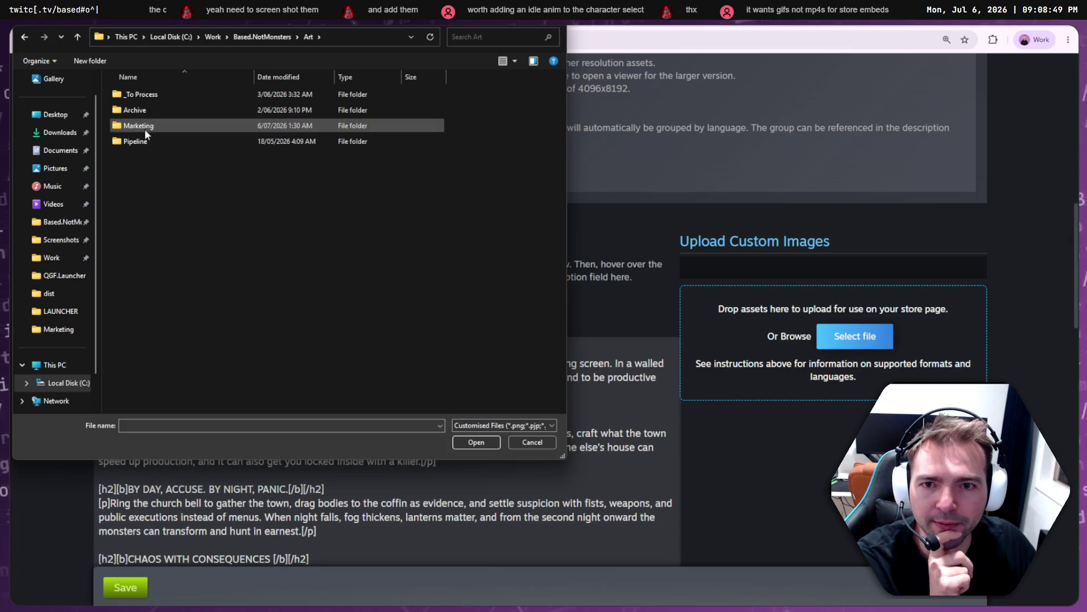
pyautogui.doubleClick(144, 127)
pyautogui.doubleClick(143, 142)
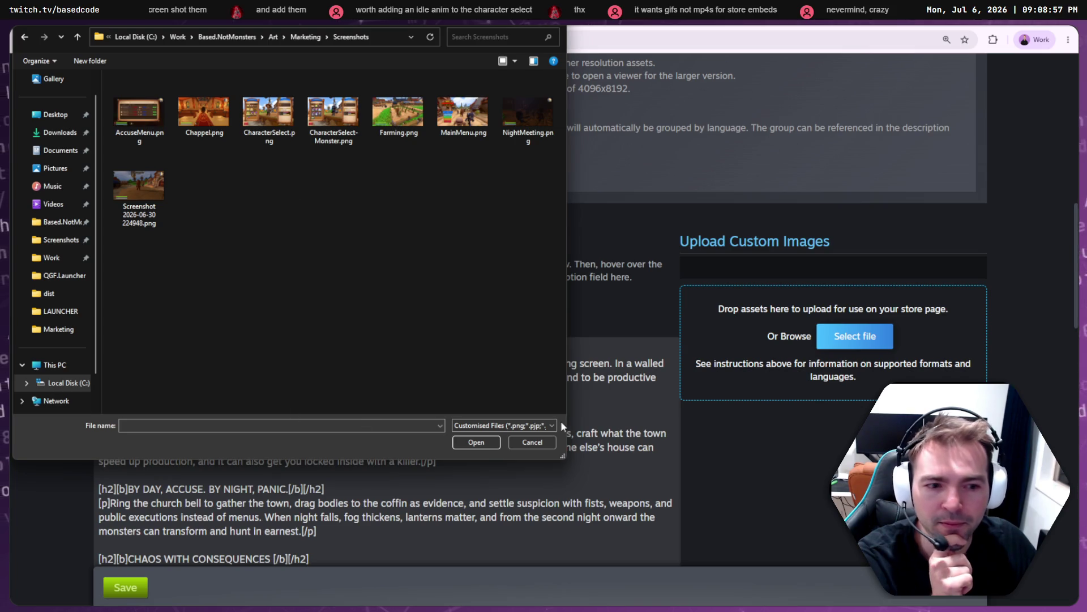
pyautogui.click(534, 426)
pyautogui.click(503, 445)
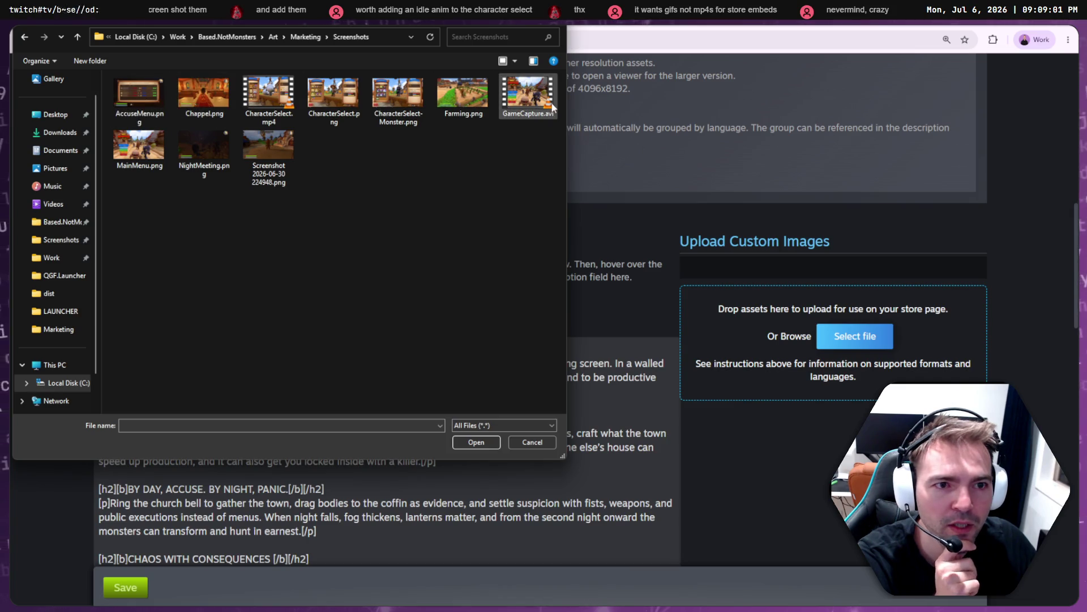
pyautogui.doubleClick(268, 94)
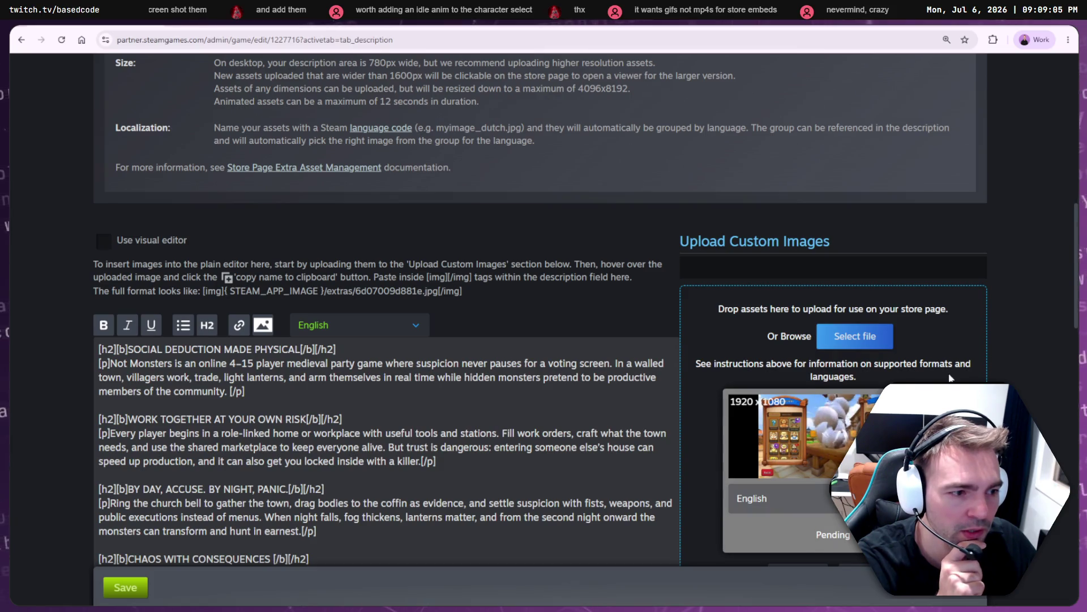
# - Check MP4 and Webm in the format help, then upload the pending video, rejected for its 39.2s length
pyautogui.scroll(-1, 955, 374)
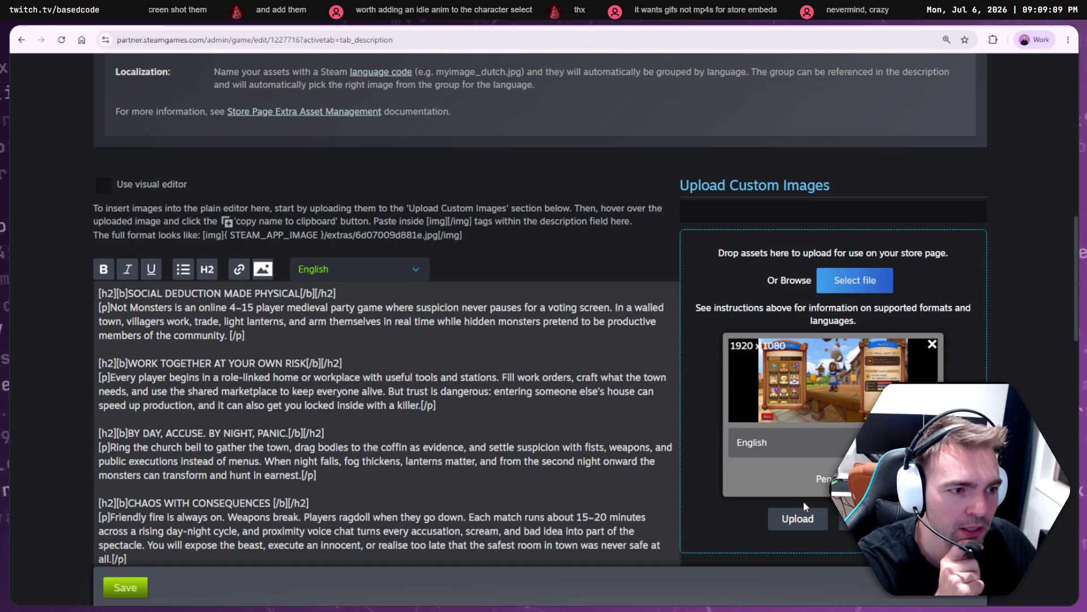
pyautogui.scroll(3, 816, 461)
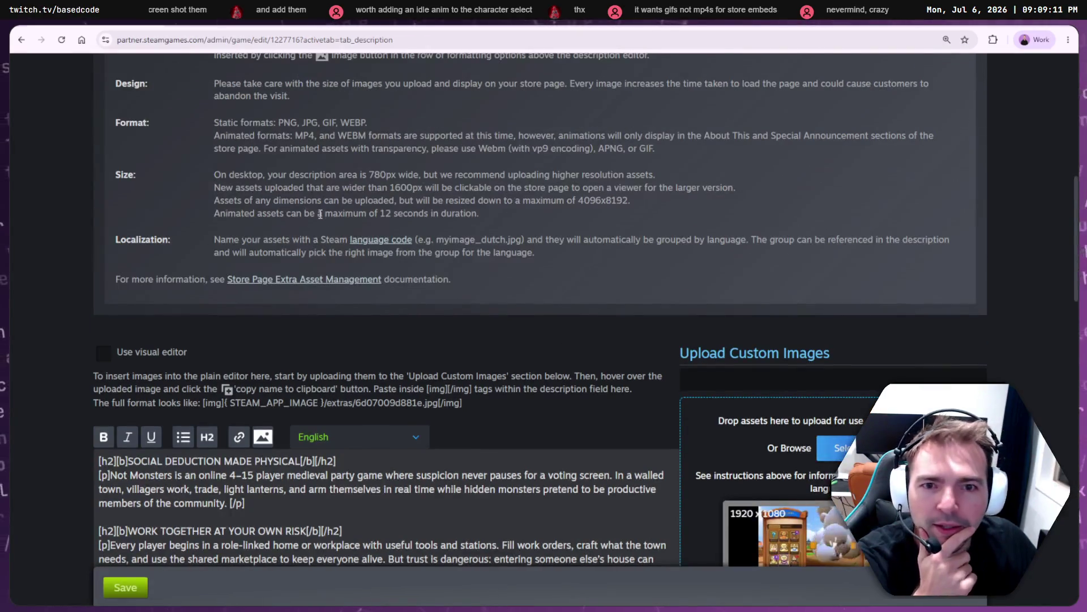
pyautogui.scroll(1, 281, 199)
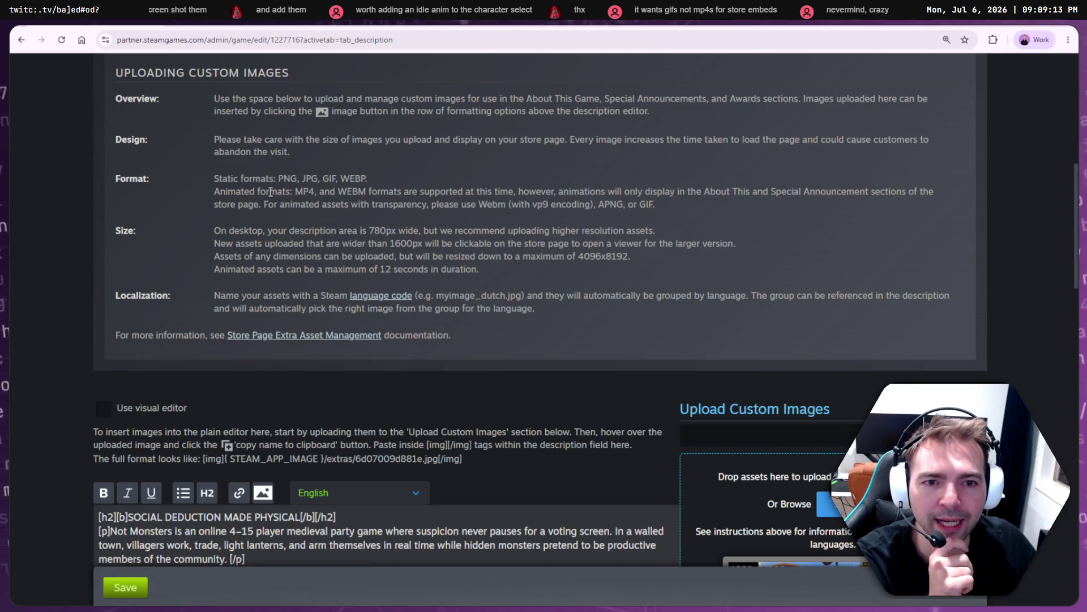
pyautogui.doubleClick(304, 192)
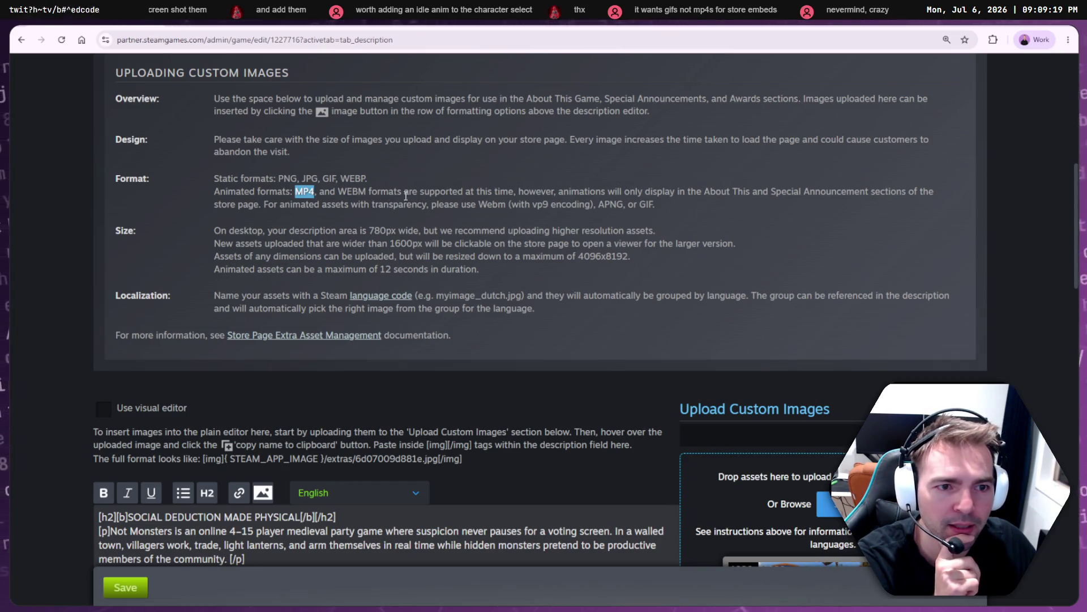
pyautogui.doubleClick(490, 205)
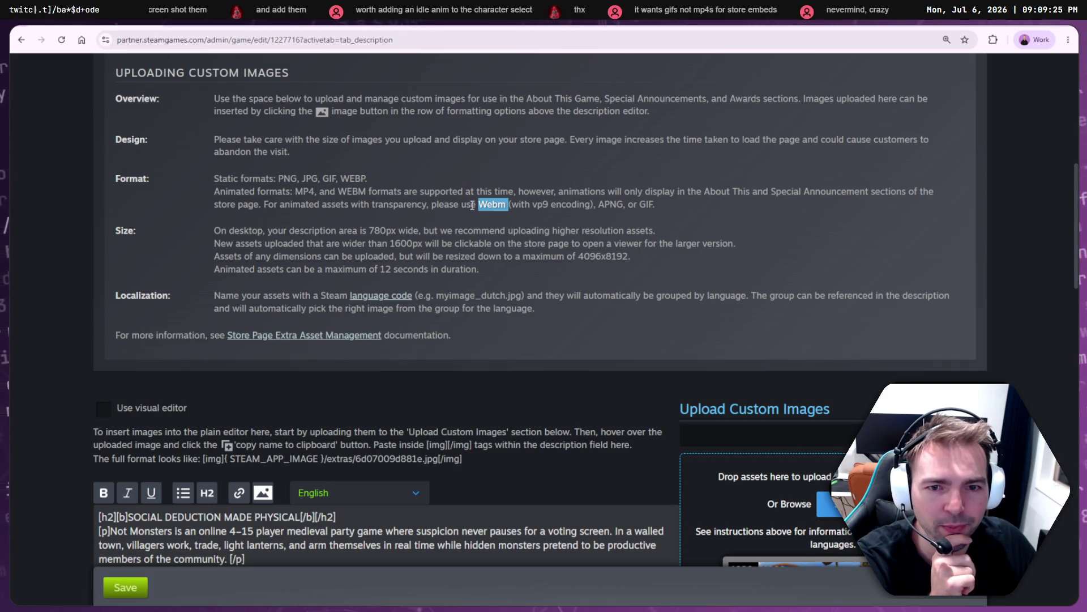
pyautogui.scroll(-5, 745, 410)
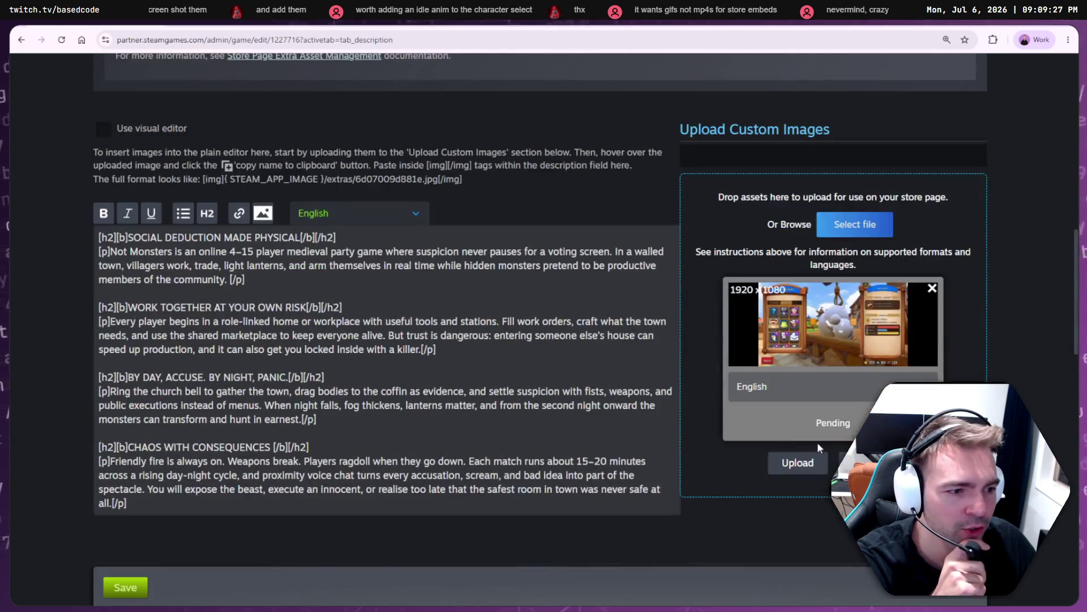
pyautogui.click(799, 471)
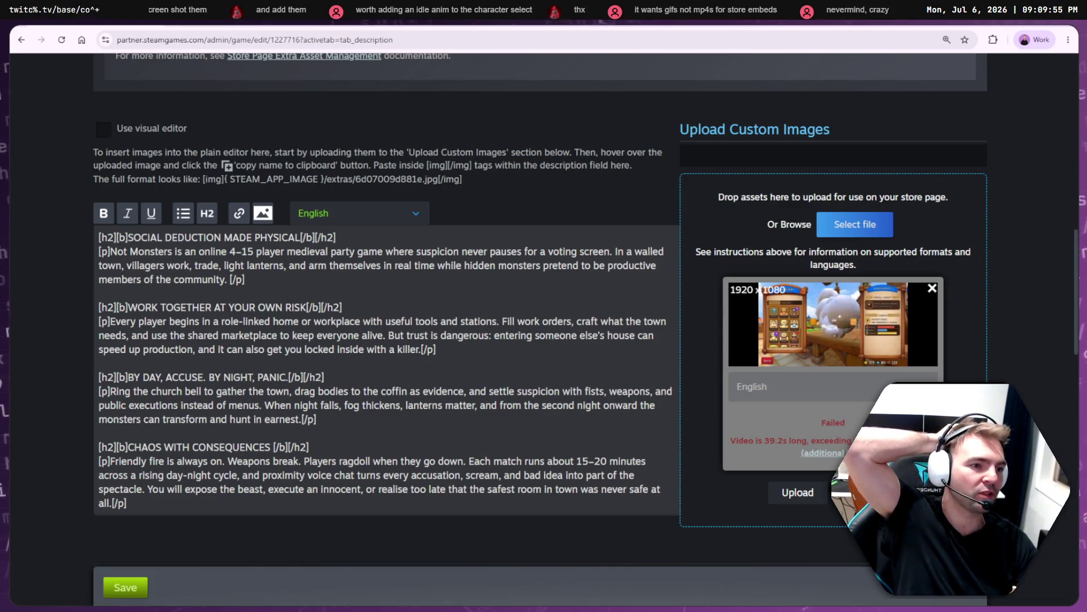
pyautogui.hotkey('alt', 'Tab')
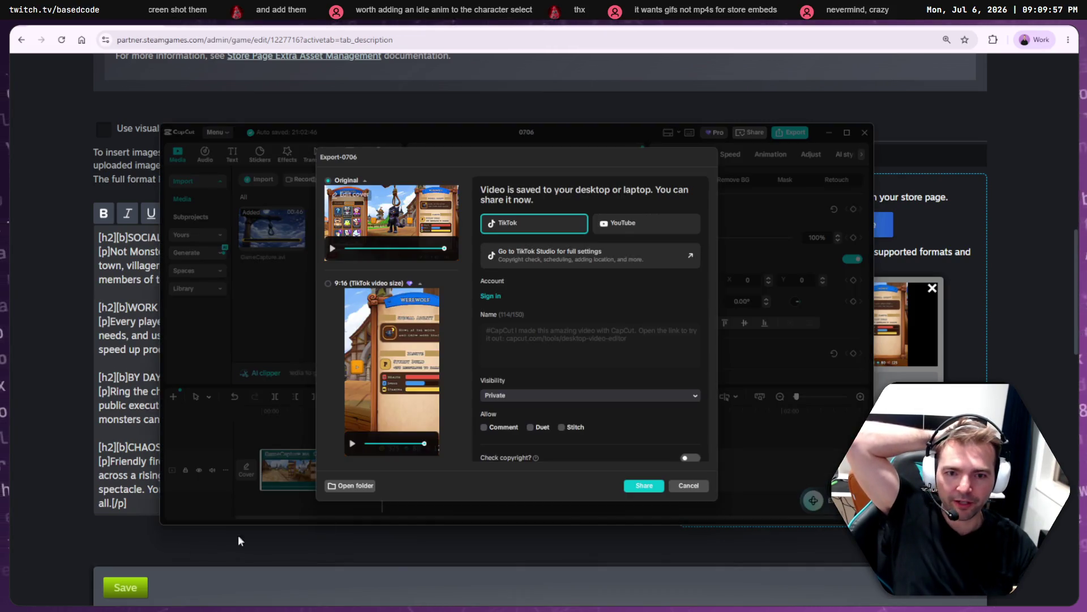
# - Cancel the export dialog, scrub the playhead back to about two seconds, and maximize CapCut
pyautogui.click(690, 486)
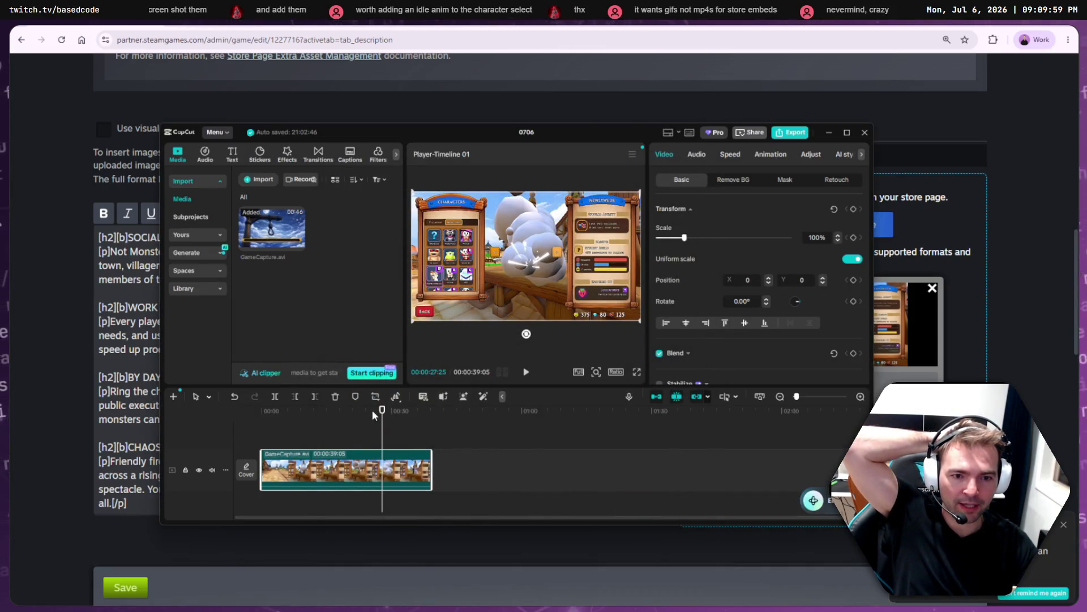
pyautogui.moveTo(379, 412)
pyautogui.mouseDown()
pyautogui.moveTo(258, 409)
pyautogui.moveTo(296, 408)
pyautogui.mouseUp()
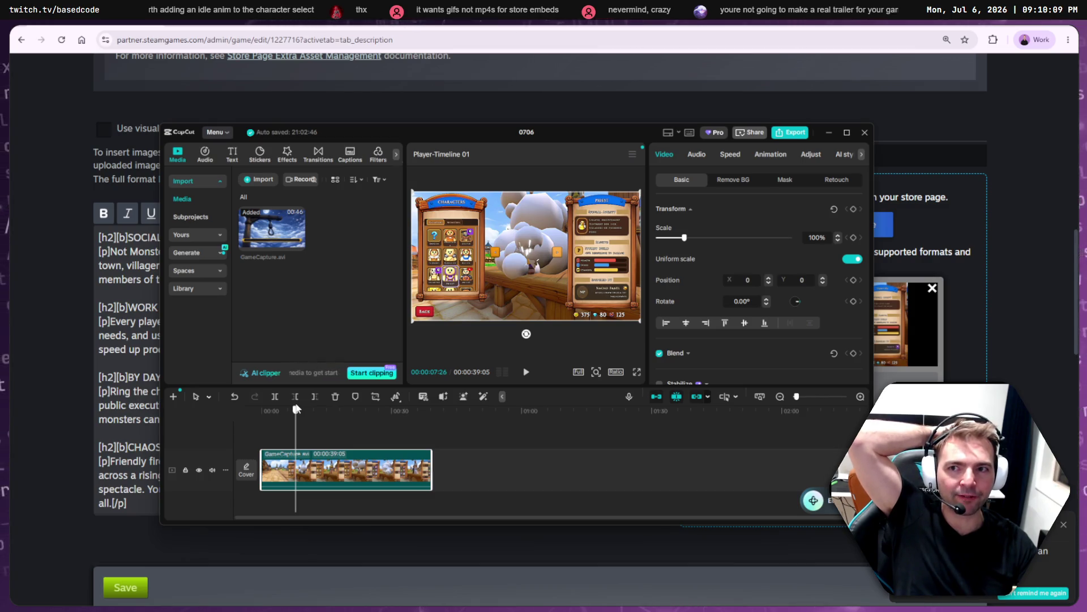
pyautogui.moveTo(295, 408); pyautogui.dragTo(273, 409)
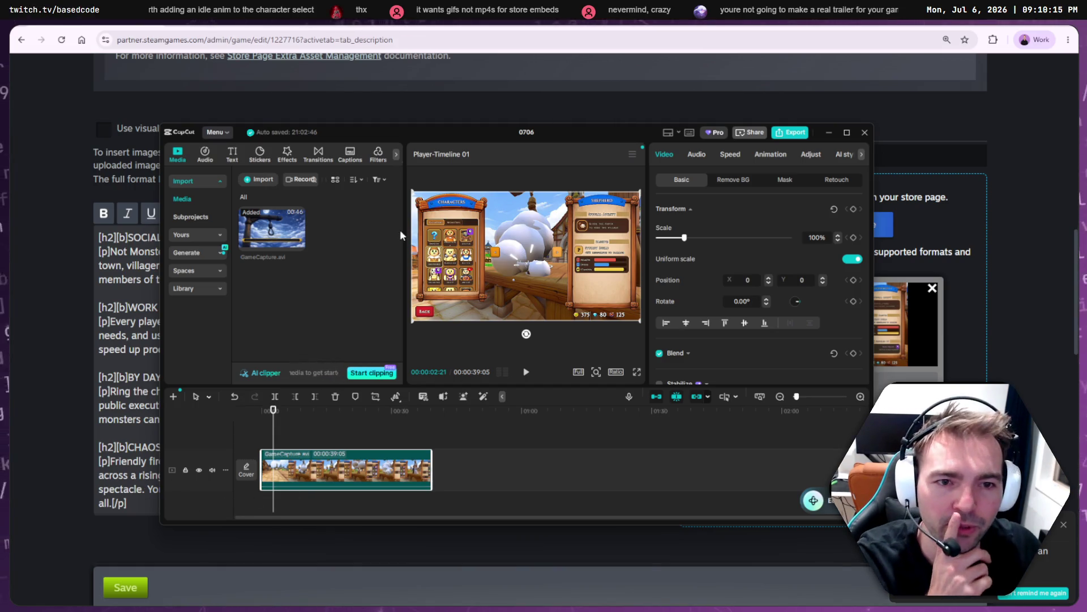
pyautogui.doubleClick(449, 129)
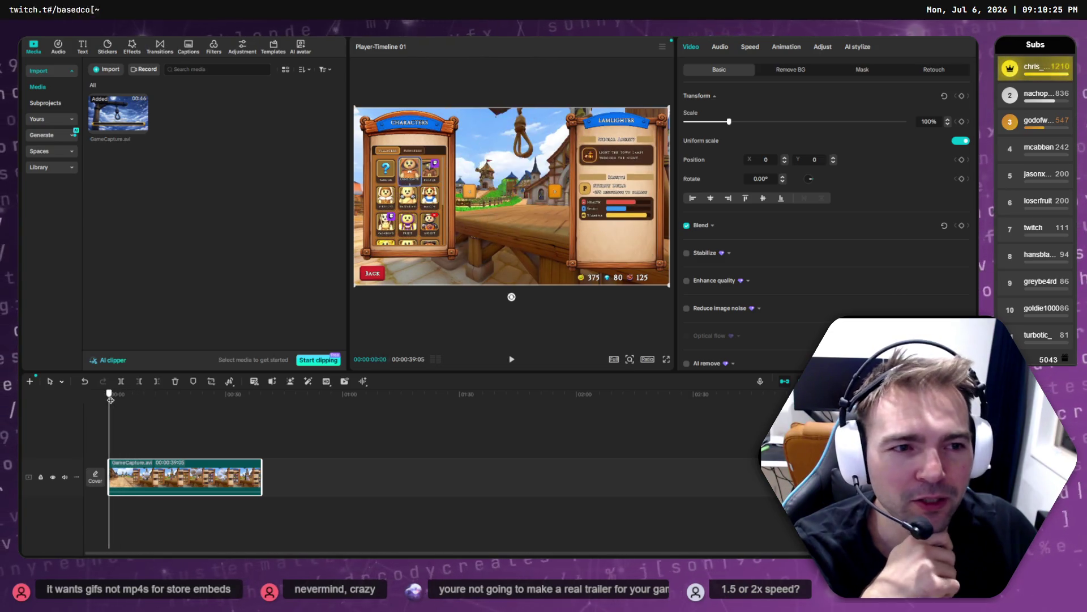
pyautogui.click(117, 394)
pyautogui.moveTo(117, 394)
pyautogui.mouseDown()
pyautogui.moveTo(197, 395)
pyautogui.moveTo(177, 394)
pyautogui.moveTo(187, 394)
pyautogui.mouseUp()
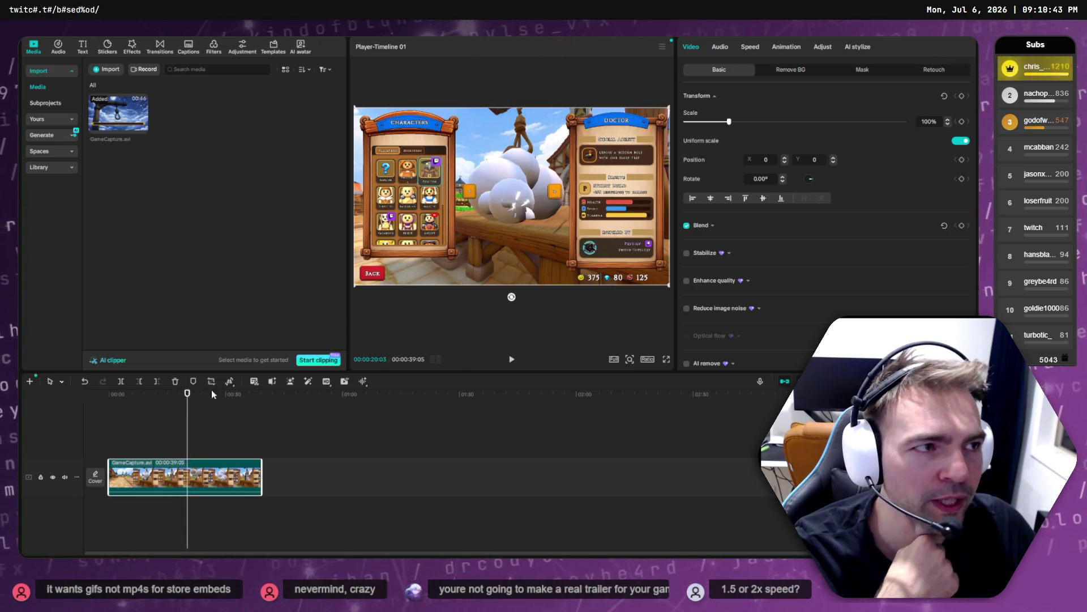
pyautogui.hotkey('alt', 'Tab')
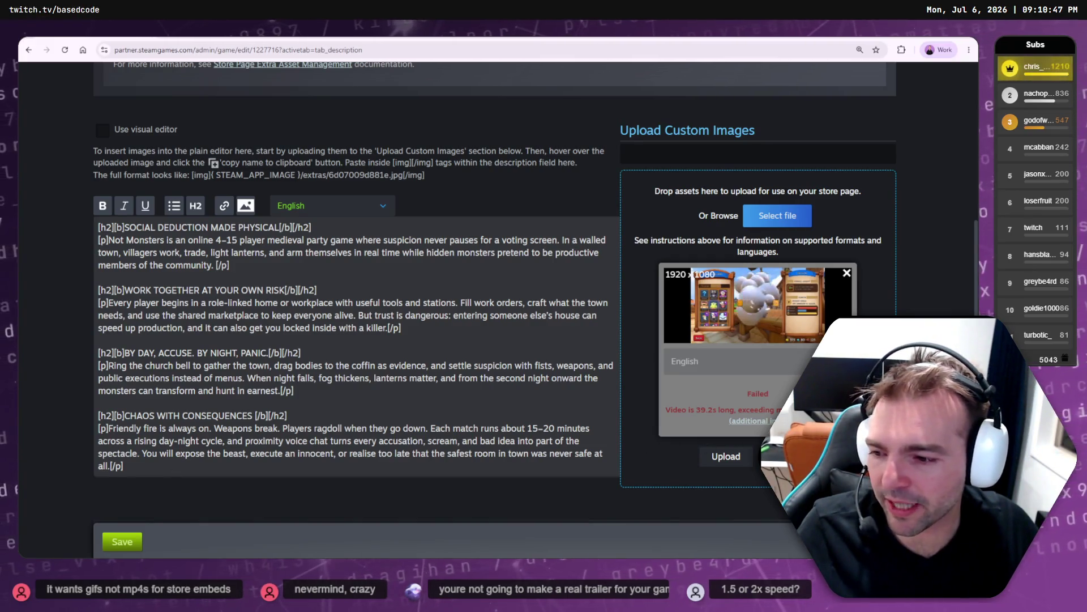
pyautogui.hotkey('alt', 'Tab')
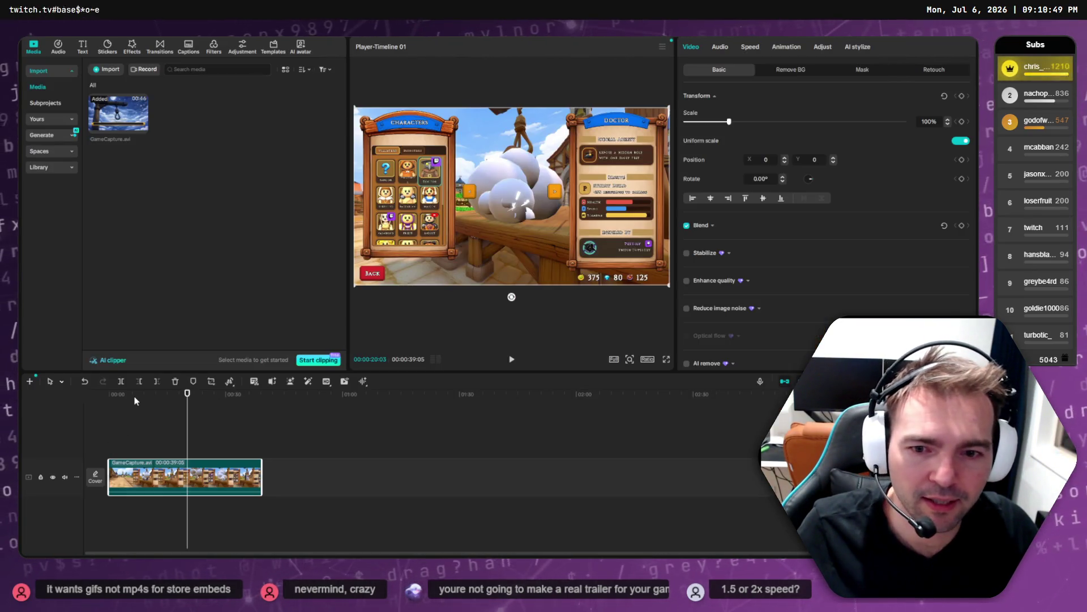
pyautogui.click(105, 400)
pyautogui.press('space')
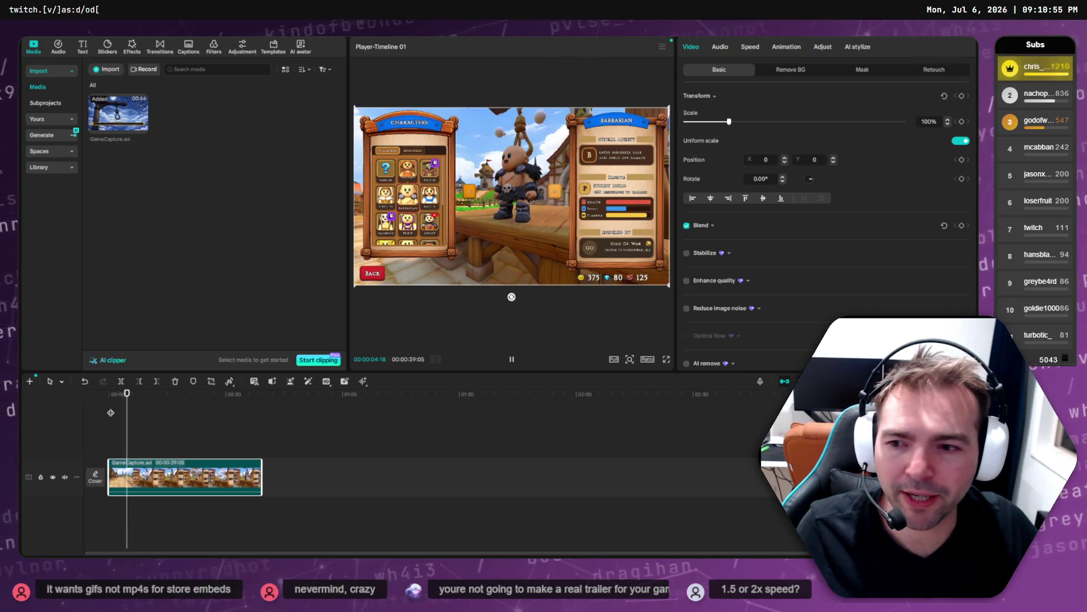
pyautogui.press('space')
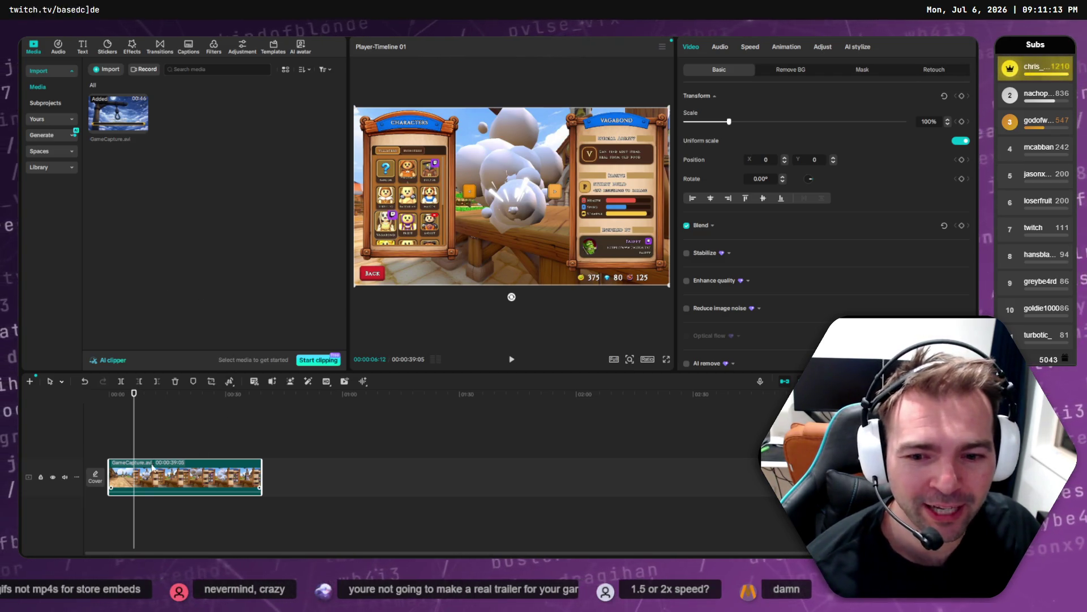
pyautogui.moveTo(133, 393); pyautogui.dragTo(115, 399)
pyautogui.press('space')
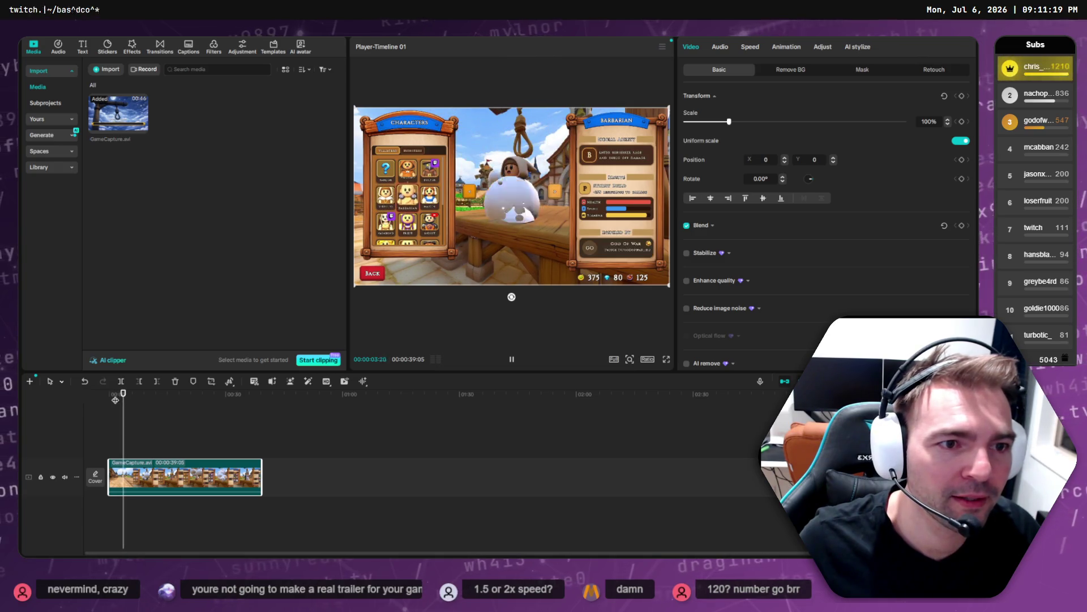
pyautogui.press('space')
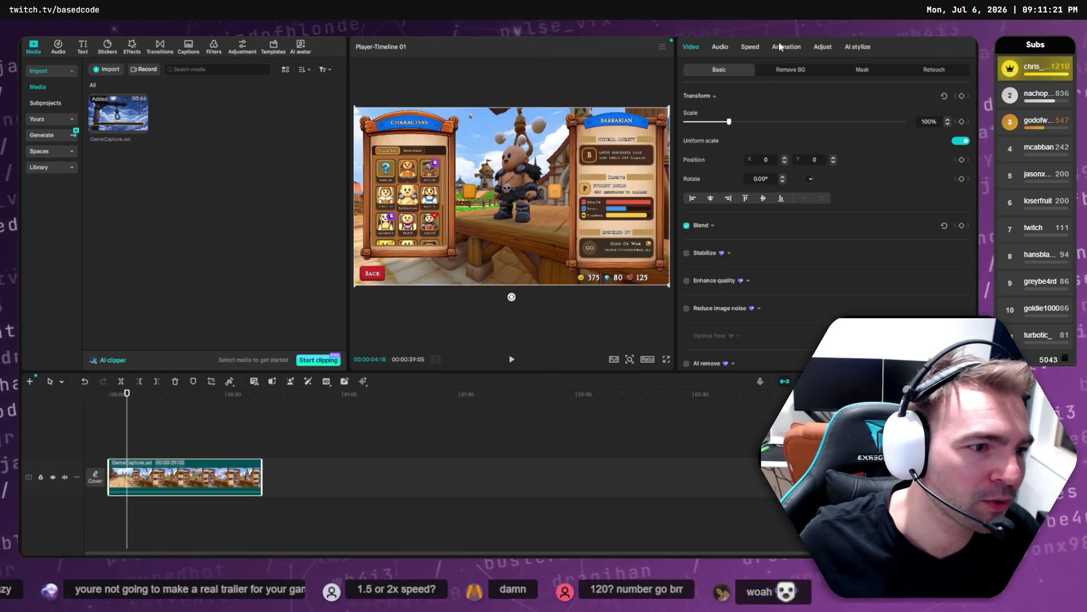
pyautogui.click(751, 48)
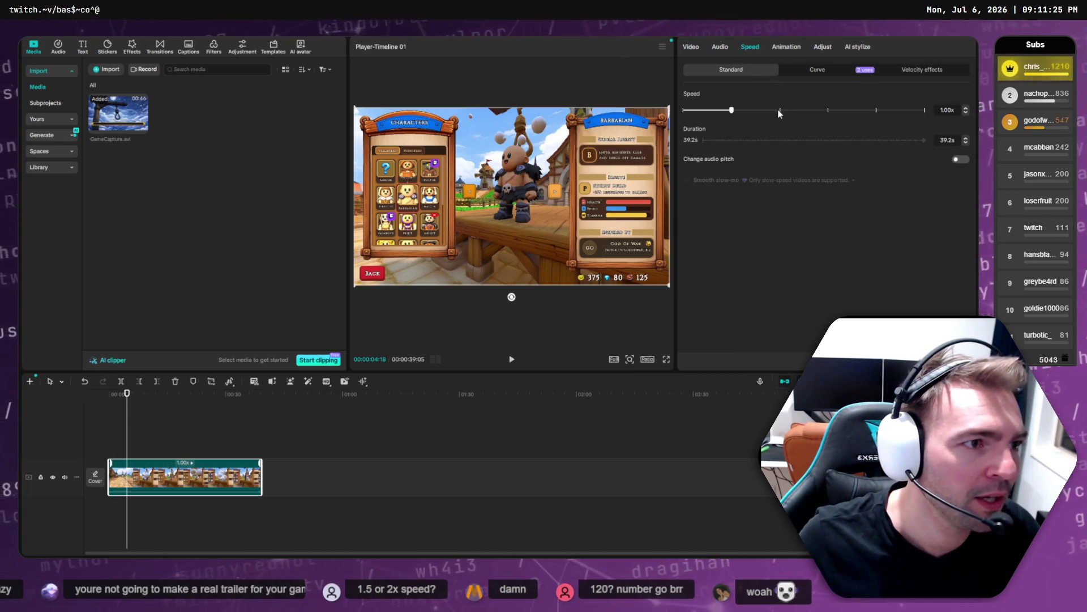
# - Jump the preview near the clip end and place a Calculator beside CapCut for the speed maths
pyautogui.click(258, 394)
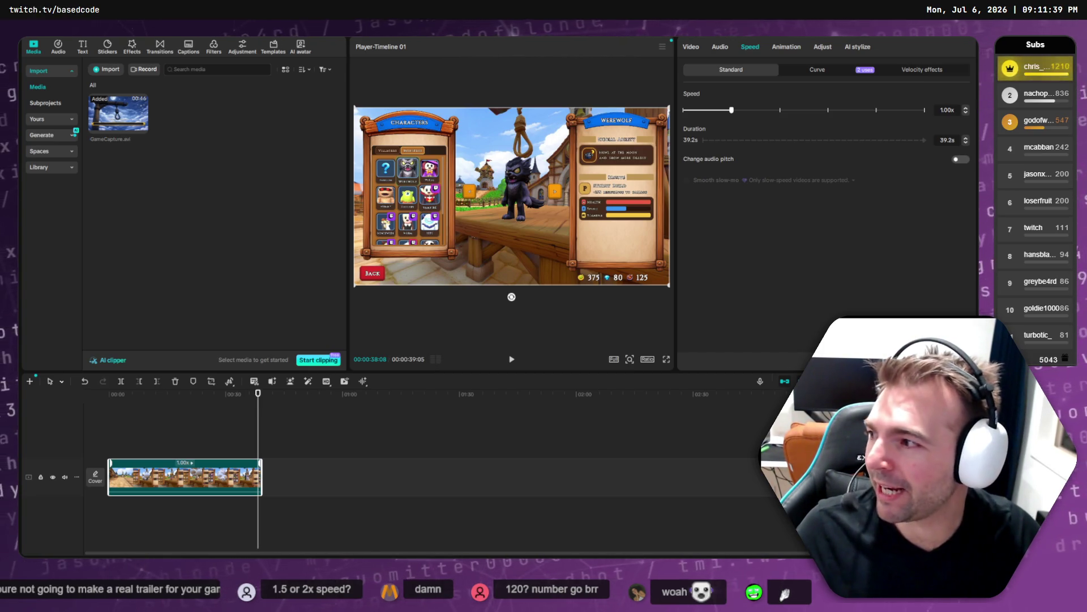
pyautogui.press('XF86Calculator')
pyautogui.moveTo(284, 215); pyautogui.dragTo(395, 204)
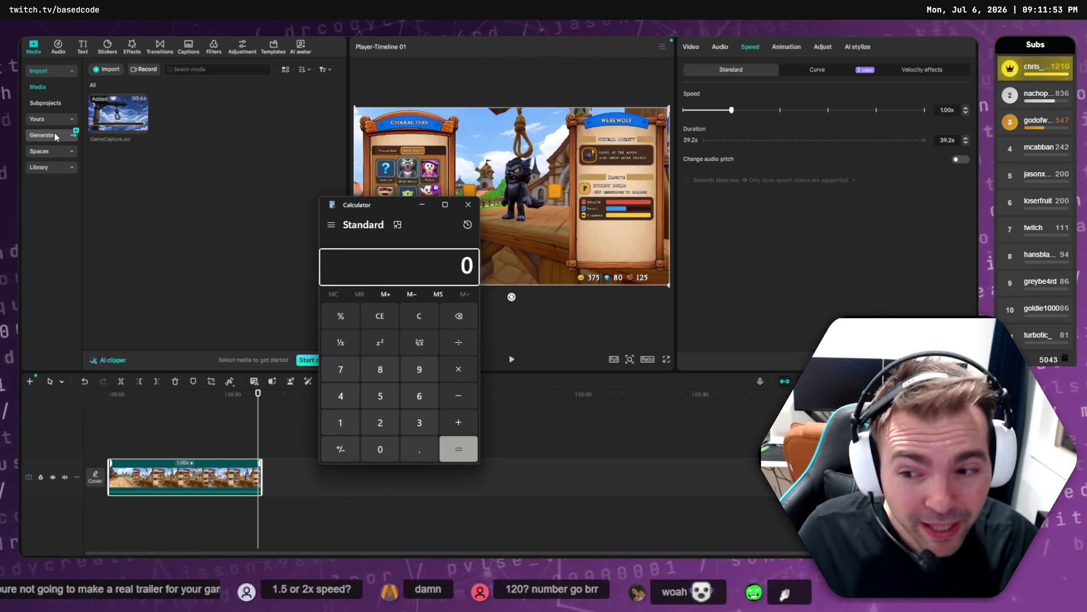
# - Place the calculator beside the preview and move the preview to the clip's end
pyautogui.click(372, 264)
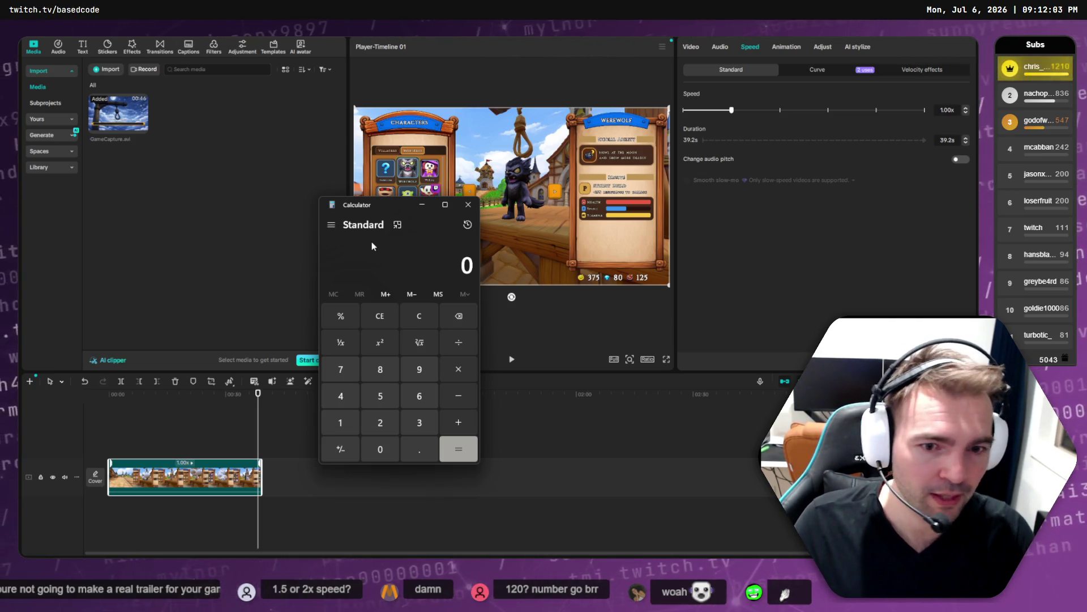
pyautogui.moveTo(379, 213)
pyautogui.mouseDown()
pyautogui.moveTo(546, 209)
pyautogui.moveTo(528, 211)
pyautogui.mouseUp()
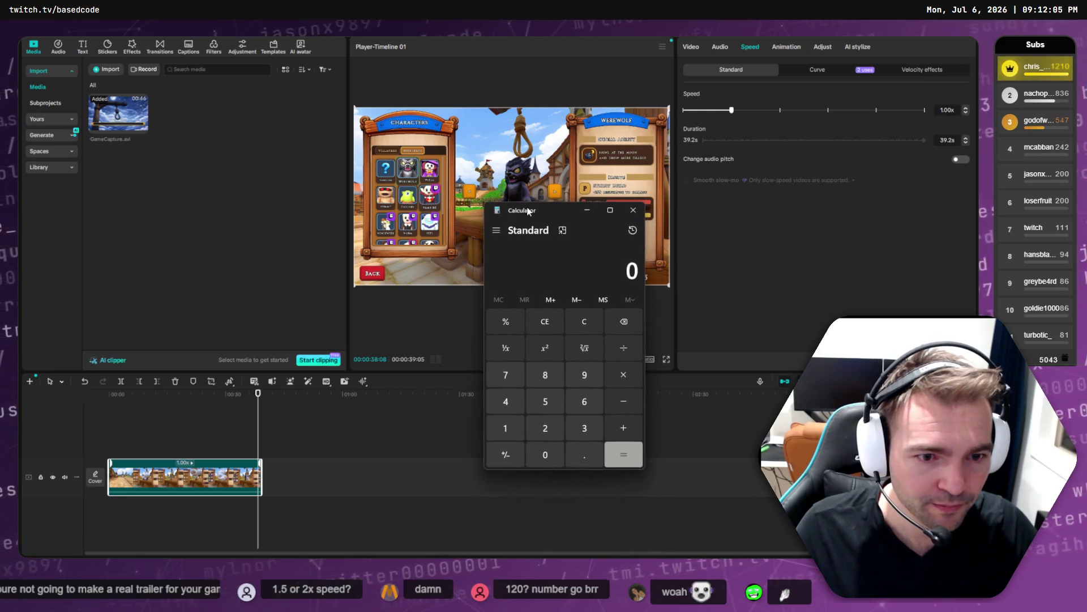
pyautogui.click(270, 392)
pyautogui.click(367, 382)
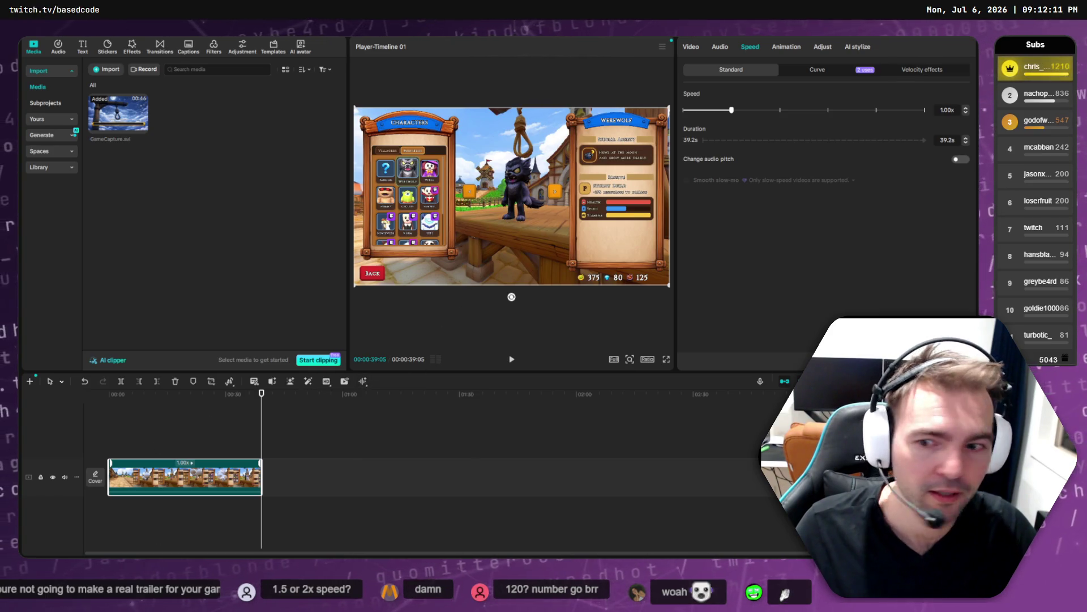
pyautogui.hotkey('alt', 'Tab')
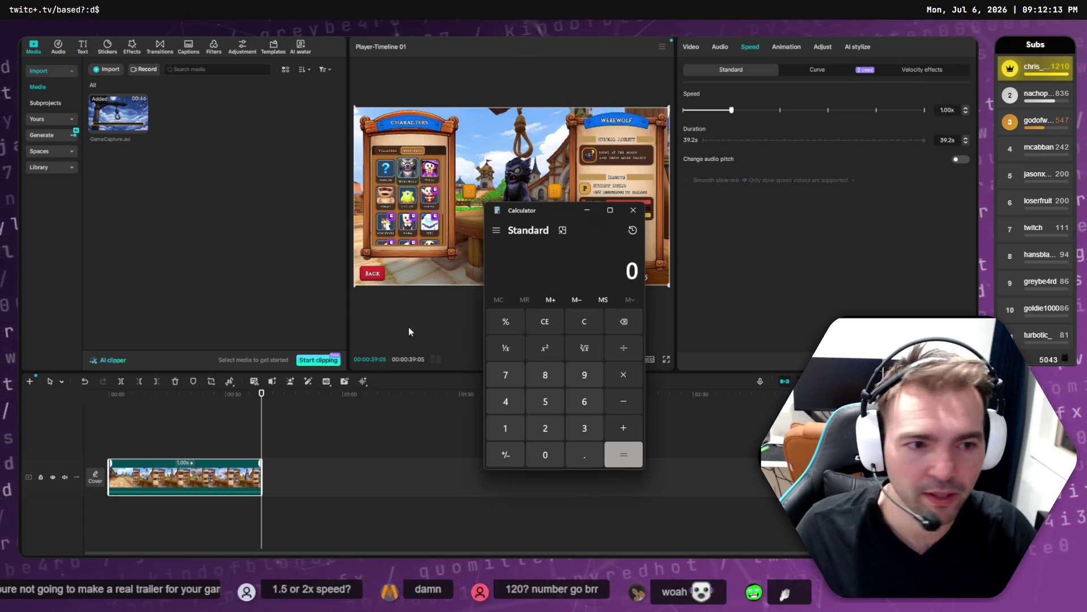
# - Compute 12/39 as a percentage, then 39 ÷ 12 = 3.25 as the speed factor
pyautogui.write('12/30')
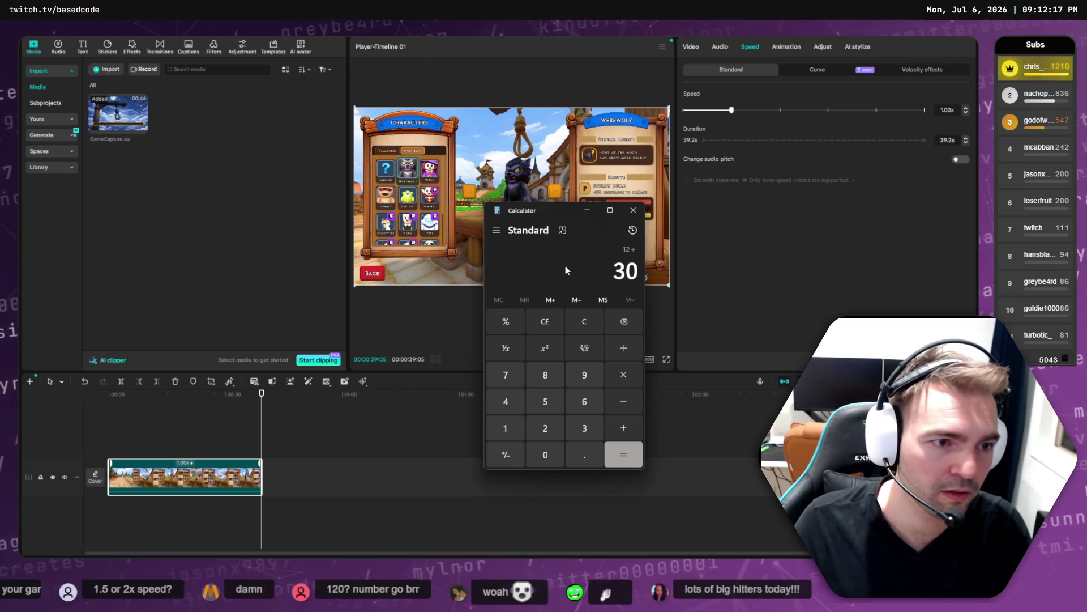
pyautogui.press('BackSpace')
pyautogui.write('9')
pyautogui.press('Return')
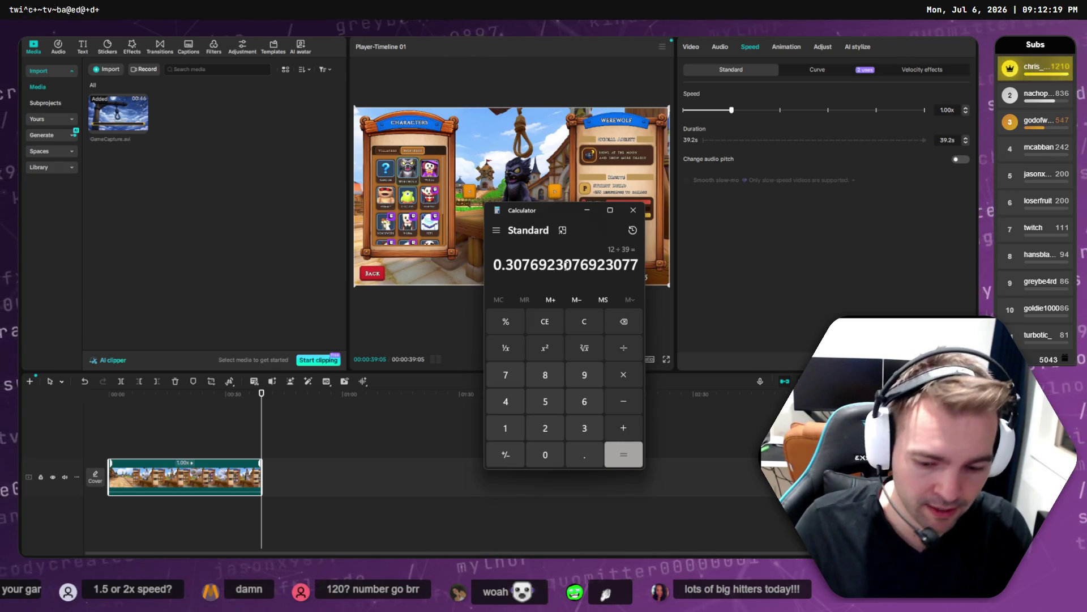
pyautogui.write('*100')
pyautogui.press('Return')
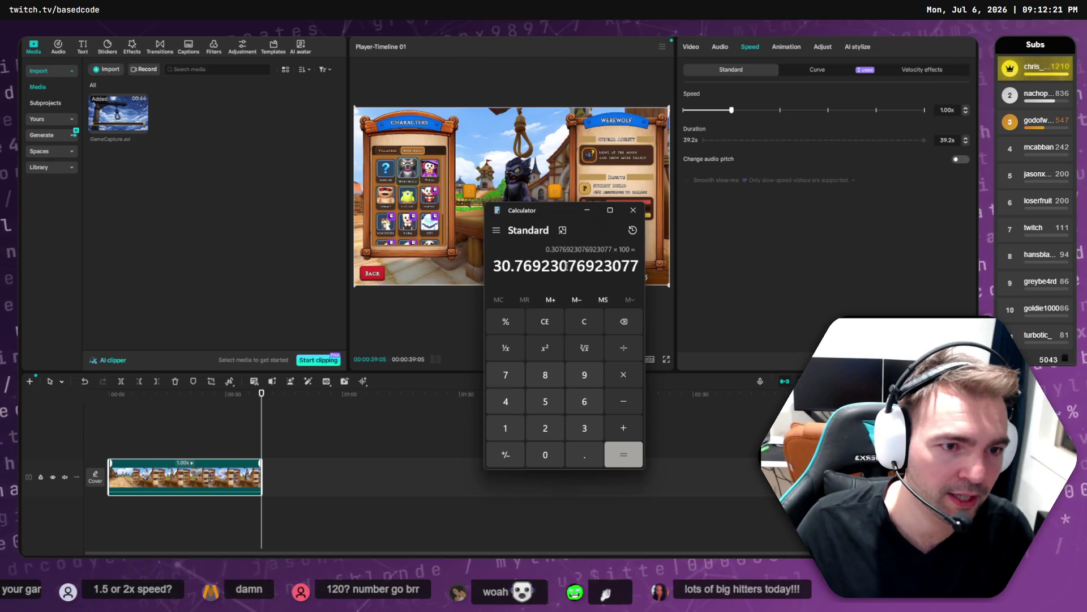
pyautogui.press('Escape')
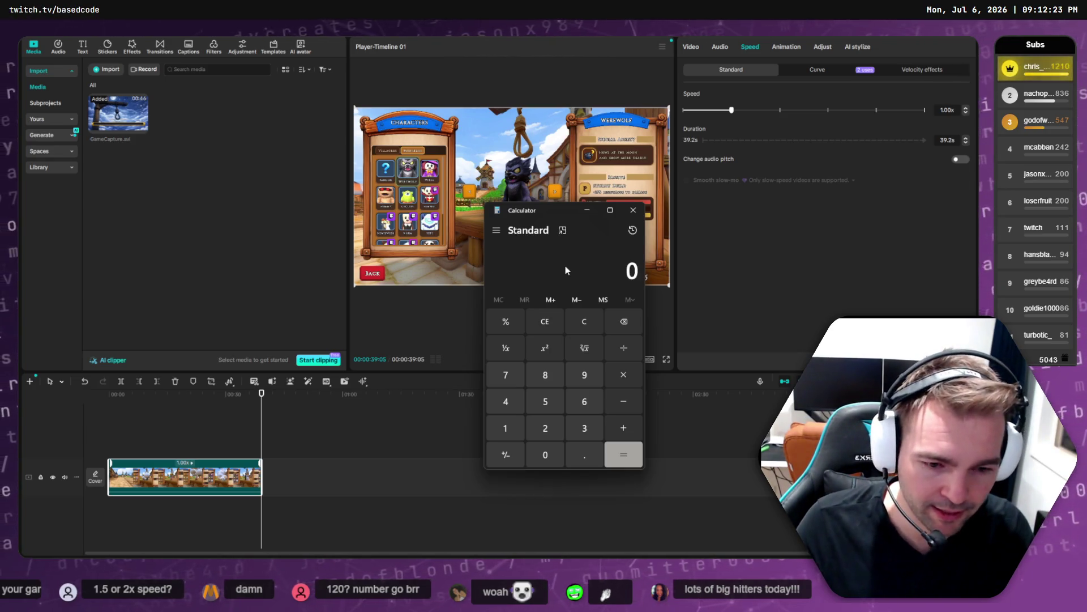
pyautogui.write('39/12')
pyautogui.press('Return')
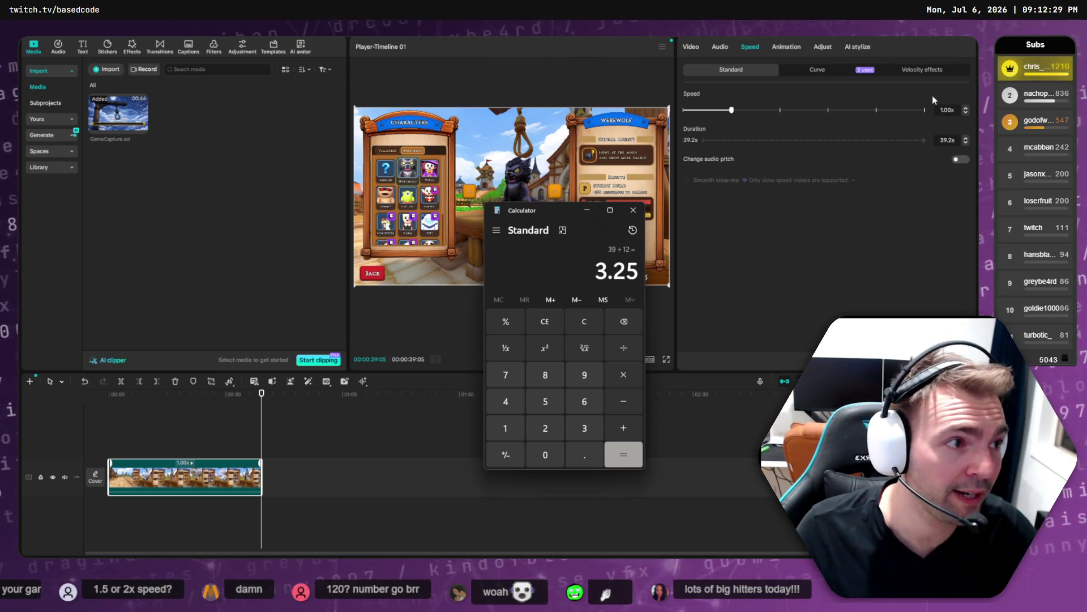
pyautogui.click(943, 108)
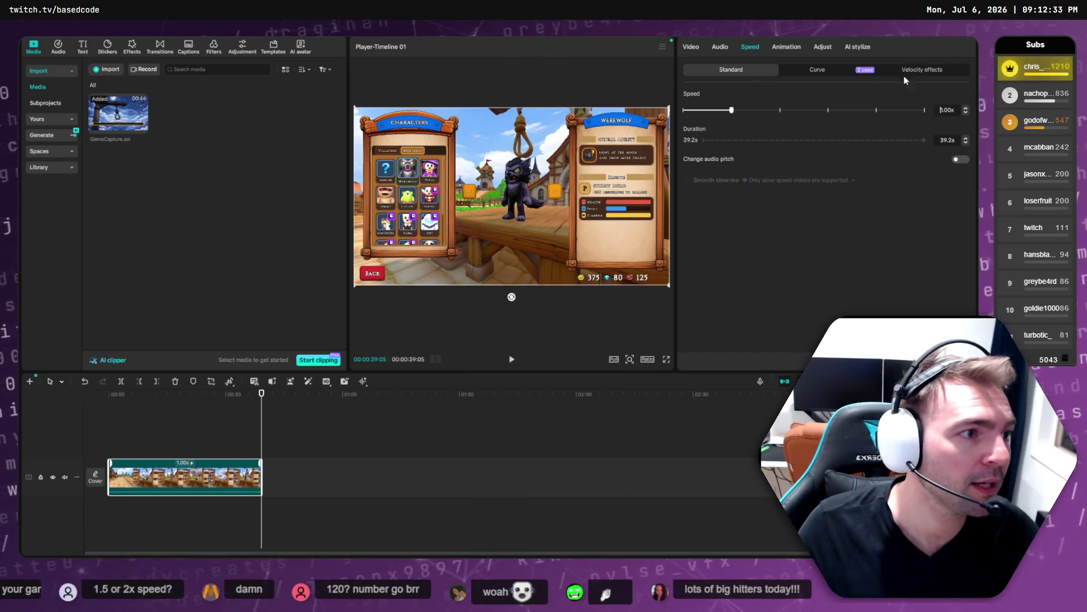
# - Raise the gameplay clip's speed step by step from 1.00x up to 3.20x
pyautogui.click(966, 108)
pyautogui.click(966, 108)
pyautogui.click(966, 107)
pyautogui.click(966, 107)
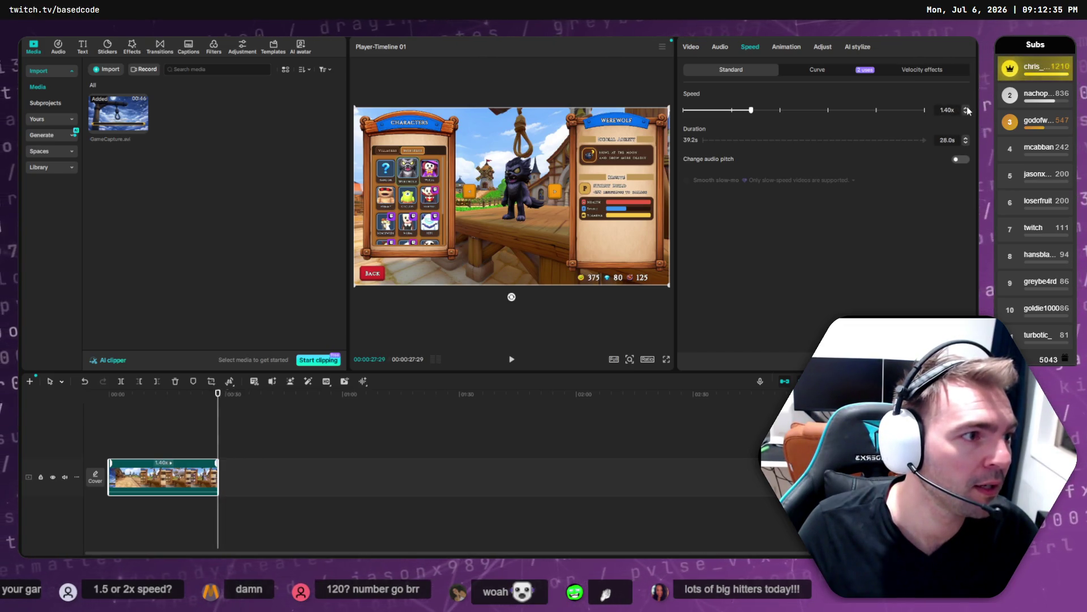
pyautogui.click(967, 108)
pyautogui.click(966, 108)
pyautogui.click(967, 108)
pyautogui.click(967, 108)
pyautogui.click(967, 108)
pyautogui.click(966, 109)
pyautogui.click(967, 109)
pyautogui.click(967, 109)
pyautogui.click(967, 108)
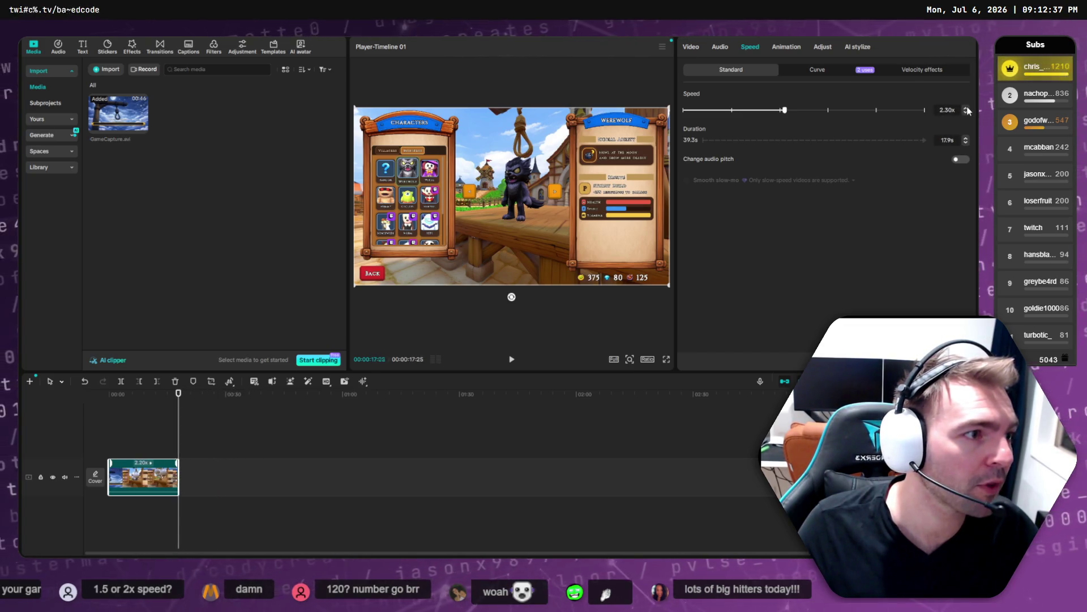
pyautogui.click(966, 109)
pyautogui.click(966, 108)
pyautogui.click(966, 108)
pyautogui.click(967, 108)
pyautogui.click(967, 108)
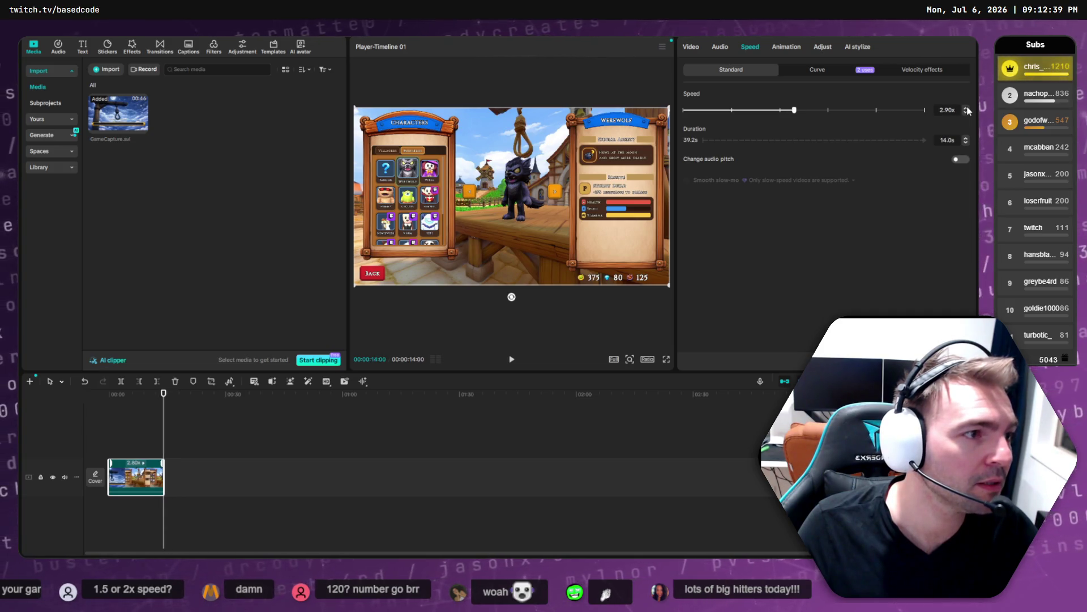
pyautogui.click(967, 108)
pyautogui.click(967, 108)
pyautogui.click(967, 108)
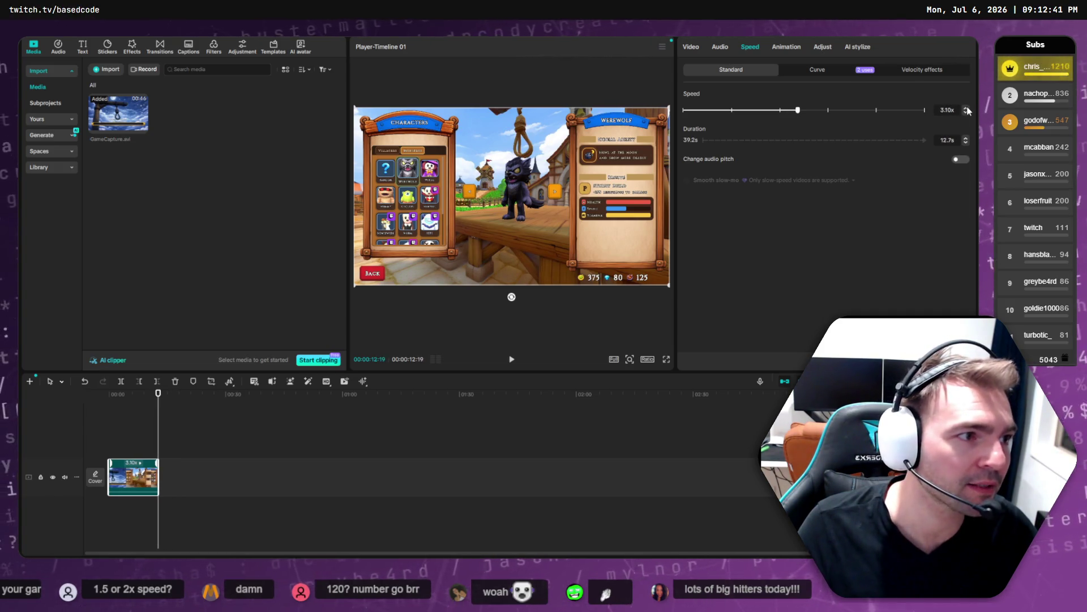
pyautogui.click(967, 108)
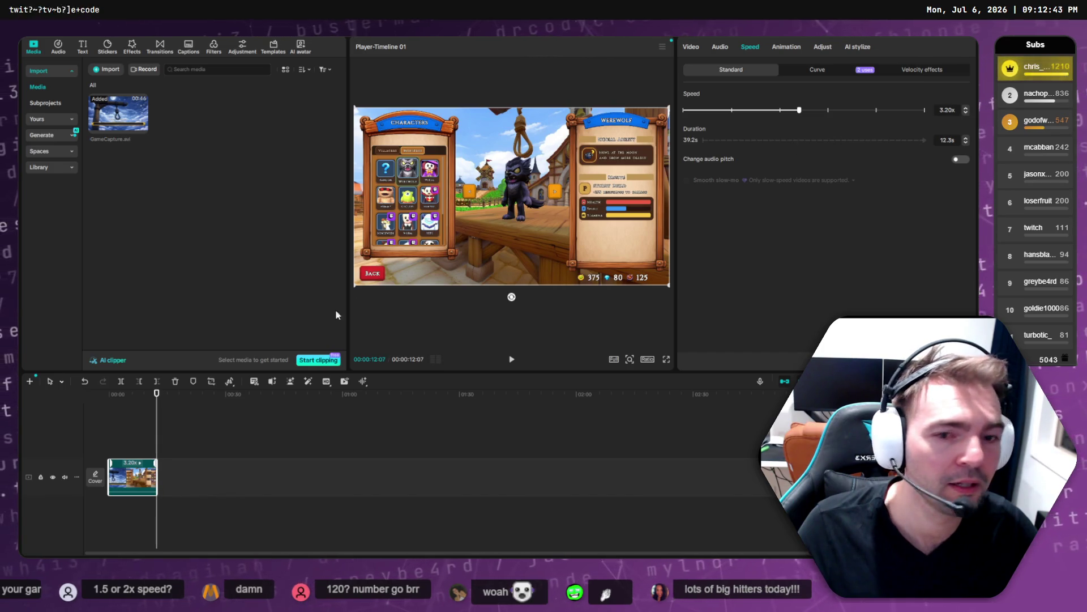
# - Play the sped-up clip from the start, then return the playhead to its beginning
pyautogui.click(105, 393)
pyautogui.press('space')
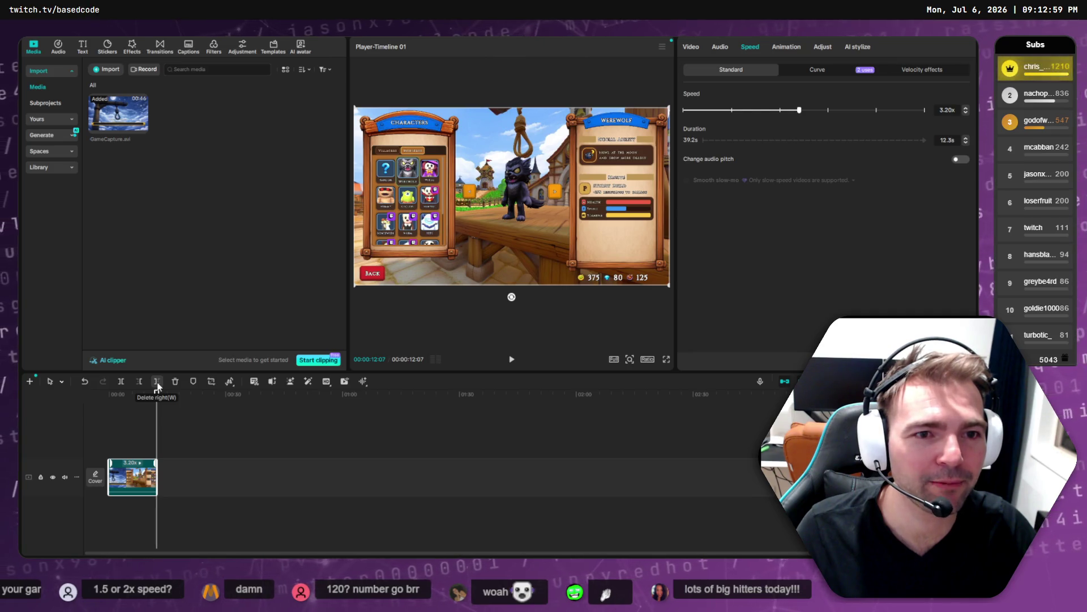
pyautogui.moveTo(157, 391); pyautogui.dragTo(108, 394)
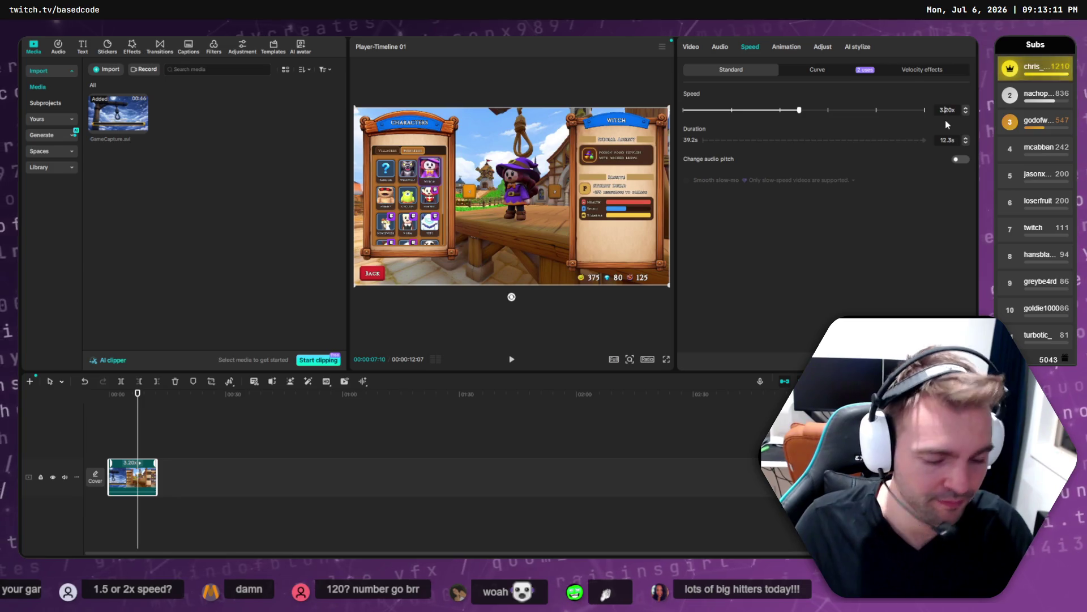
# - Set the clip speed to 1.20x and zoom in on the timeline
pyautogui.write('120.')
pyautogui.press('Return')
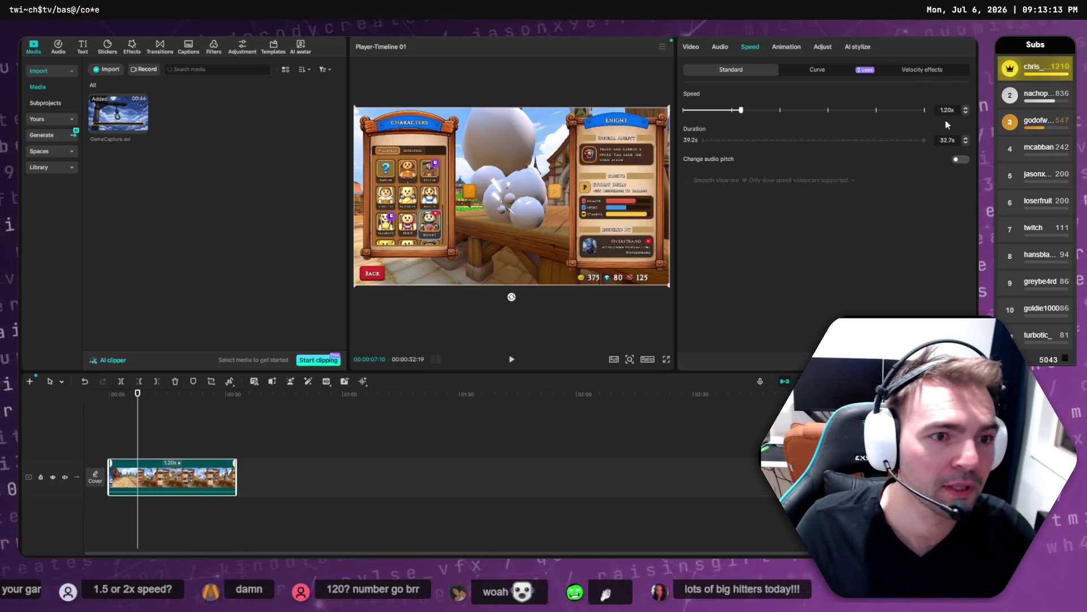
pyautogui.scroll(10, 141, 447)
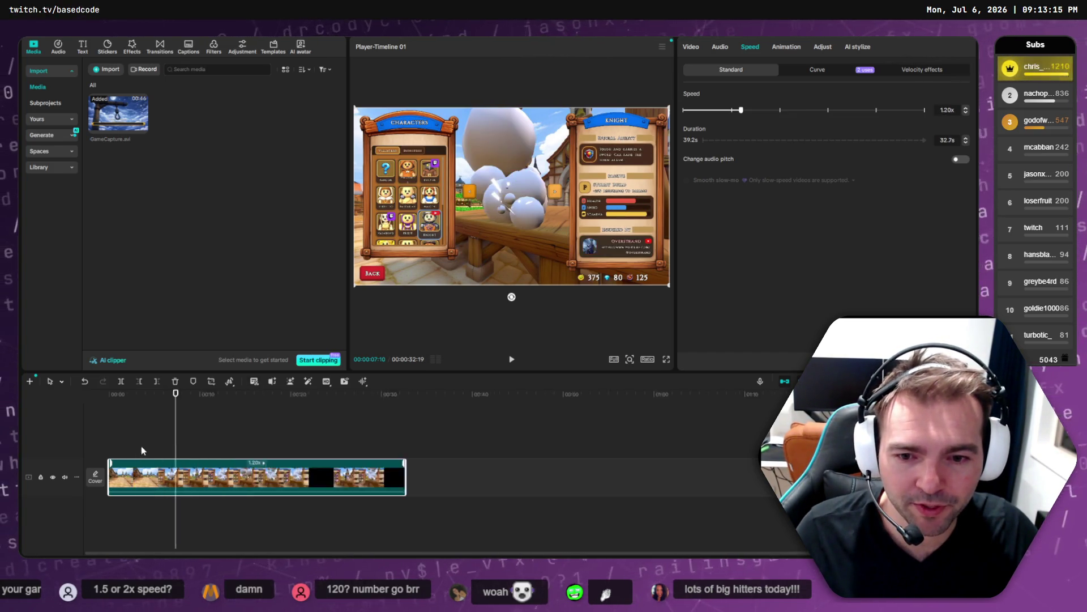
pyautogui.scroll(1, 198, 440)
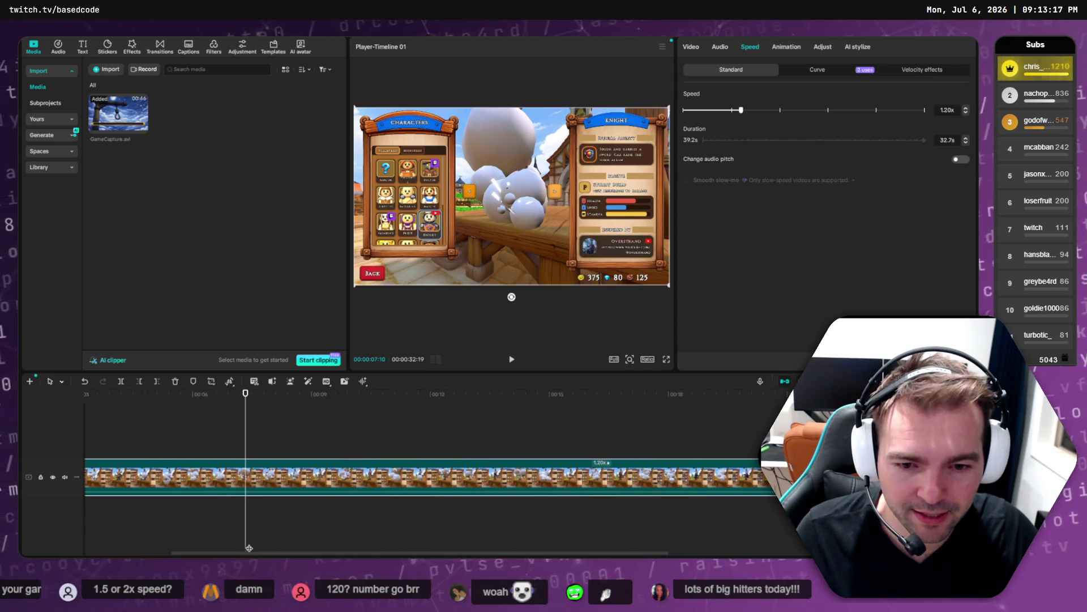
pyautogui.moveTo(236, 555); pyautogui.dragTo(55, 554)
# - Trim a fraction of a second off the clip's start and preview the new opening
pyautogui.moveTo(196, 392)
pyautogui.mouseDown()
pyautogui.moveTo(109, 404)
pyautogui.moveTo(140, 407)
pyautogui.moveTo(131, 410)
pyautogui.mouseUp()
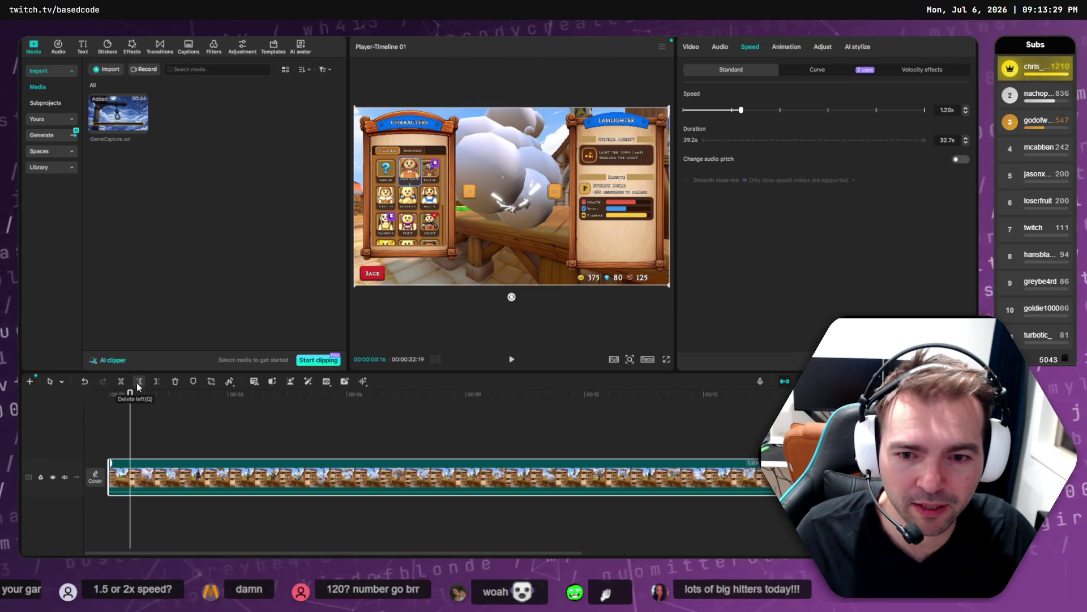
pyautogui.click(137, 387)
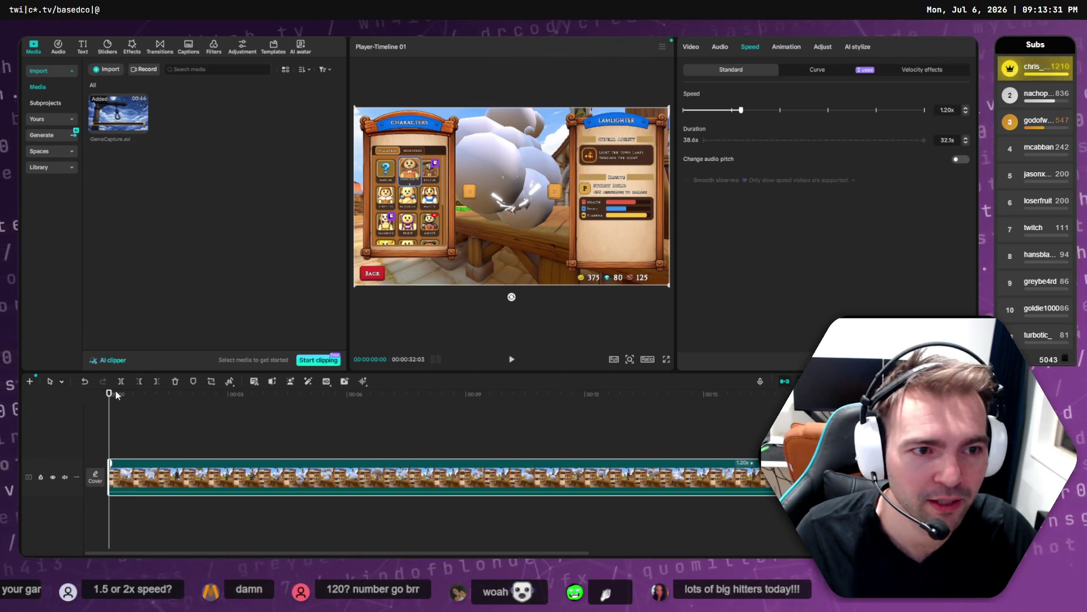
pyautogui.moveTo(116, 394); pyautogui.dragTo(176, 395)
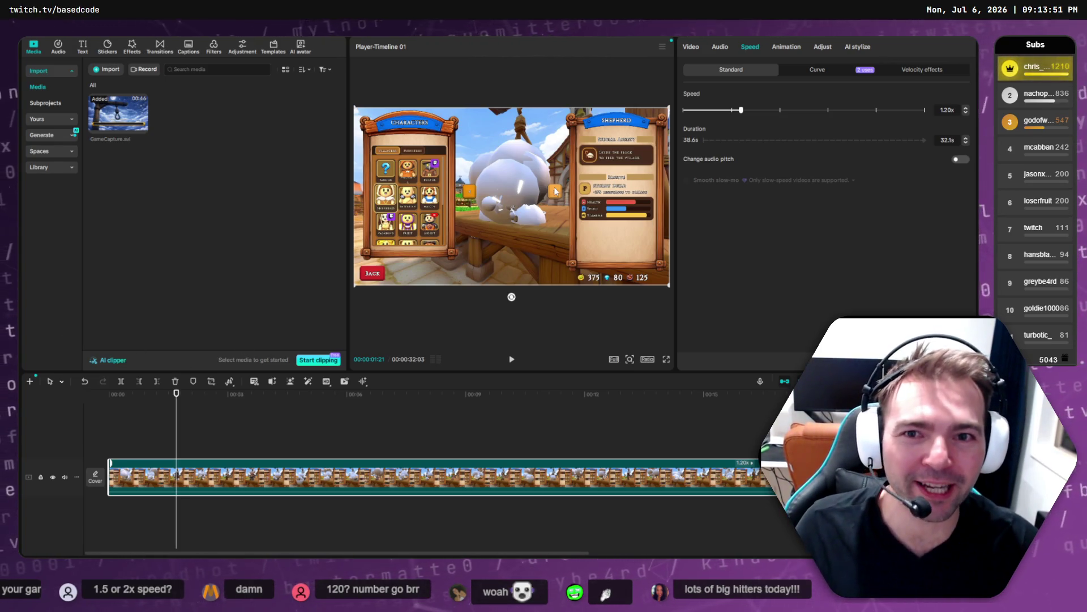
pyautogui.hotkey('alt', 'Tab')
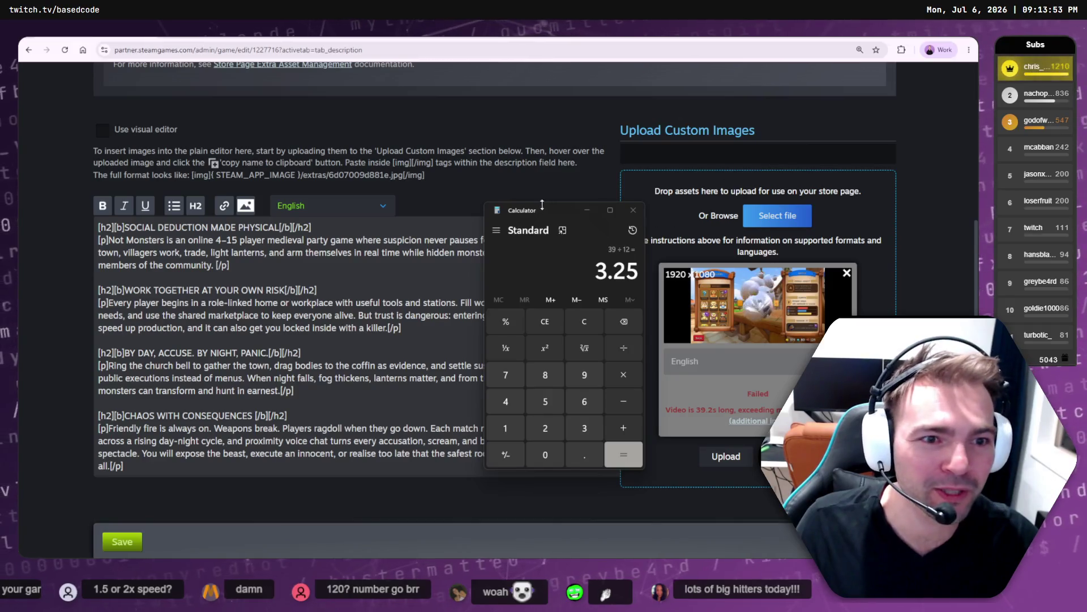
# - View the first trailer and the characters screenshot in the store page's media viewer
pyautogui.hotkey('alt', 'Tab')
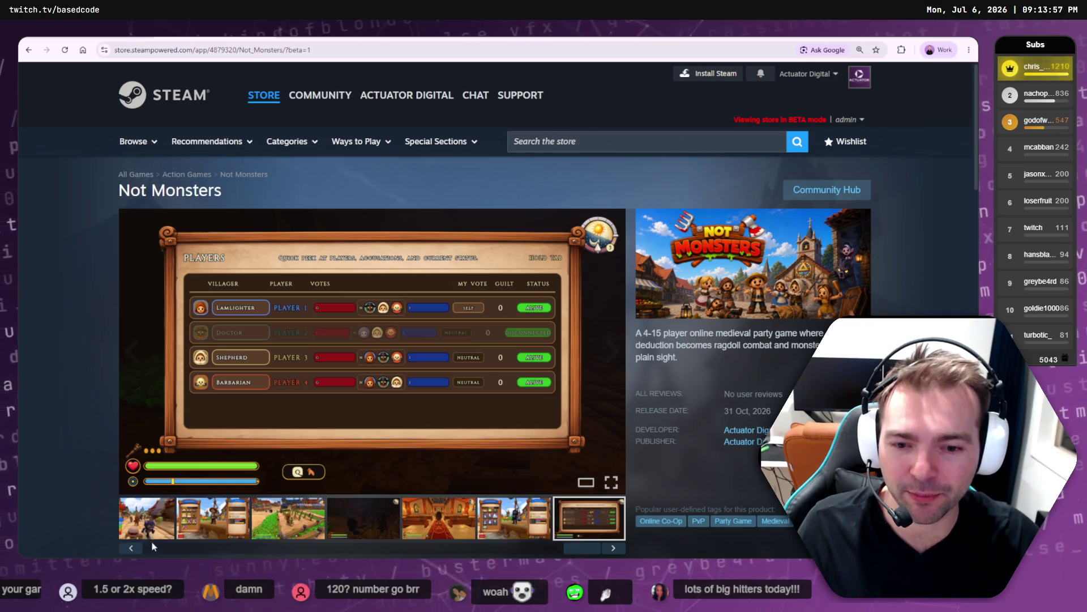
pyautogui.click(184, 532)
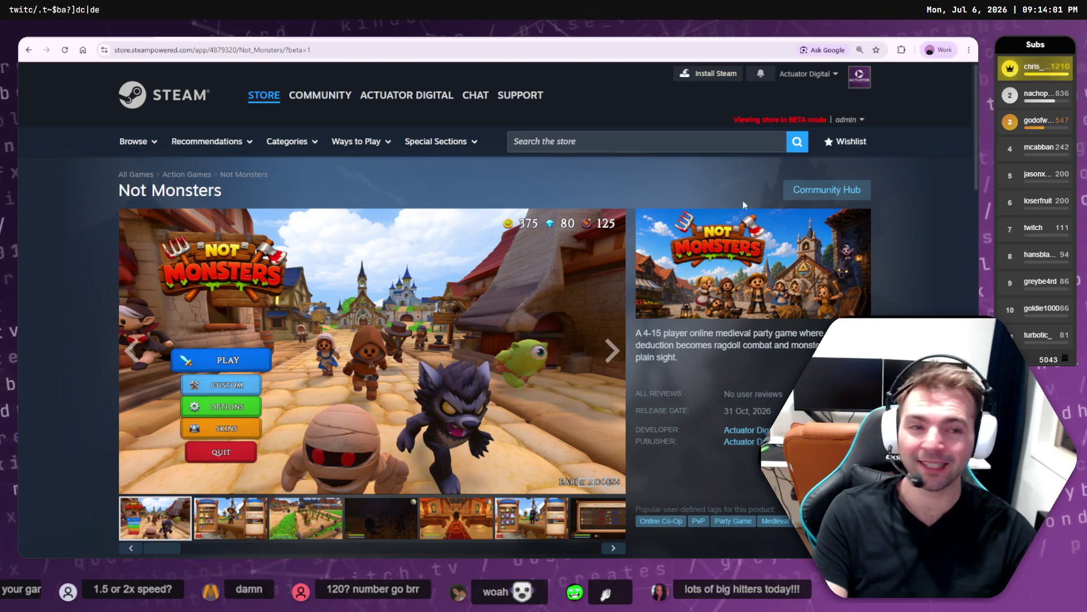
pyautogui.scroll(-1, 708, 181)
pyautogui.click(258, 466)
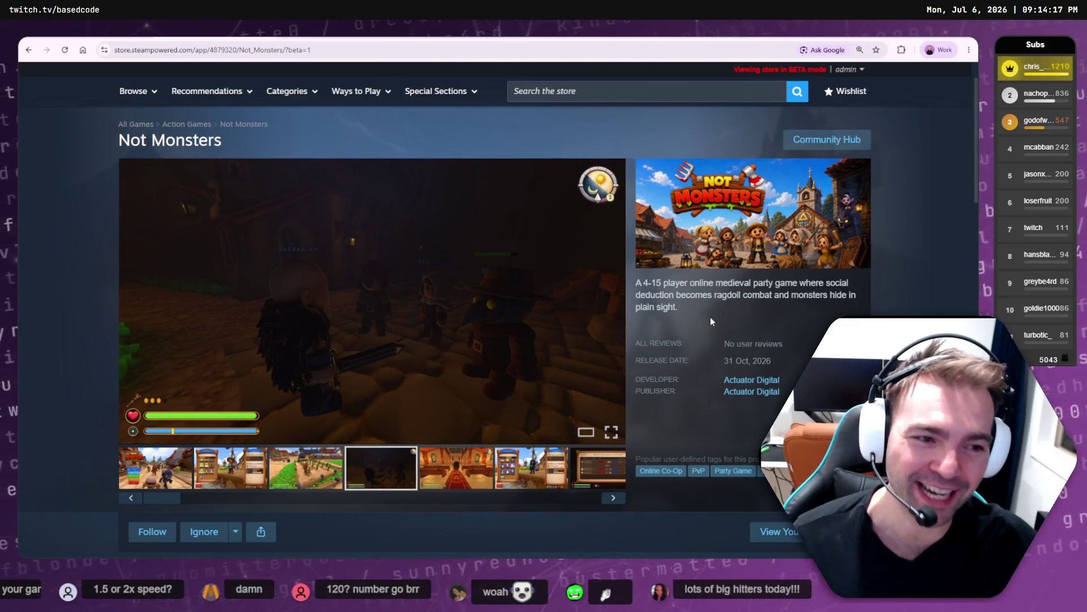
# - Read through the short description and About This Game text, then return to CapCut
pyautogui.moveTo(708, 315); pyautogui.dragTo(637, 281)
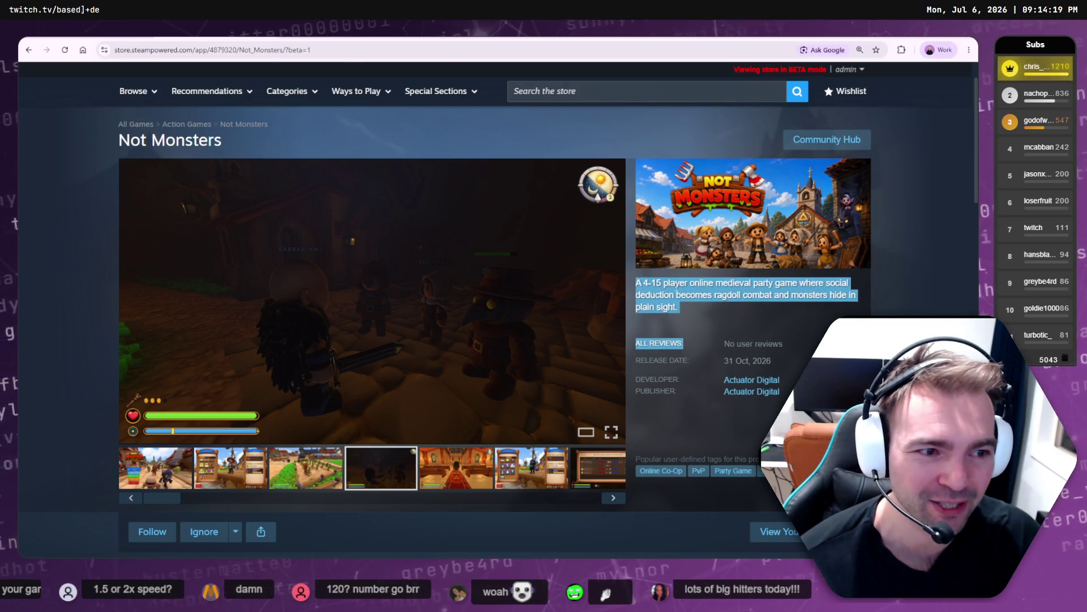
pyautogui.click(678, 312)
pyautogui.scroll(-5, 709, 305)
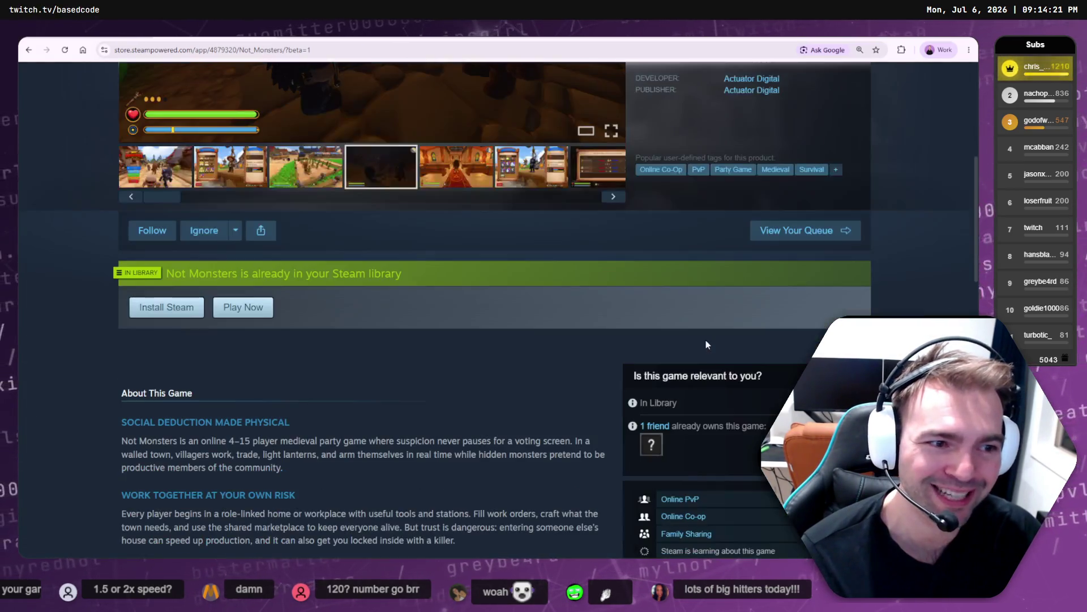
pyautogui.scroll(-5, 706, 339)
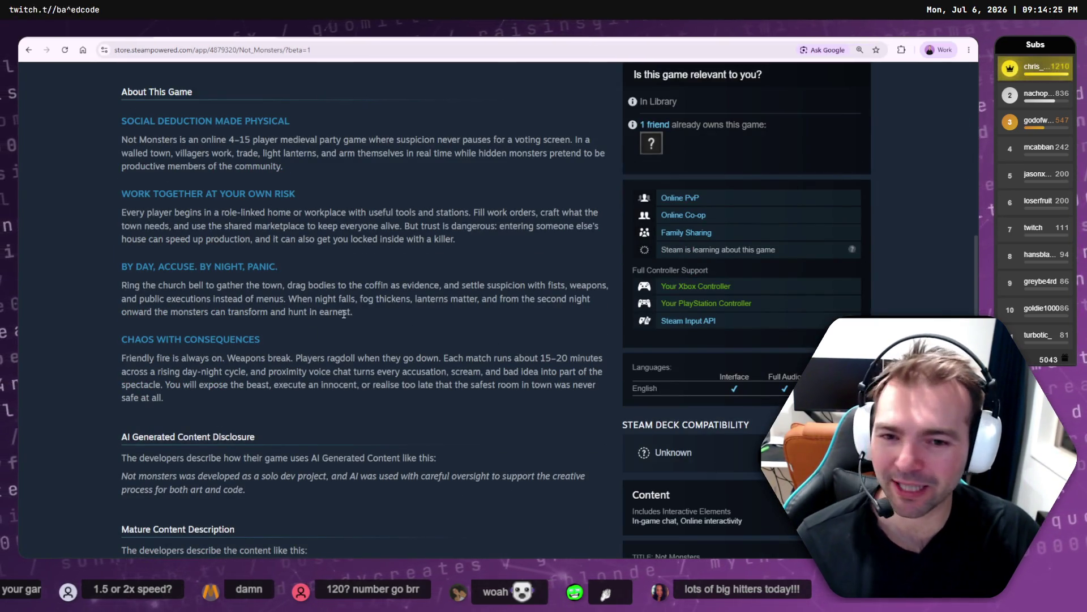
pyautogui.scroll(1, 348, 327)
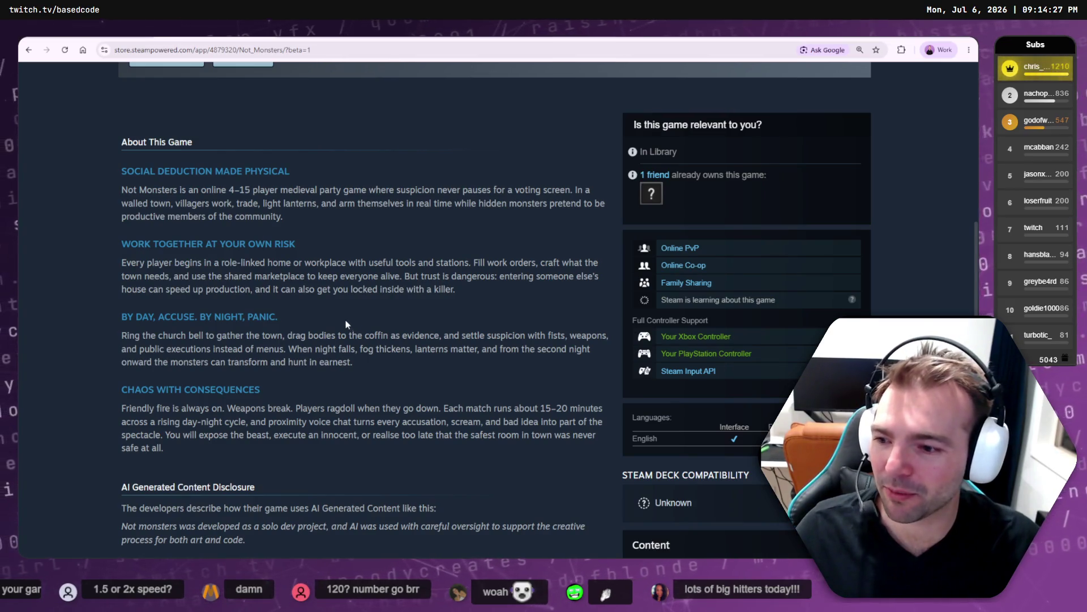
pyautogui.scroll(10, 348, 317)
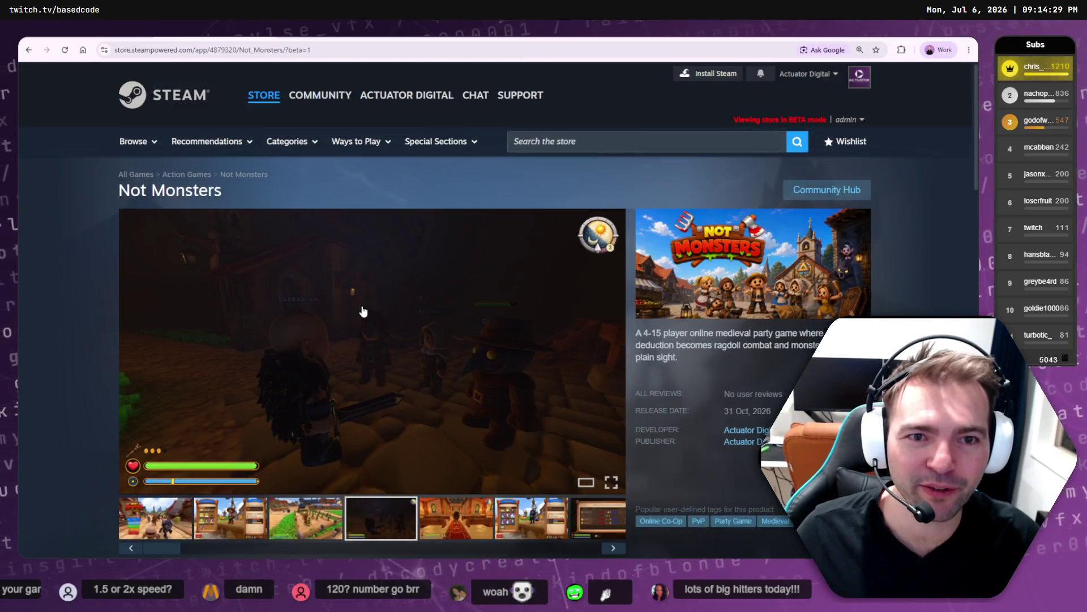
pyautogui.hotkey('alt', 'Tab')
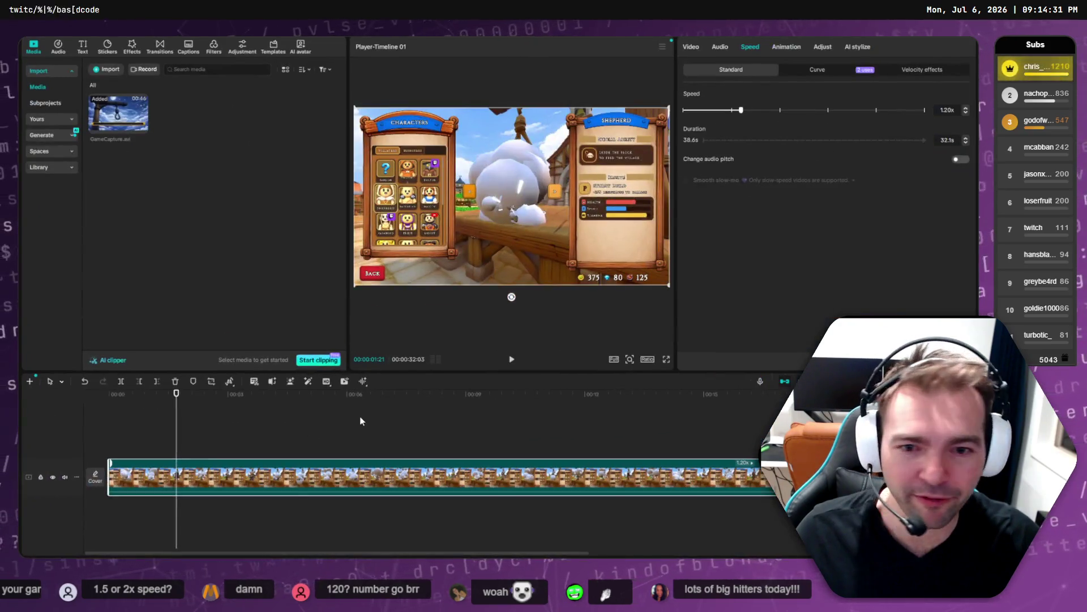
# - Scrub the 1.20x clip from its start to around the 15-second mark
pyautogui.moveTo(173, 395)
pyautogui.mouseDown()
pyautogui.moveTo(161, 395)
pyautogui.moveTo(191, 395)
pyautogui.moveTo(155, 394)
pyautogui.moveTo(758, 401)
pyautogui.moveTo(714, 398)
pyautogui.mouseUp()
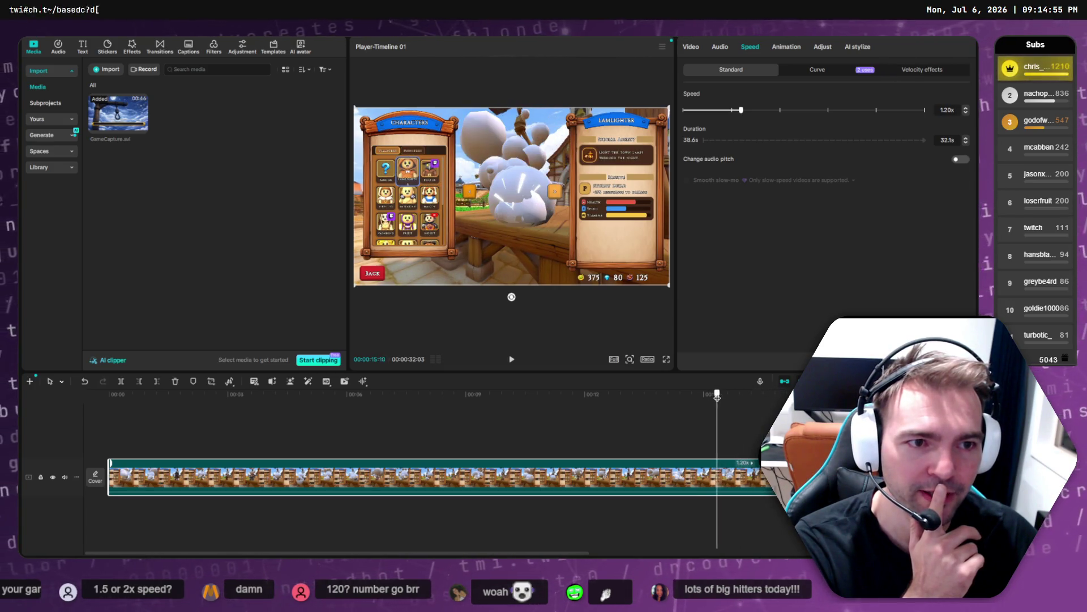
pyautogui.click(125, 397)
pyautogui.moveTo(124, 401); pyautogui.dragTo(123, 400)
pyautogui.moveTo(680, 400)
pyautogui.mouseDown()
pyautogui.moveTo(733, 399)
pyautogui.moveTo(718, 398)
pyautogui.mouseUp()
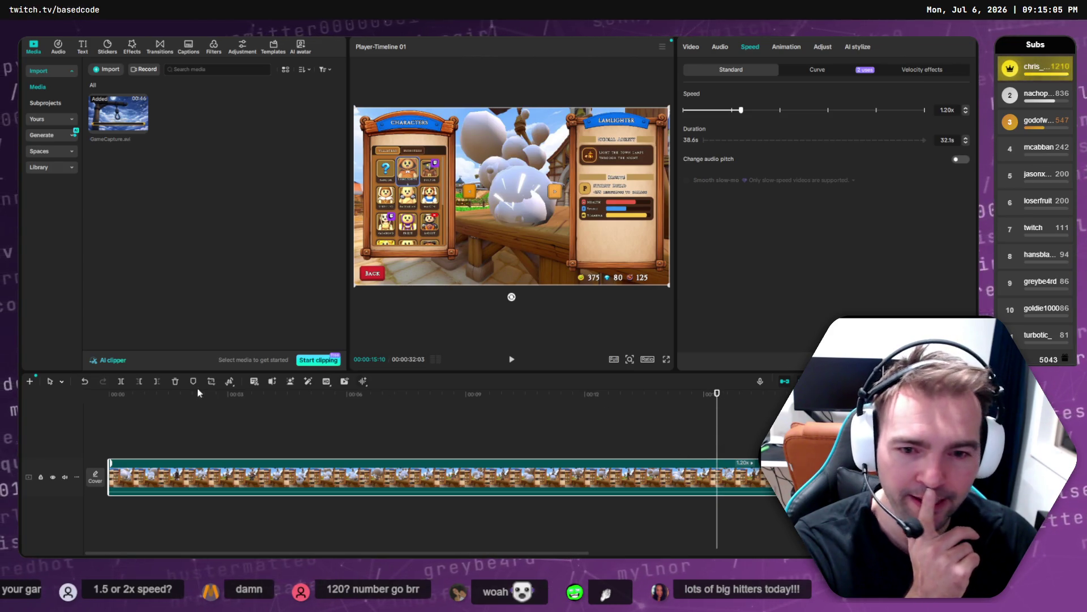
# - Cut everything after 15.4 seconds and scrub the trimmed clip to check the King character select
pyautogui.click(157, 381)
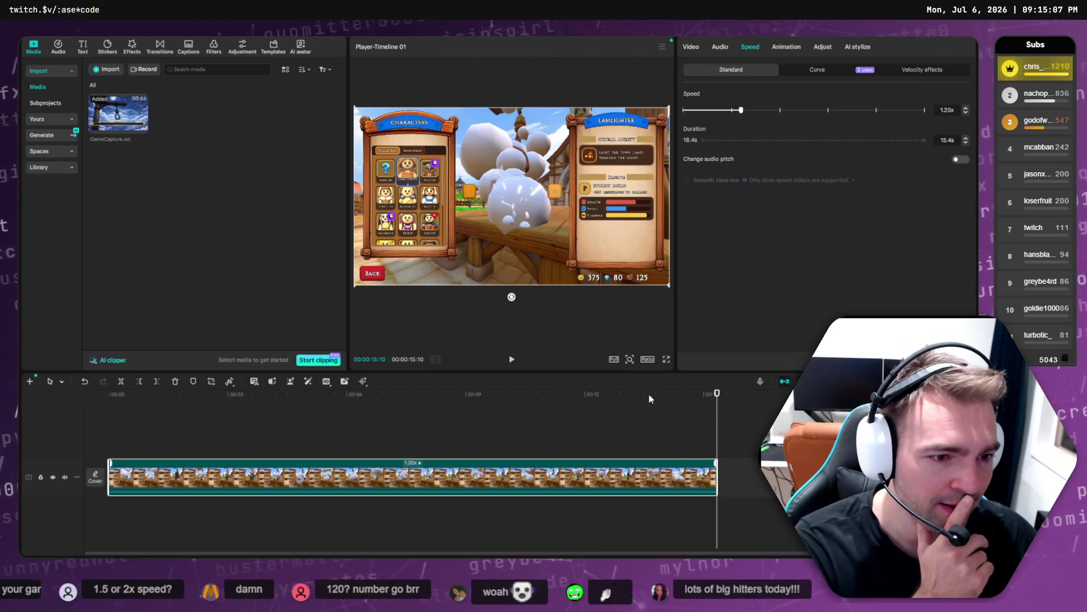
pyautogui.click(623, 397)
pyautogui.click(539, 396)
pyautogui.click(141, 399)
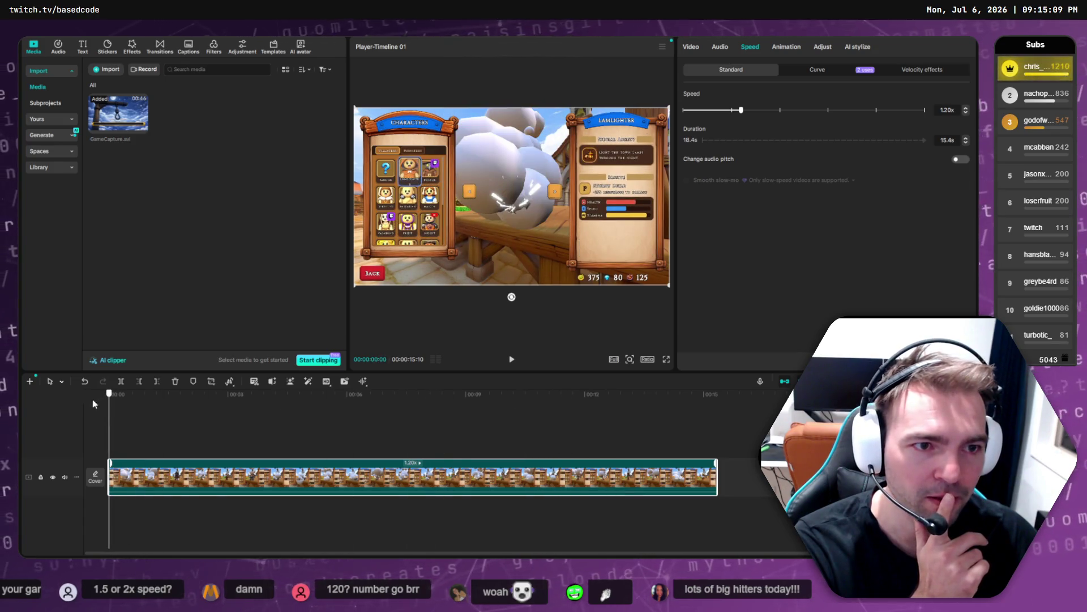
pyautogui.moveTo(143, 403); pyautogui.dragTo(730, 399)
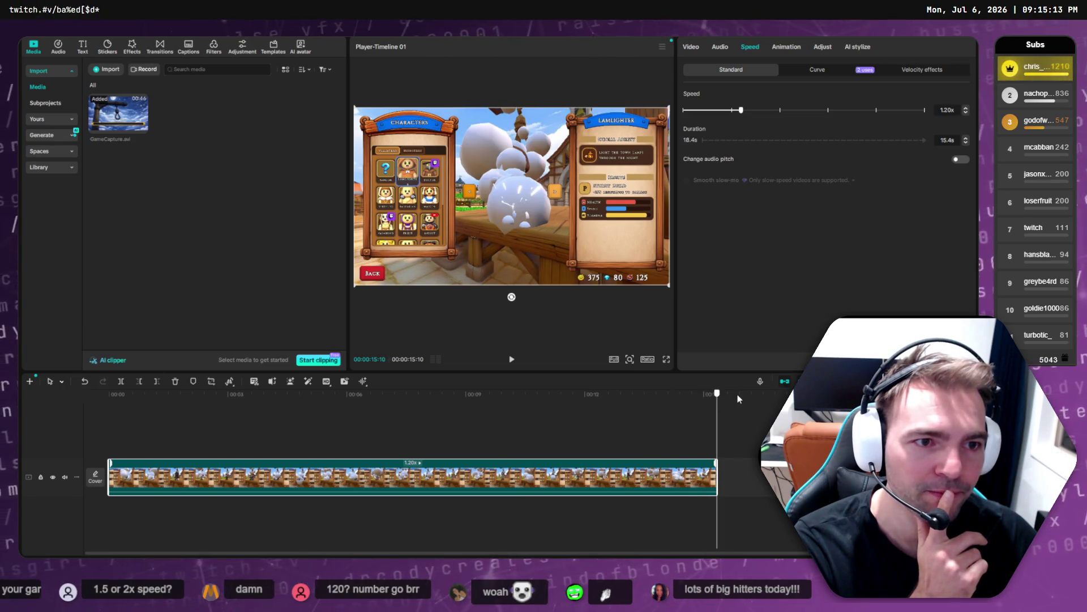
pyautogui.click(103, 399)
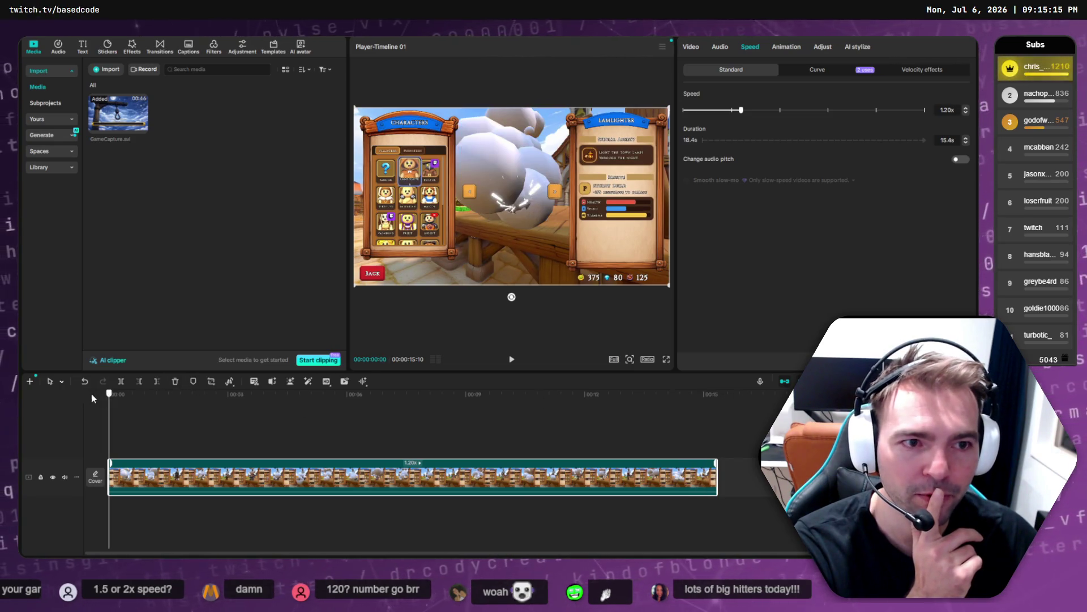
pyautogui.click(715, 403)
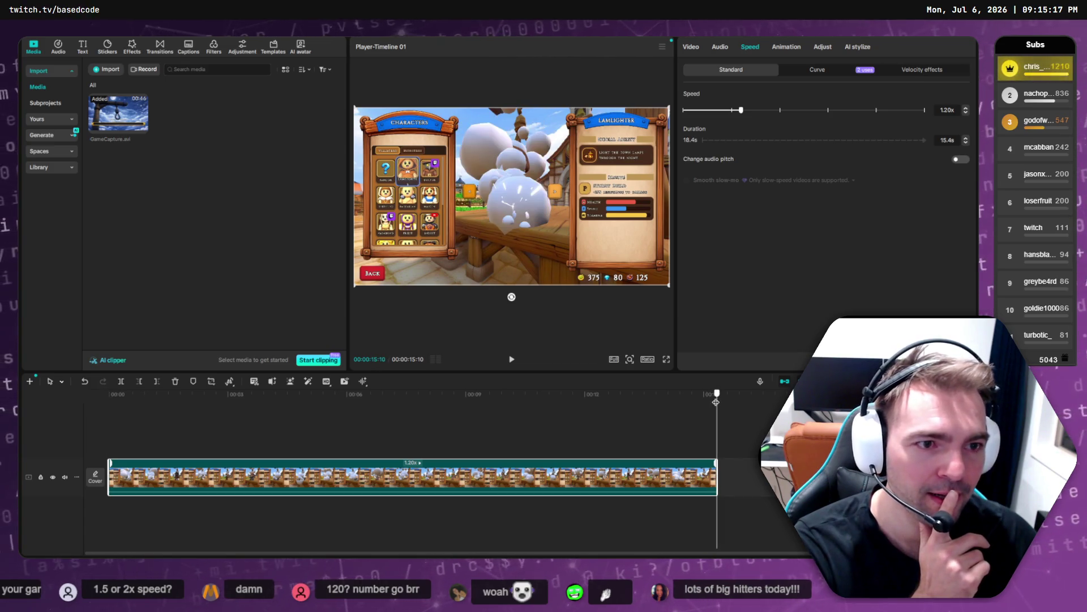
# - Raise the clip speed to 1.50x so it runs 12.3 seconds, and open the export settings
pyautogui.click(967, 109)
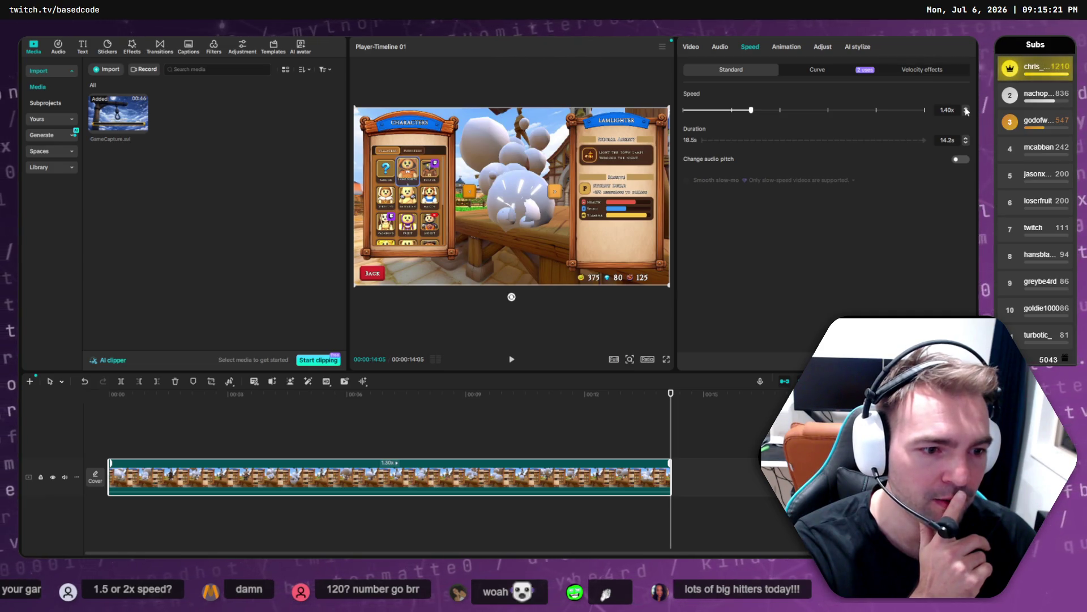
pyautogui.click(966, 110)
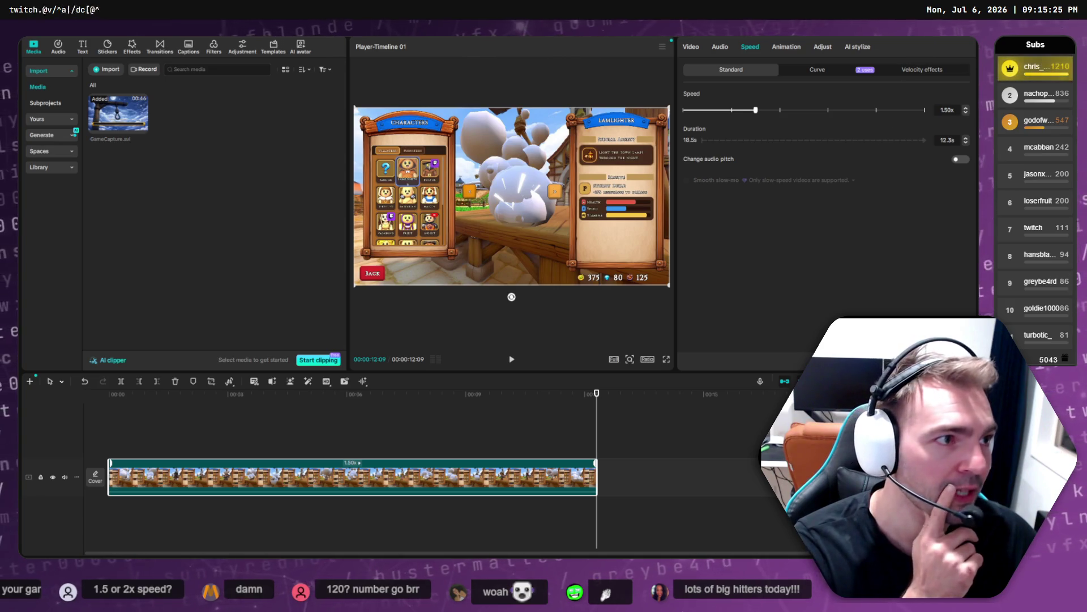
pyautogui.hotkey('ctrl', 'e')
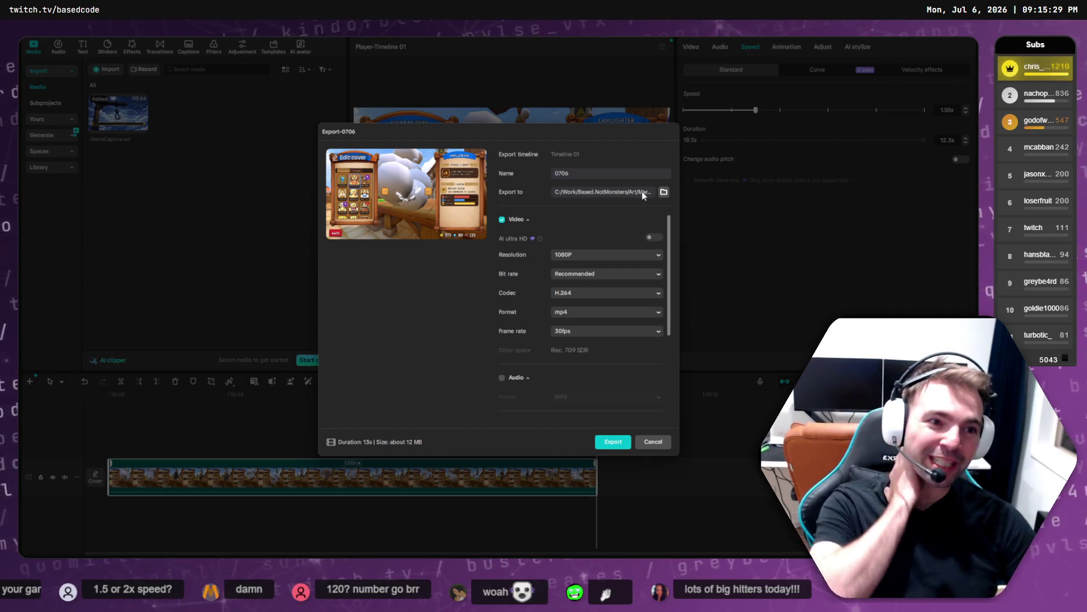
# - Verify the export destination is the Marketing Screenshots folder, leaving it unchanged
pyautogui.click(663, 192)
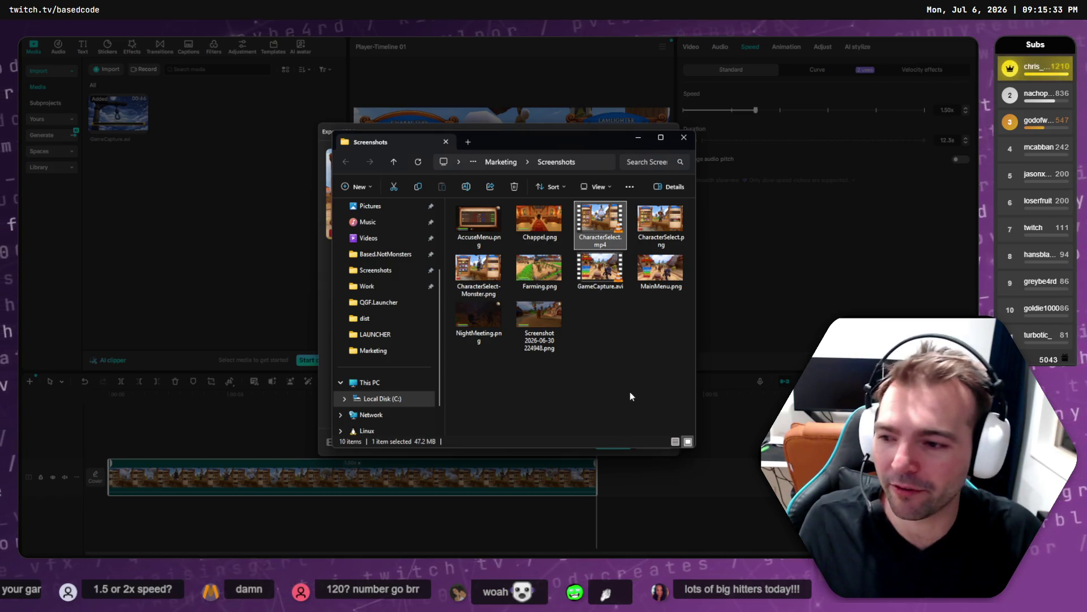
pyautogui.click(631, 395)
pyautogui.press('F4')
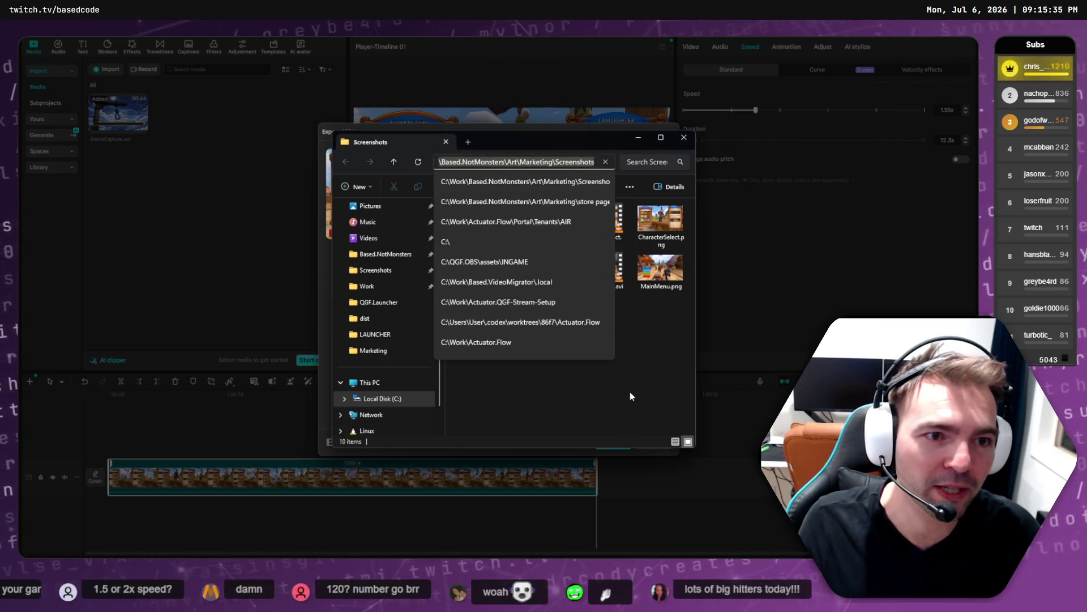
pyautogui.press('Escape')
pyautogui.press('Escape')
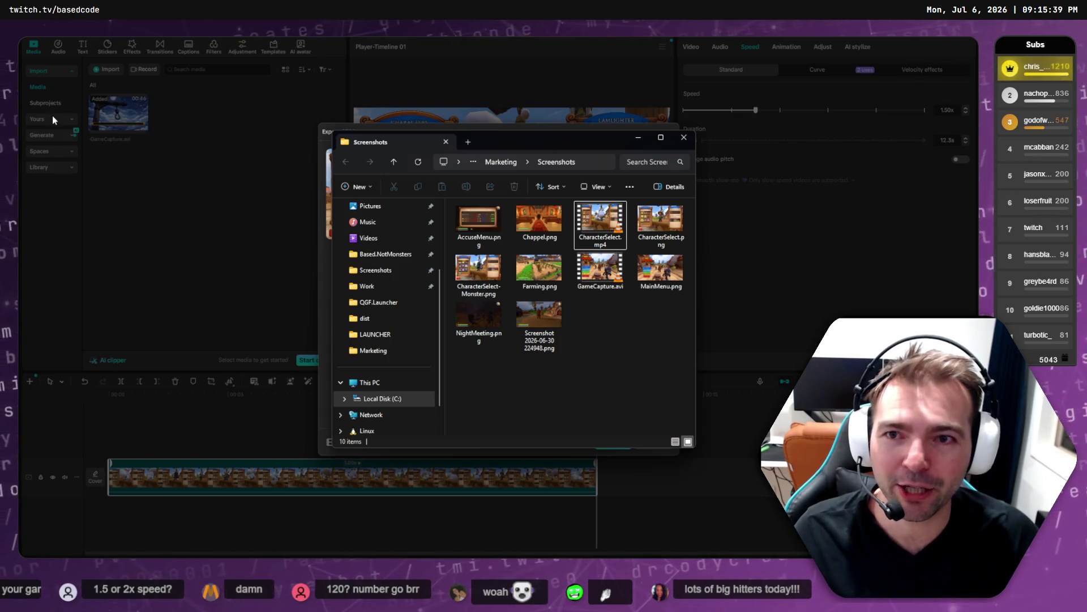
pyautogui.moveTo(489, 144)
pyautogui.mouseDown()
pyautogui.moveTo(696, 189)
pyautogui.moveTo(629, 220)
pyautogui.moveTo(588, 190)
pyautogui.mouseUp()
pyautogui.click(623, 208)
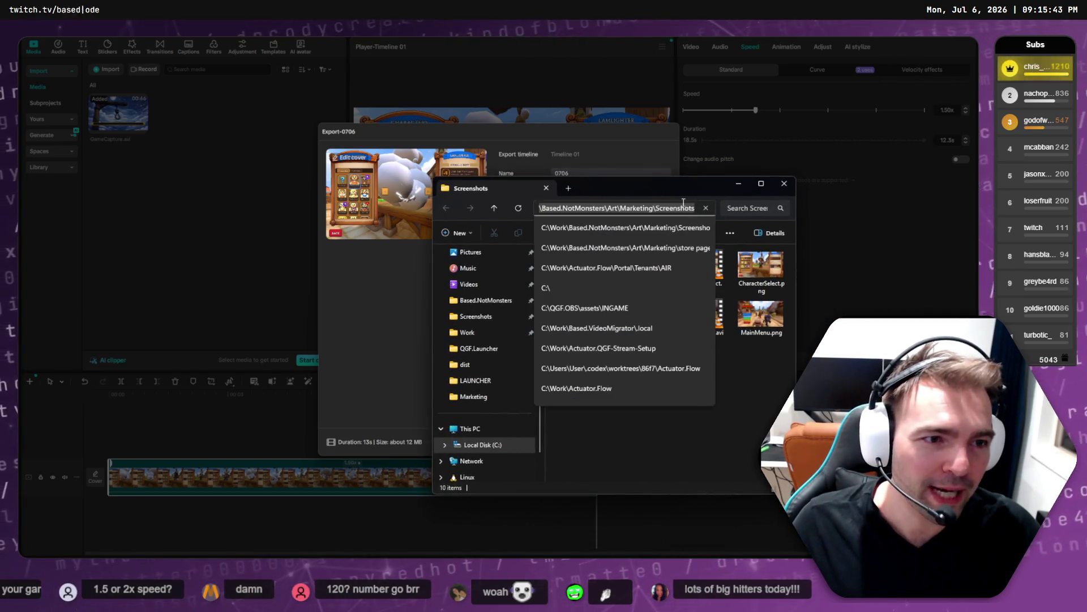
pyautogui.click(604, 171)
pyautogui.click(628, 194)
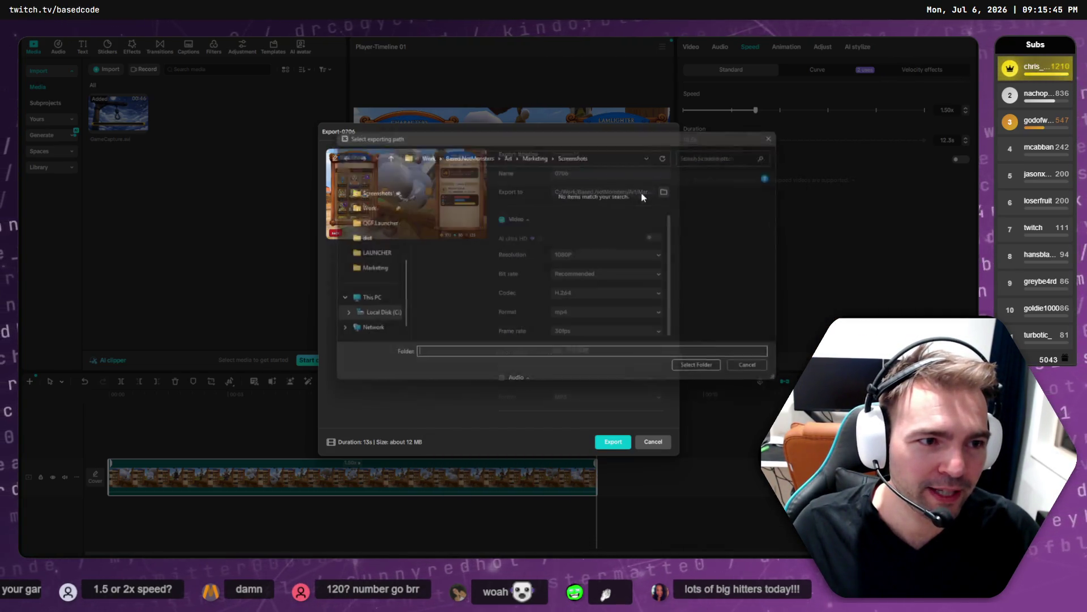
pyautogui.click(631, 153)
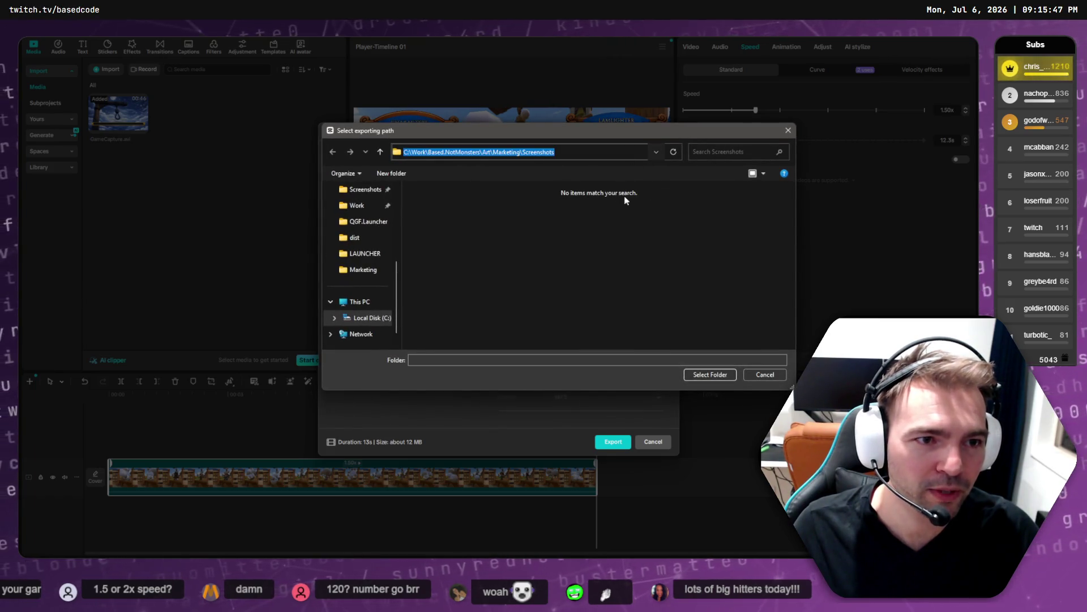
pyautogui.click(597, 296)
pyautogui.click(765, 374)
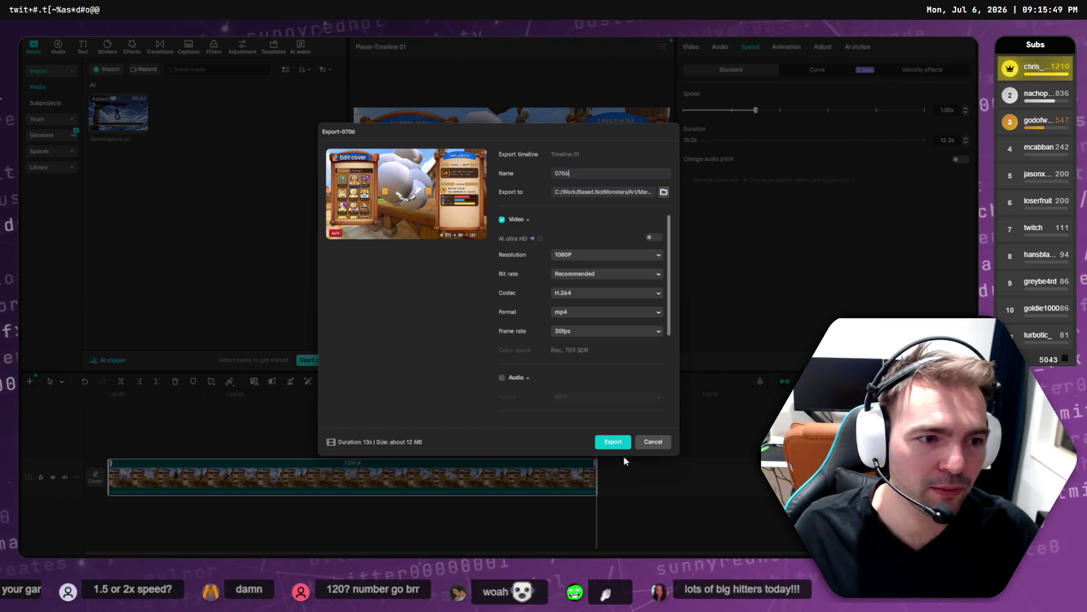
# - Check the existing CharacterSelect.mp4 name, then rename the export to CharacterSelect and export
pyautogui.hotkey('alt', 'Tab')
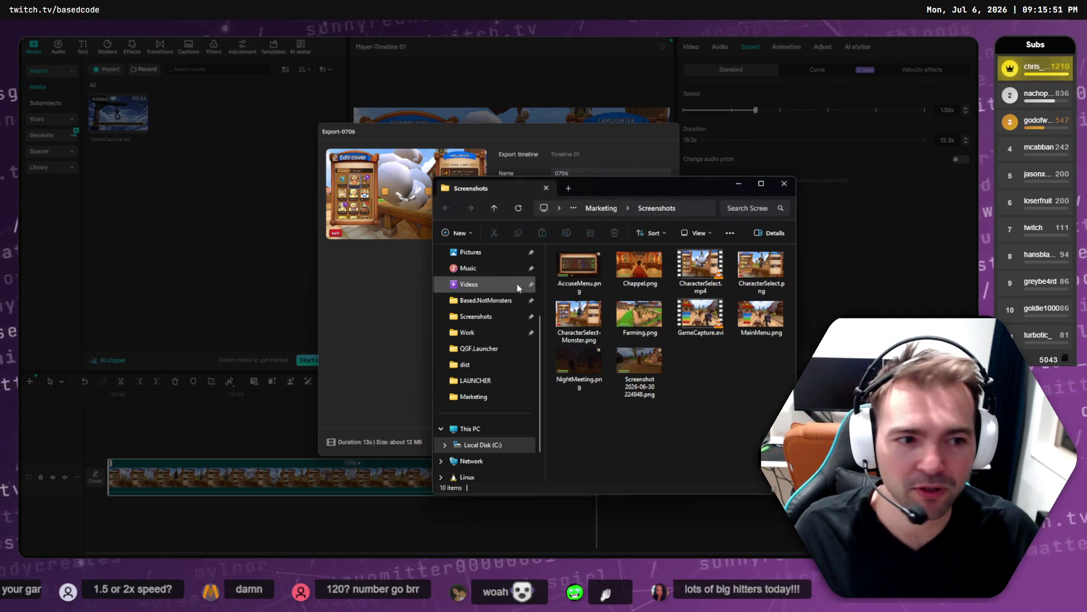
pyautogui.click(701, 269)
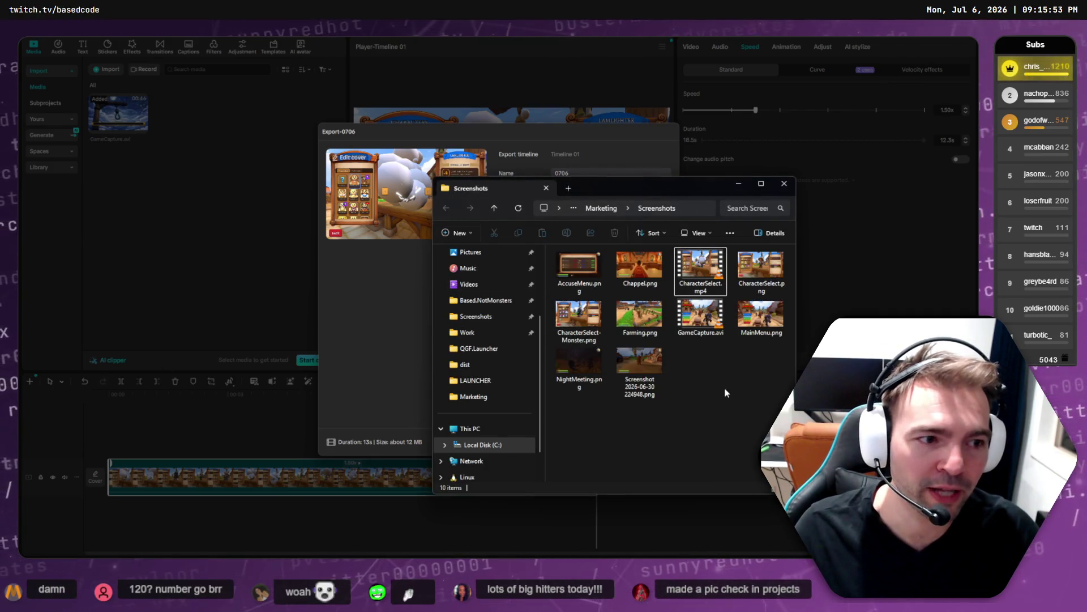
pyautogui.click(702, 278)
pyautogui.click(708, 286)
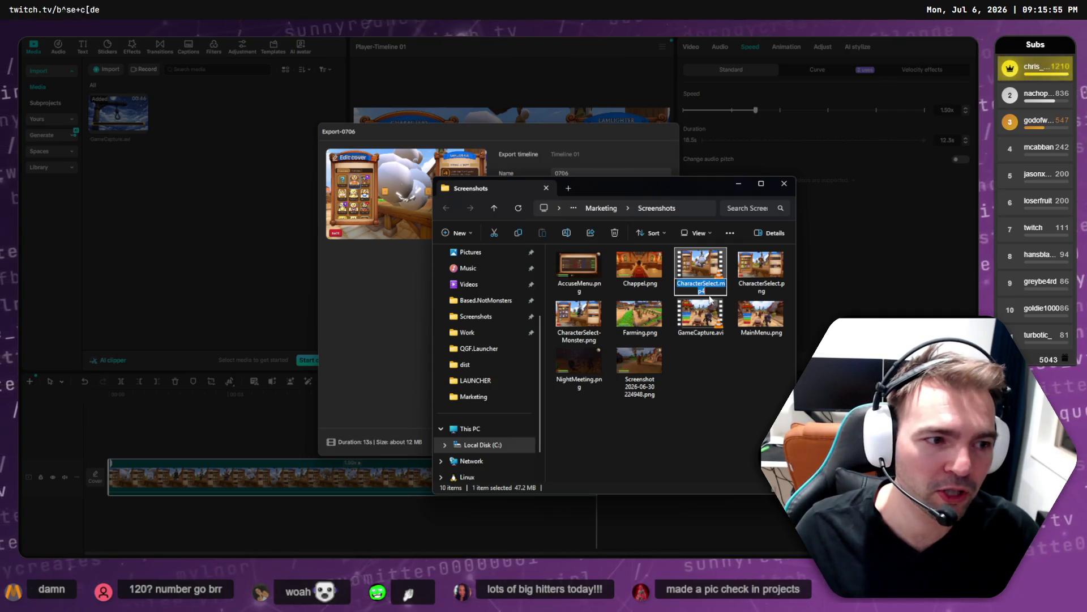
pyautogui.click(593, 173)
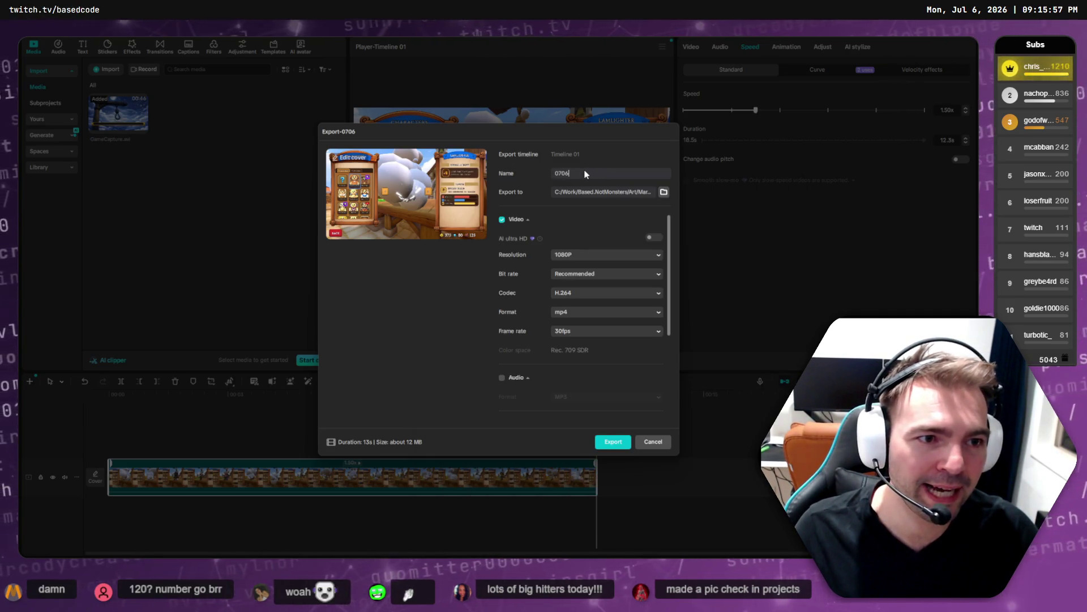
pyautogui.press('BackSpace')
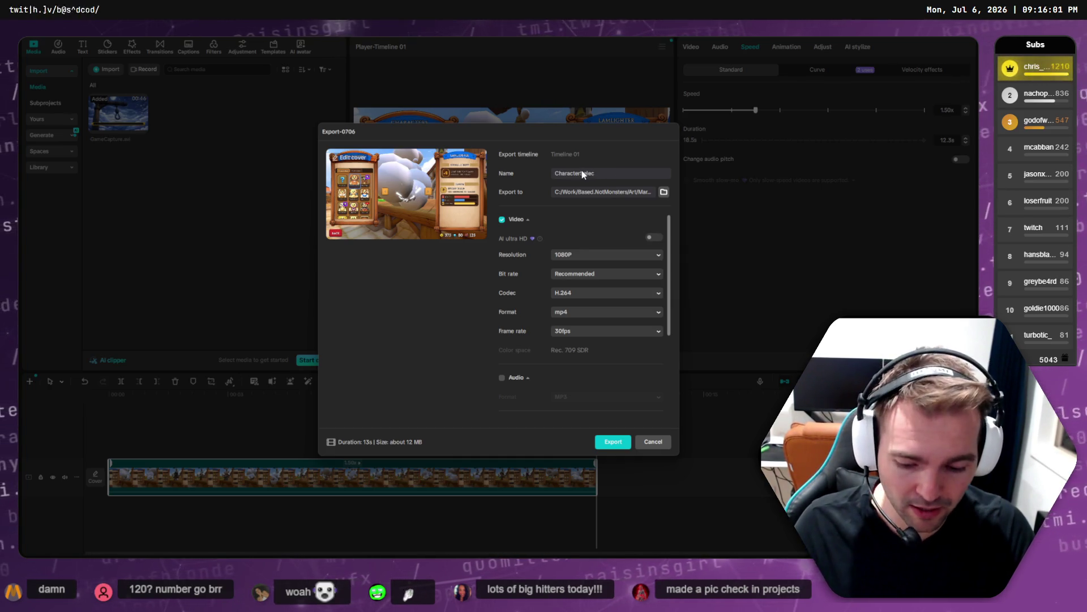
pyautogui.click(614, 442)
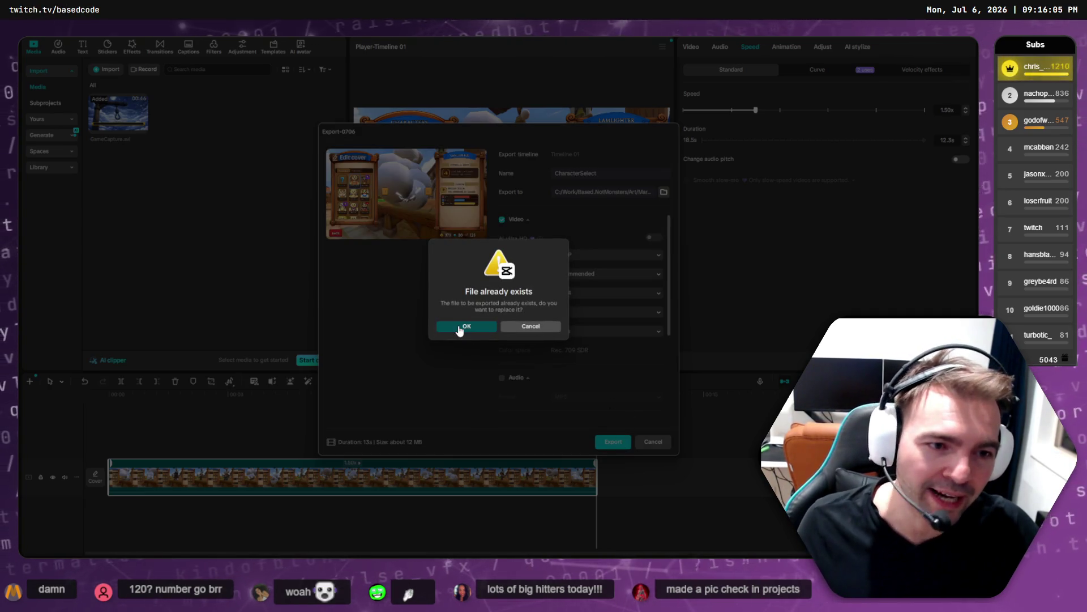
# - Overwrite the older CharacterSelect file, stop the preview, and go back to the Steamworks pages
pyautogui.click(459, 326)
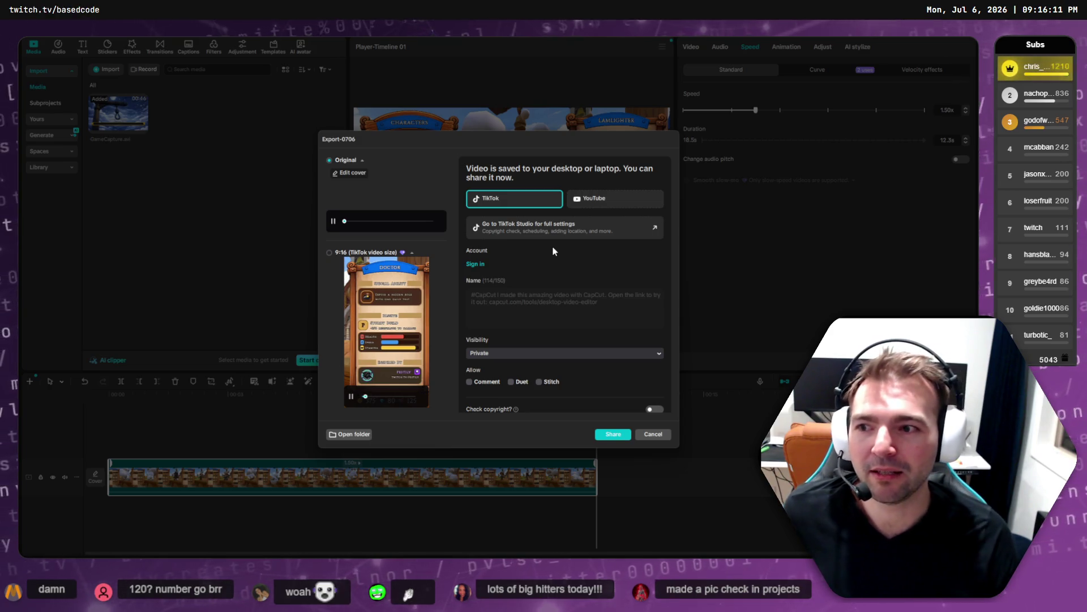
pyautogui.click(411, 286)
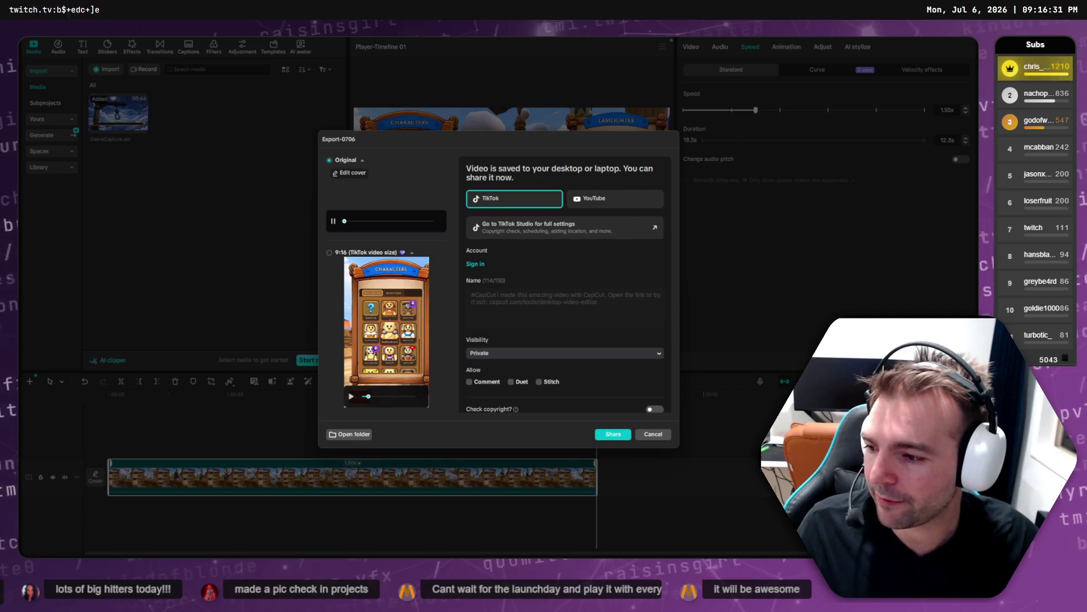
pyautogui.hotkey('alt', 'Tab')
pyautogui.hotkey('ctrl', 'Tab')
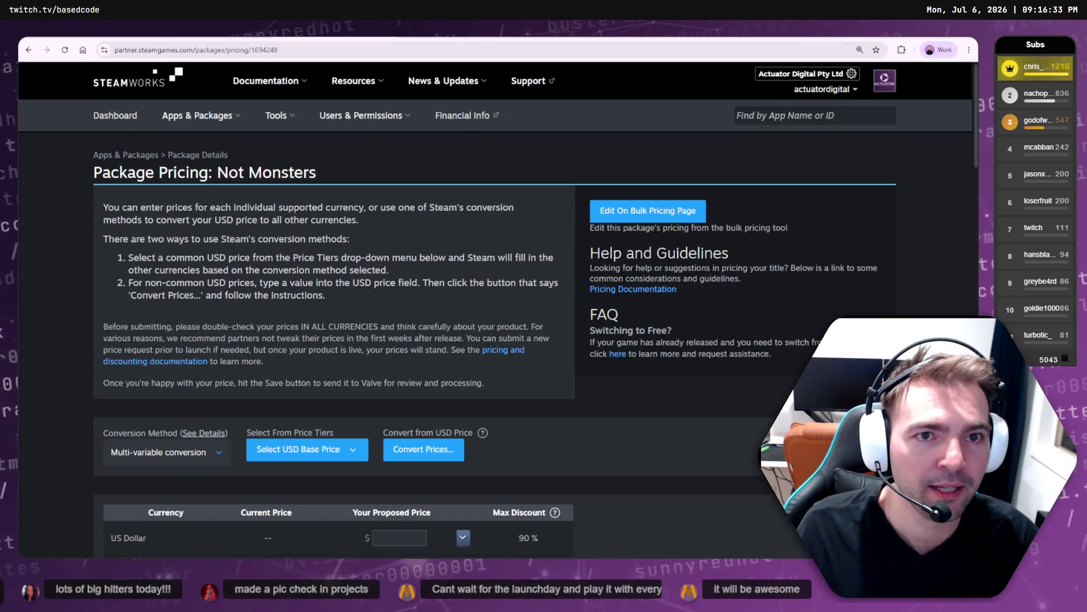
# - Remove the failed video upload, drop CharacterSelect.mp4 into Upload Custom Images, and upload it
pyautogui.hotkey('ctrl', 'Tab')
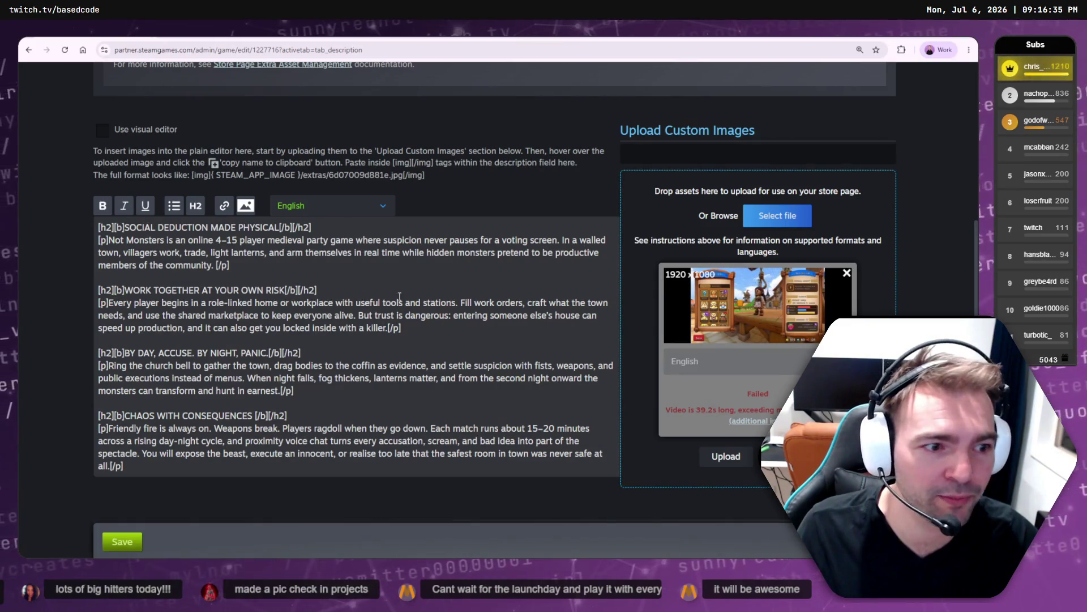
pyautogui.click(847, 273)
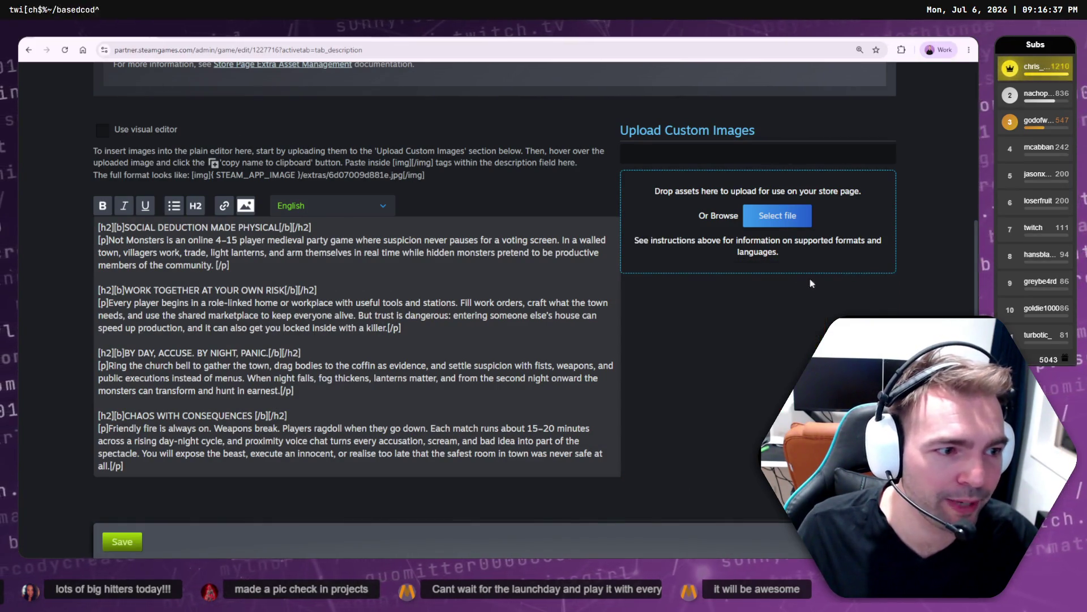
pyautogui.click(777, 221)
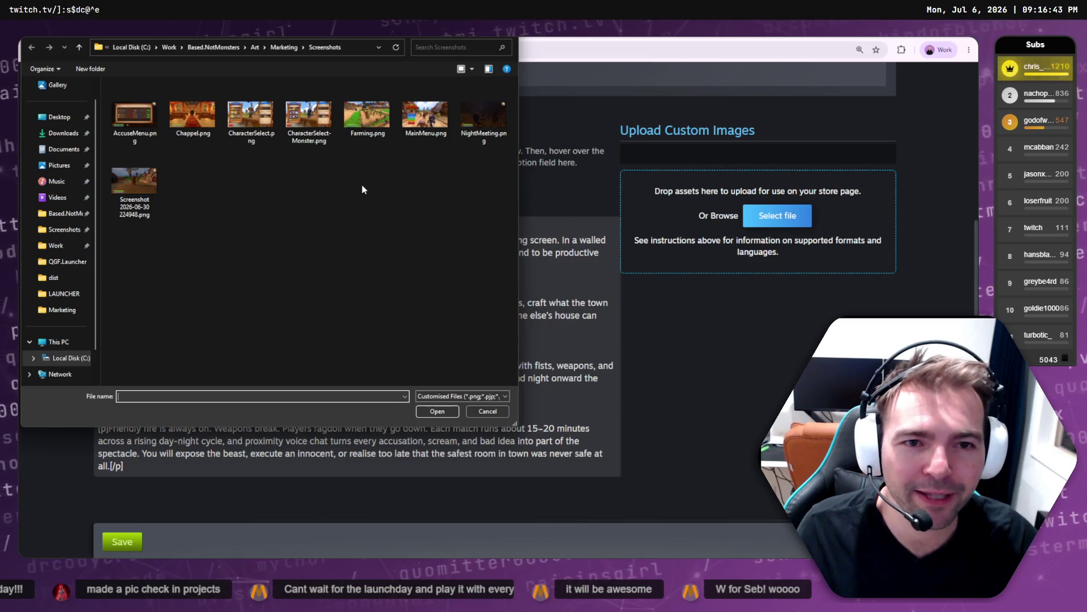
pyautogui.click(475, 412)
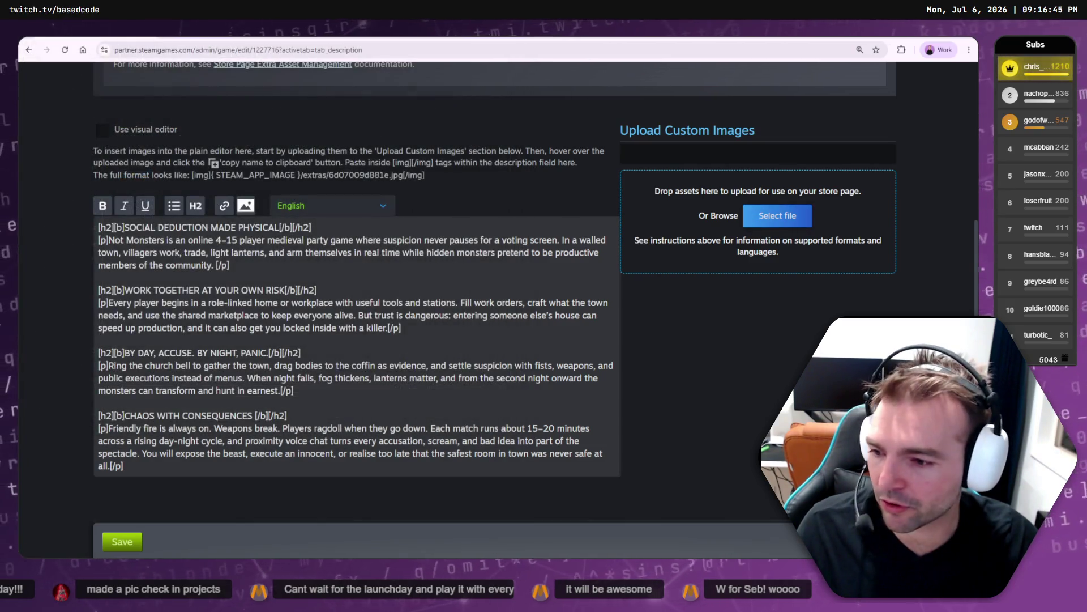
pyautogui.hotkey('alt', 'Tab')
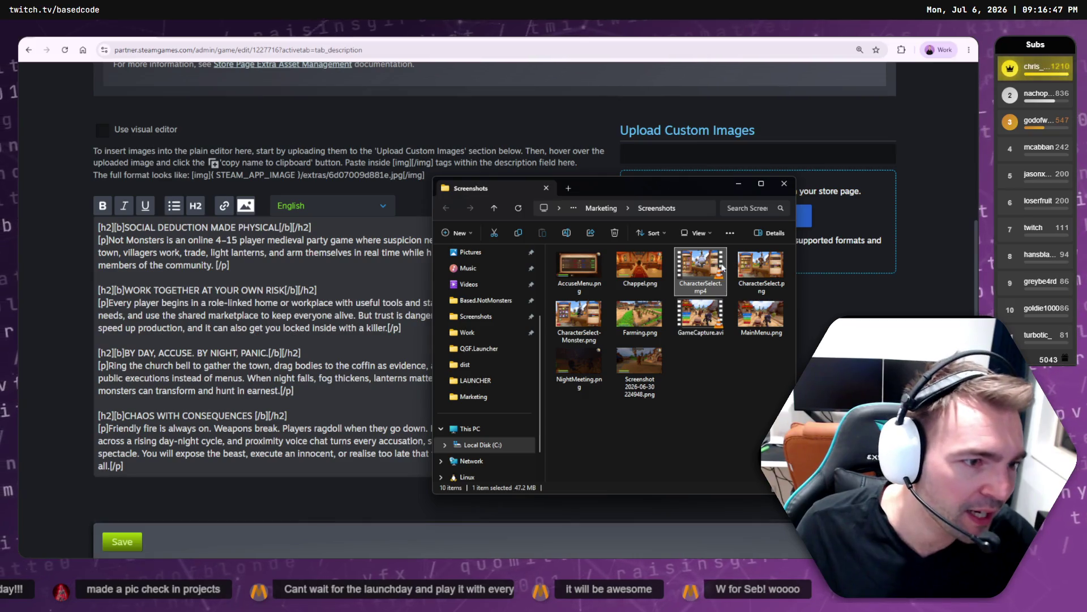
pyautogui.moveTo(855, 213); pyautogui.dragTo(821, 215)
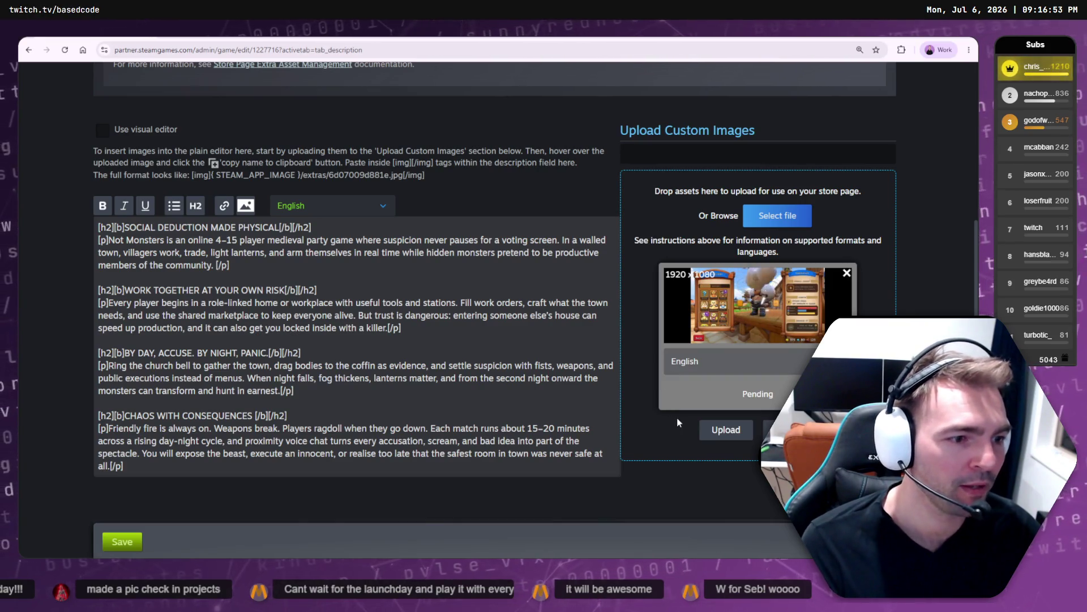
pyautogui.click(734, 433)
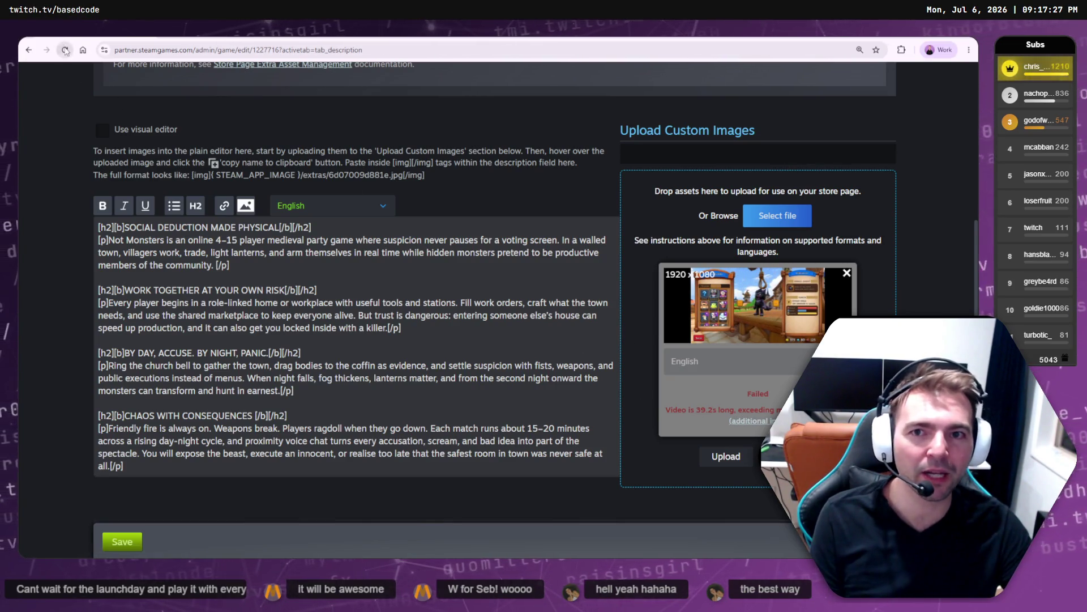
# - Reload the store description editor and bring the Screenshots folder window back up
pyautogui.click(65, 50)
pyautogui.hotkey('alt', 'Tab')
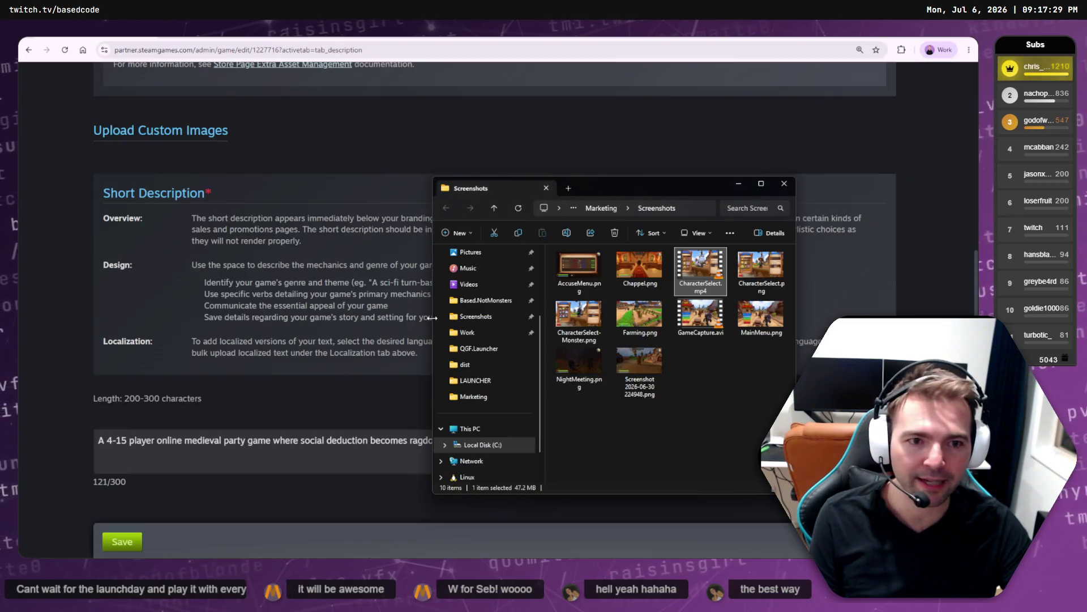
pyautogui.rightClick(699, 271)
pyautogui.press('Escape')
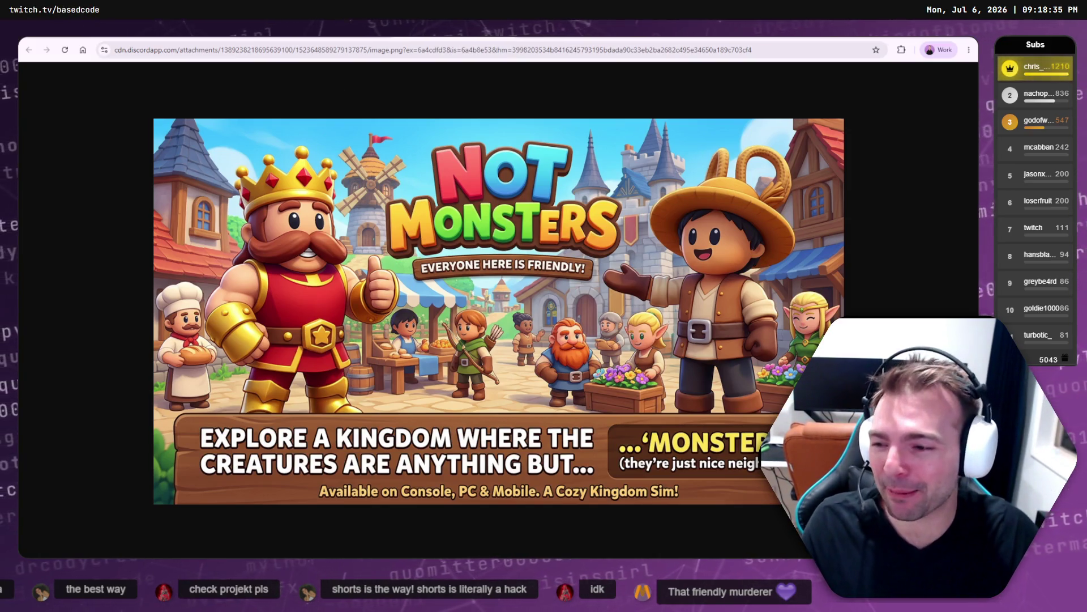
pyautogui.hotkey('ctrl', 'w')
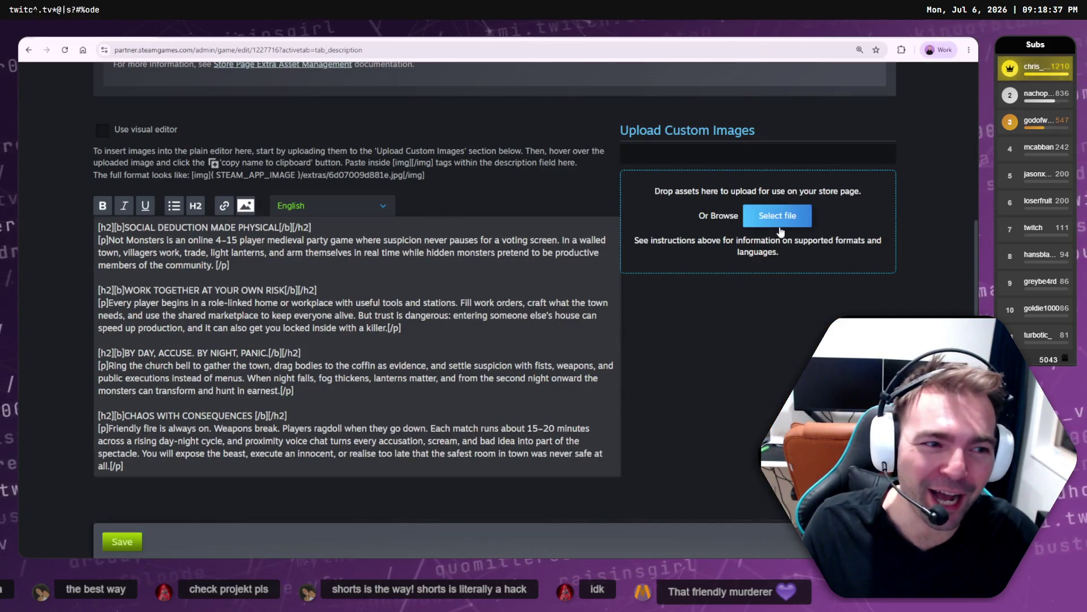
pyautogui.hotkey('alt', 'Tab')
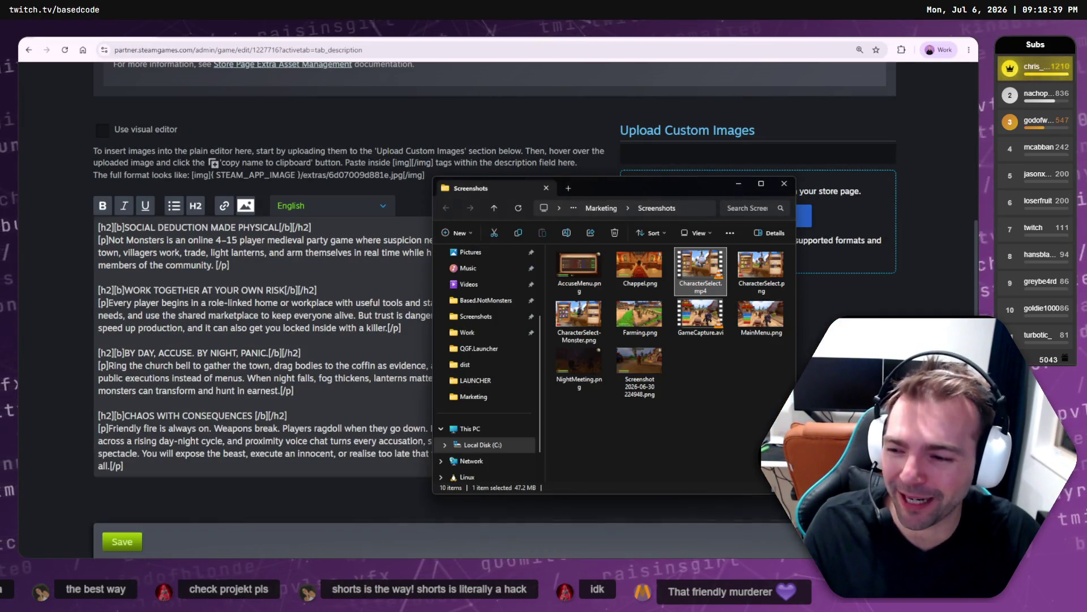
# - Drop CharacterSelect.mp4 onto the Upload Custom Images zone and upload it again
pyautogui.moveTo(600, 187); pyautogui.dragTo(383, 185)
pyautogui.moveTo(485, 266)
pyautogui.mouseDown()
pyautogui.moveTo(771, 206)
pyautogui.moveTo(767, 196)
pyautogui.mouseUp()
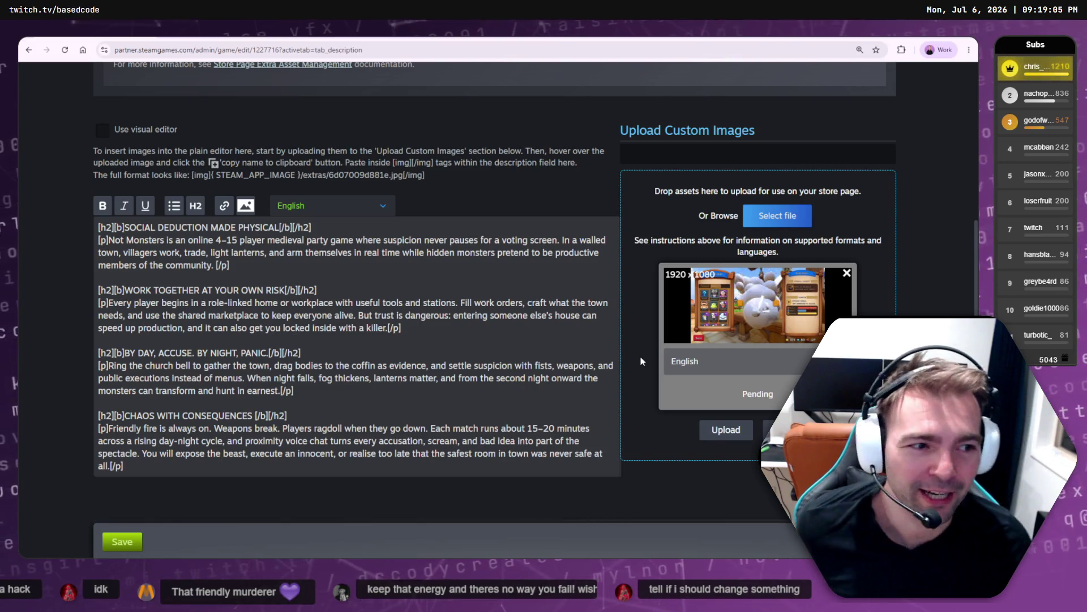
pyautogui.click(731, 432)
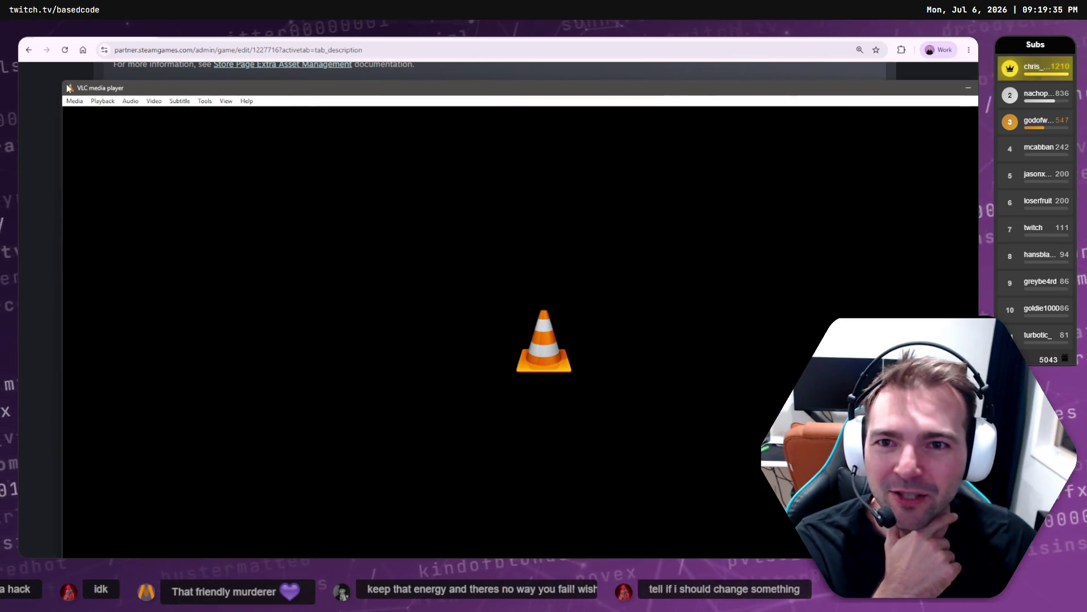
# - Play CharacterSelect.mp4 maximized in VLC to review the character-select footage, then quit VLC
pyautogui.moveTo(59, 79)
pyautogui.mouseDown()
pyautogui.moveTo(208, 159)
pyautogui.moveTo(448, 228)
pyautogui.mouseUp()
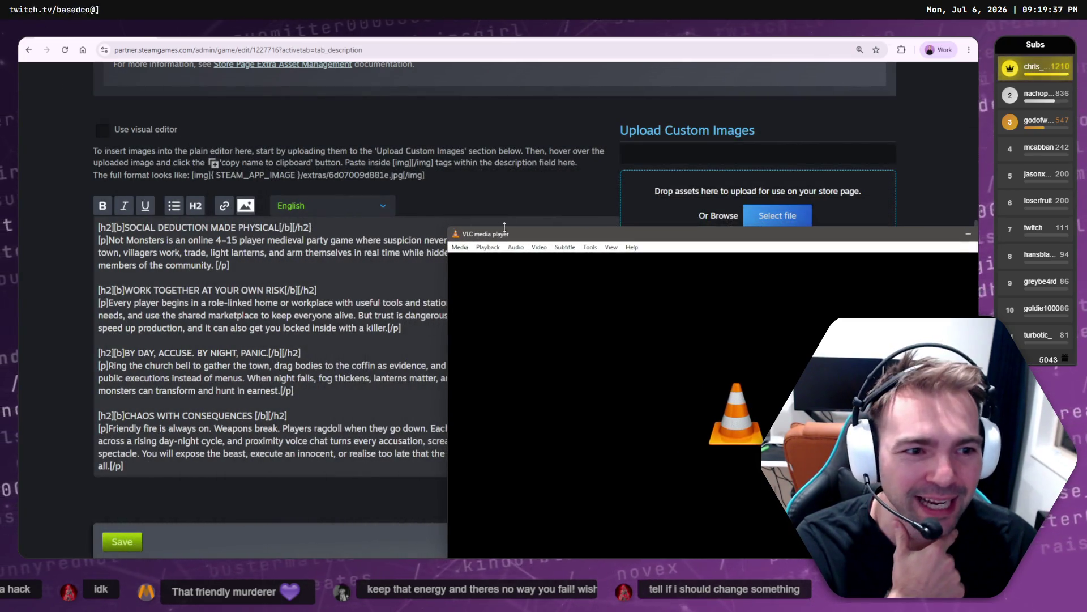
pyautogui.moveTo(547, 238); pyautogui.dragTo(342, 124)
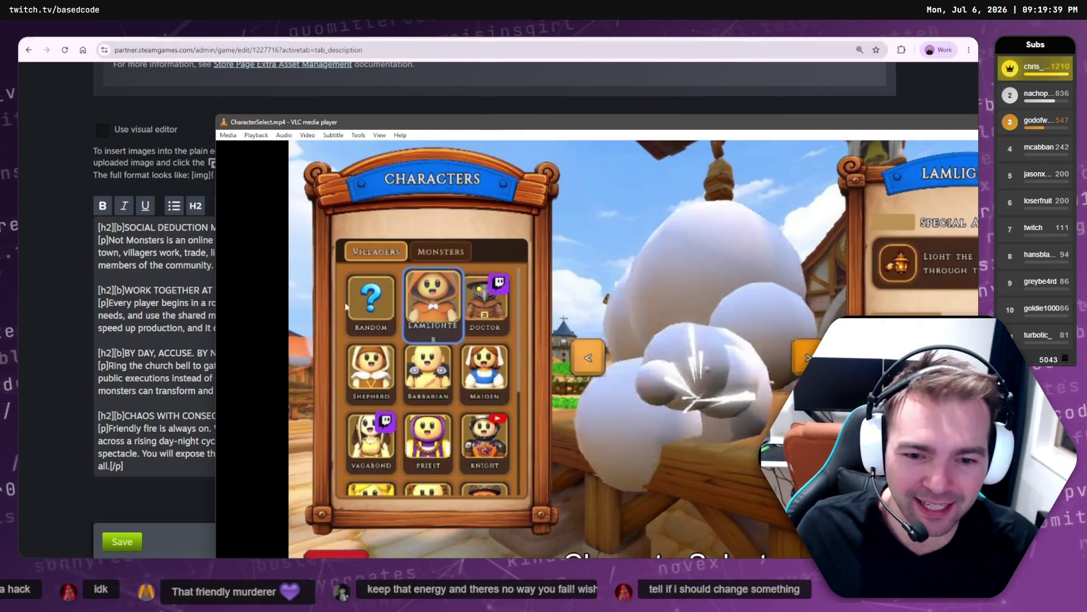
pyautogui.moveTo(216, 116); pyautogui.dragTo(536, 229)
pyautogui.moveTo(607, 237)
pyautogui.mouseDown()
pyautogui.moveTo(409, 116)
pyautogui.moveTo(273, 99)
pyautogui.mouseUp()
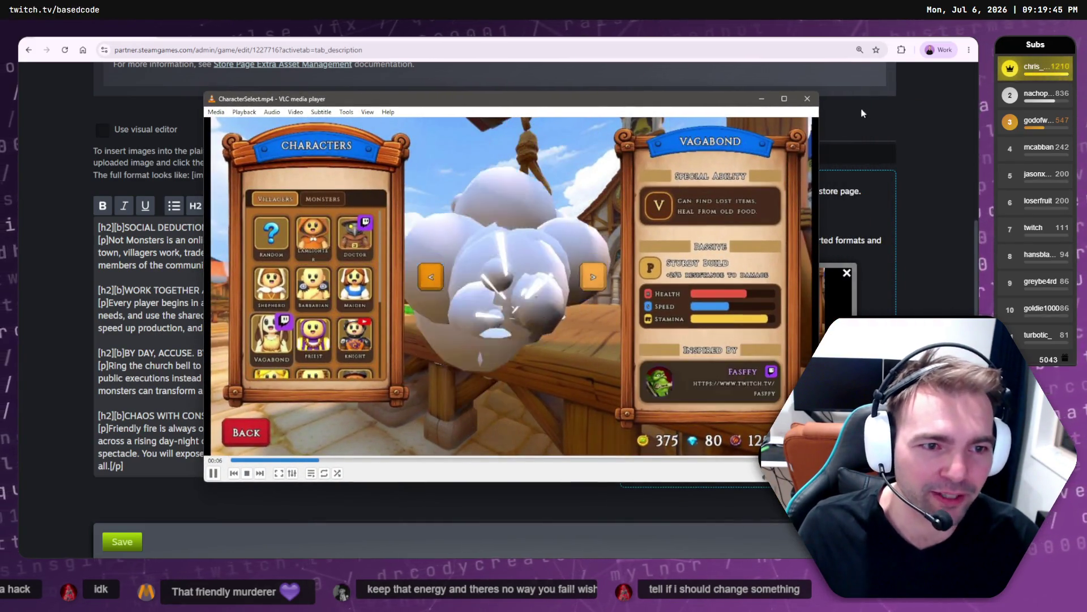
pyautogui.click(784, 99)
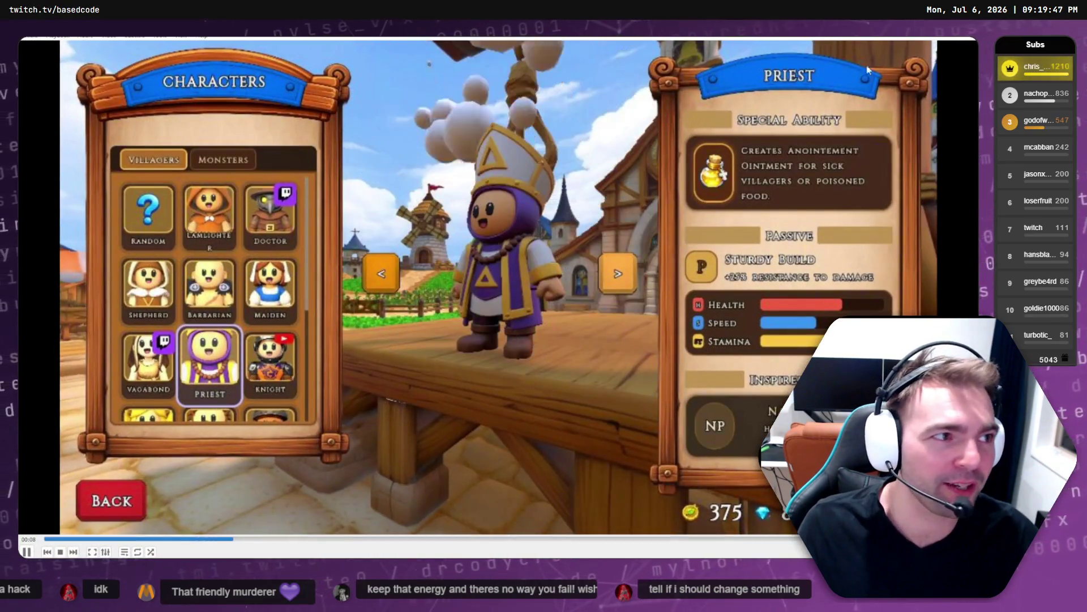
pyautogui.hotkey('ctrl', 'q')
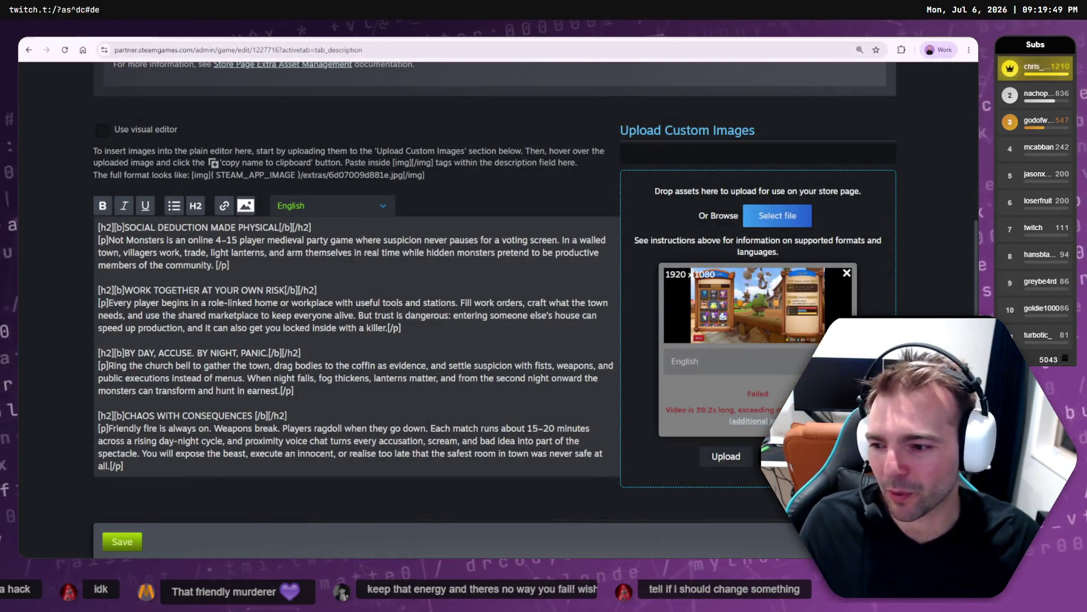
# - Try deleting CharacterSelect.mp4, dismiss the File In Use warning caused by CapCut, and return to CapCut
pyautogui.hotkey('alt', 'Tab')
pyautogui.press('Delete')
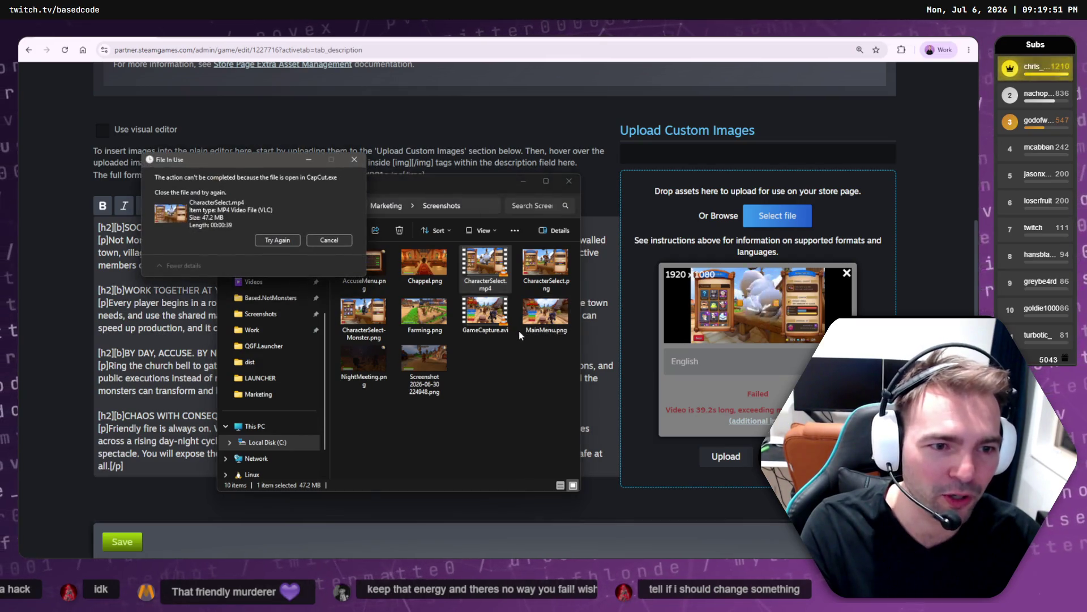
pyautogui.hotkey('alt', 'Tab')
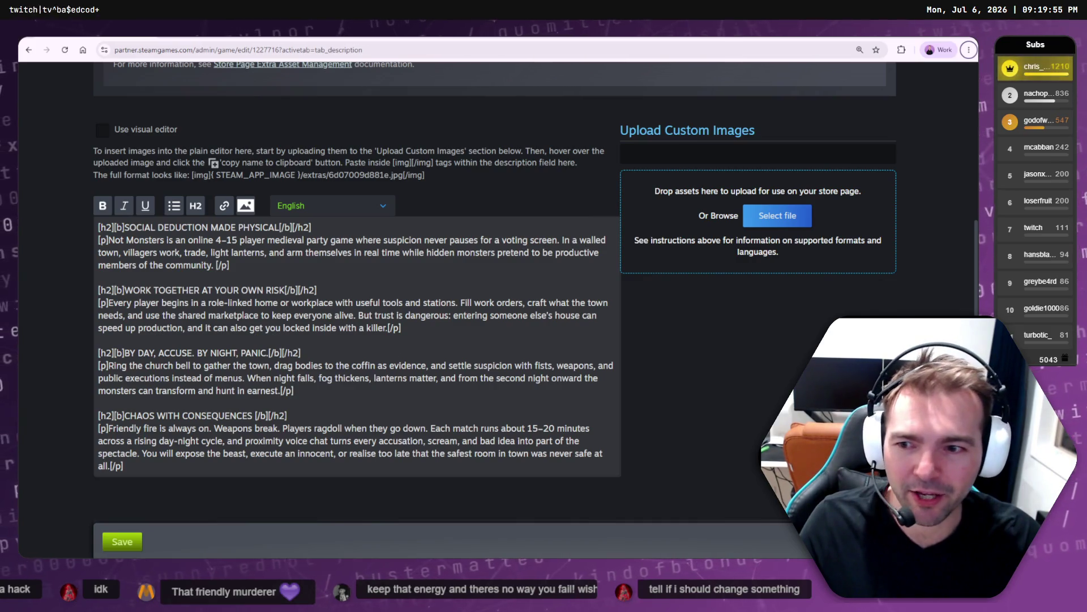
pyautogui.hotkey('alt', 'Tab')
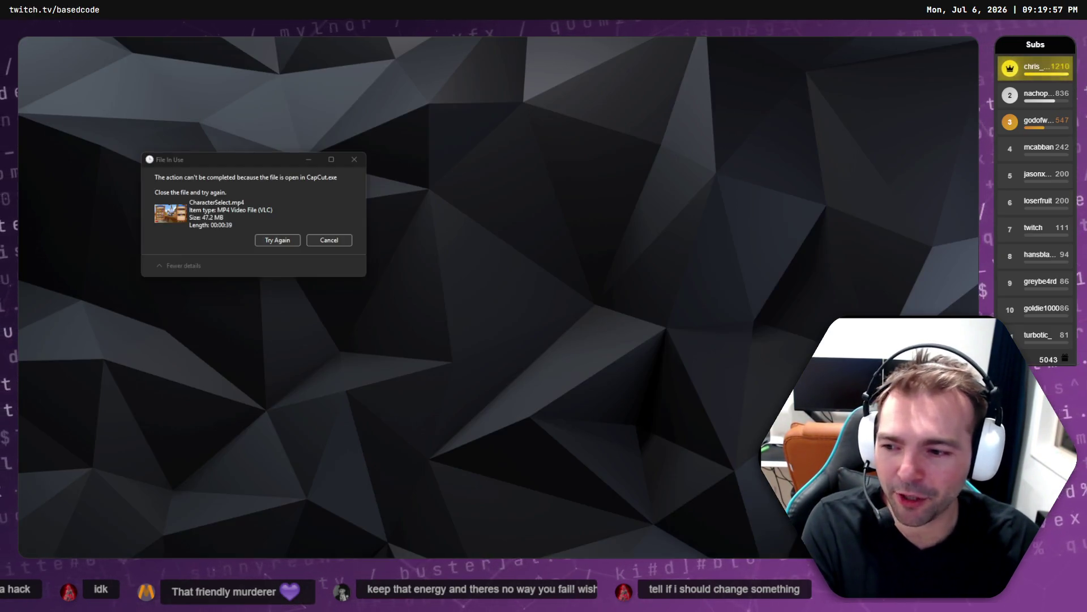
pyautogui.click(277, 240)
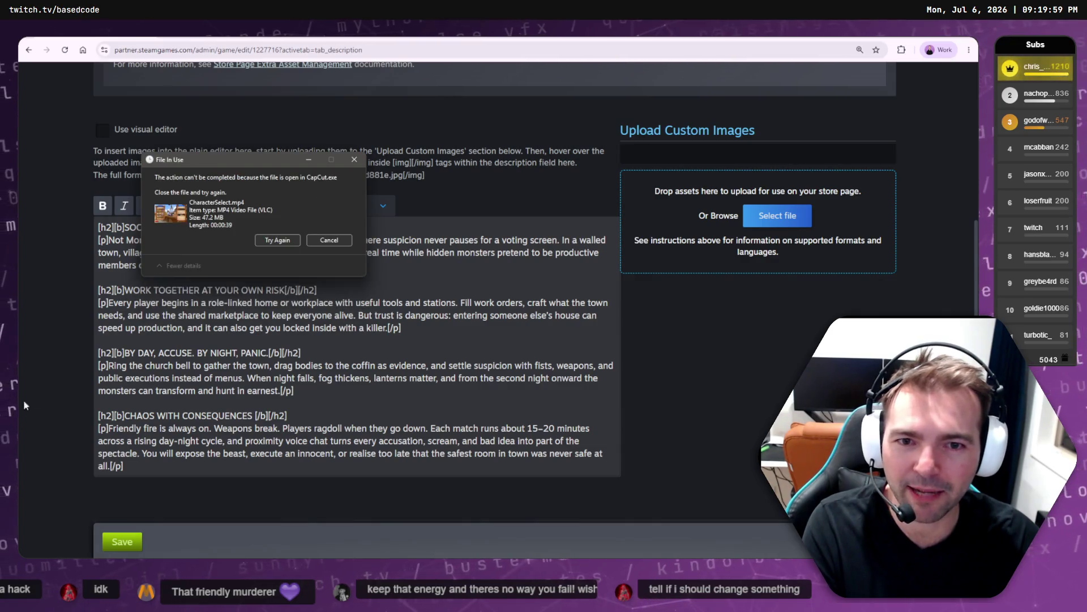
pyautogui.click(329, 241)
pyautogui.hotkey('alt', 'Tab')
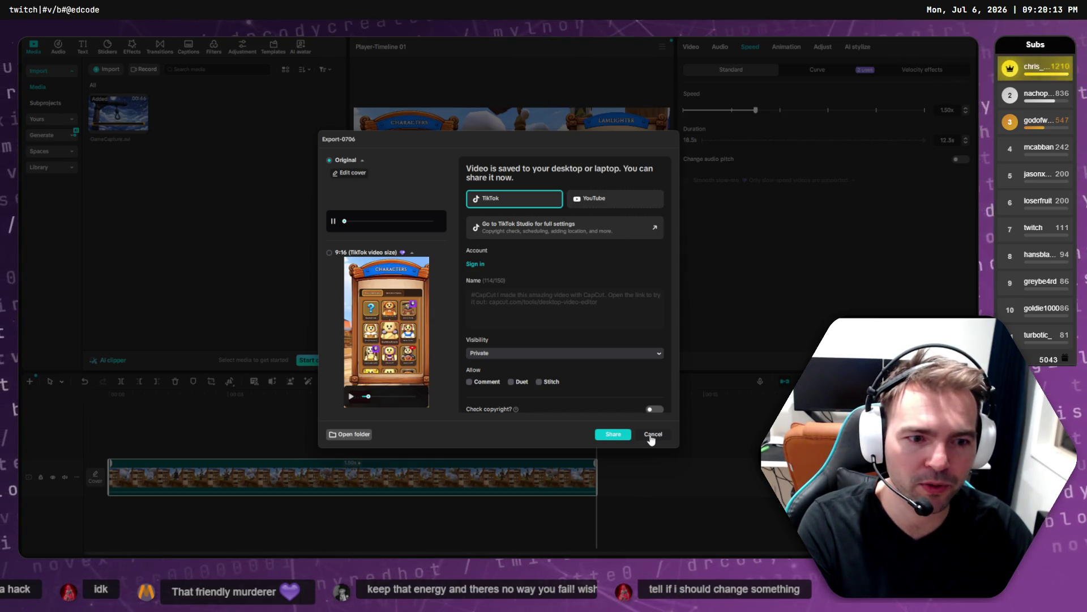
# - Re-export the 13-second clip at 1080P, mp4, 30fps and open the folder it saved to
pyautogui.click(338, 435)
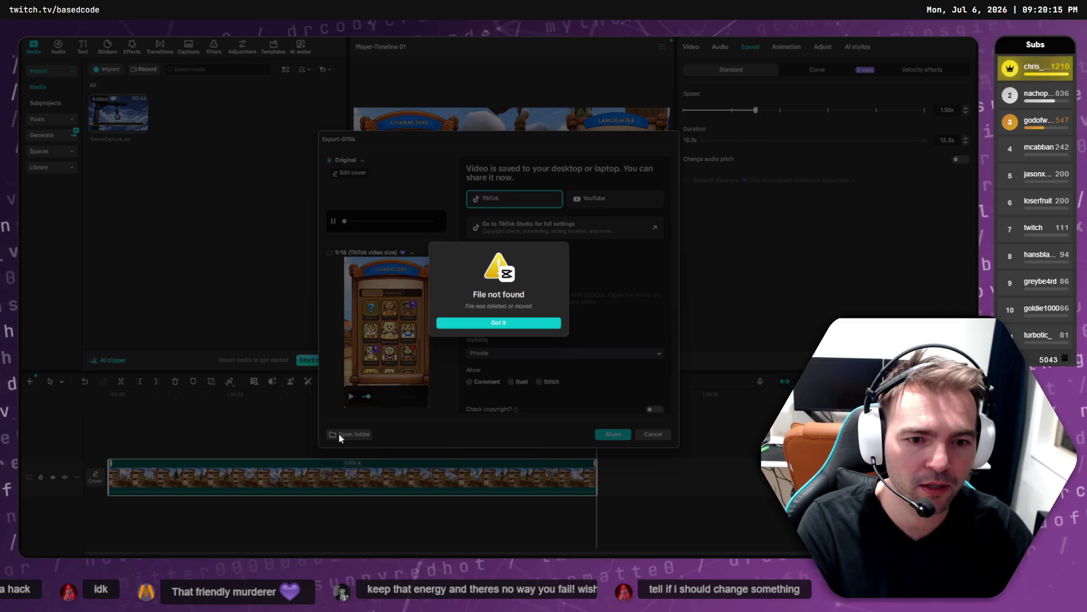
pyautogui.click(497, 324)
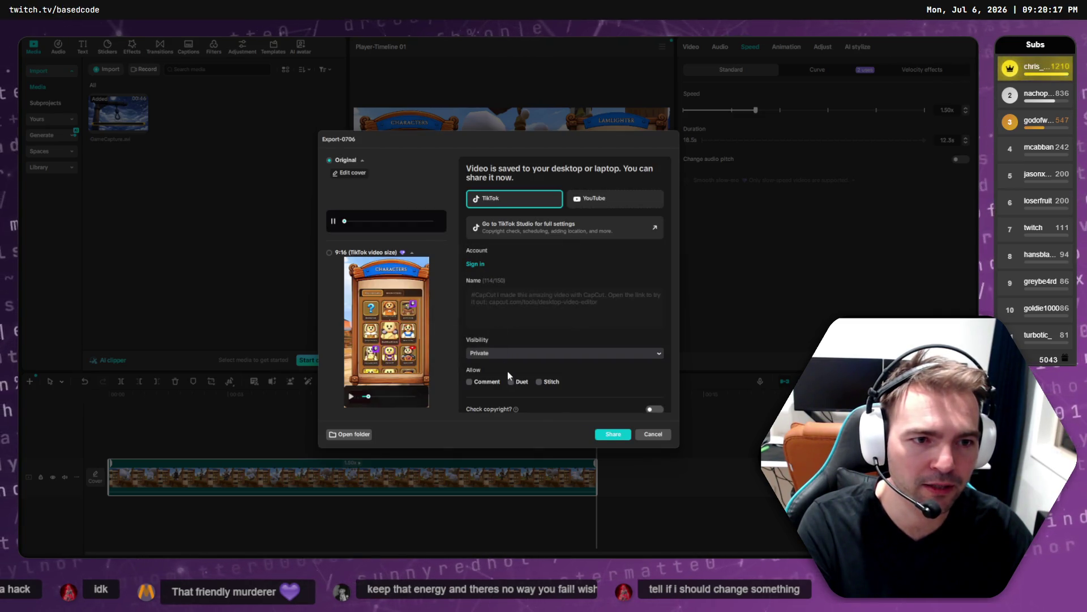
pyautogui.click(654, 437)
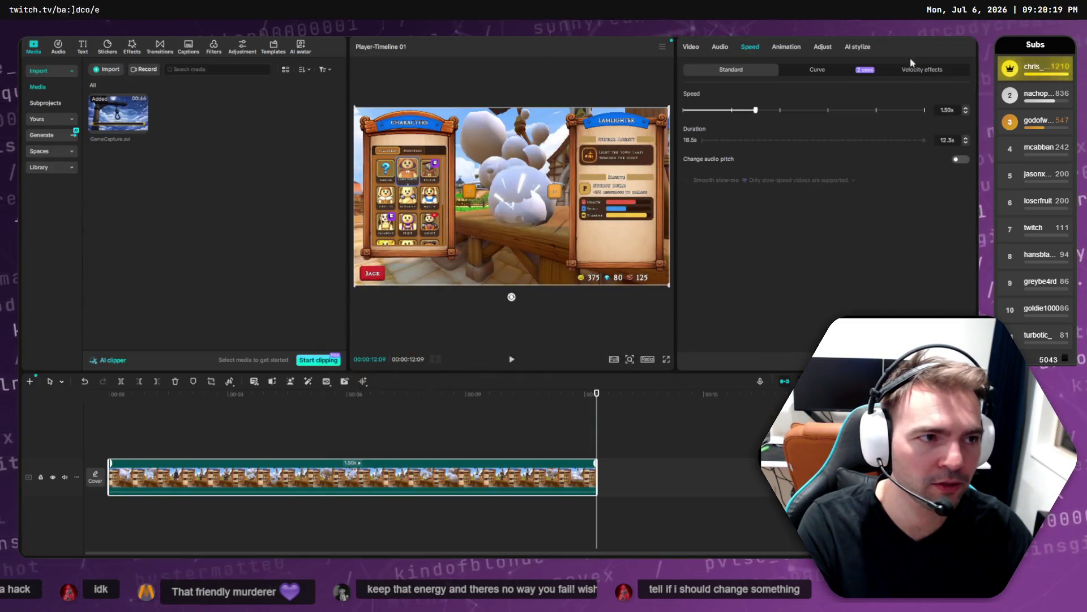
pyautogui.click(904, 38)
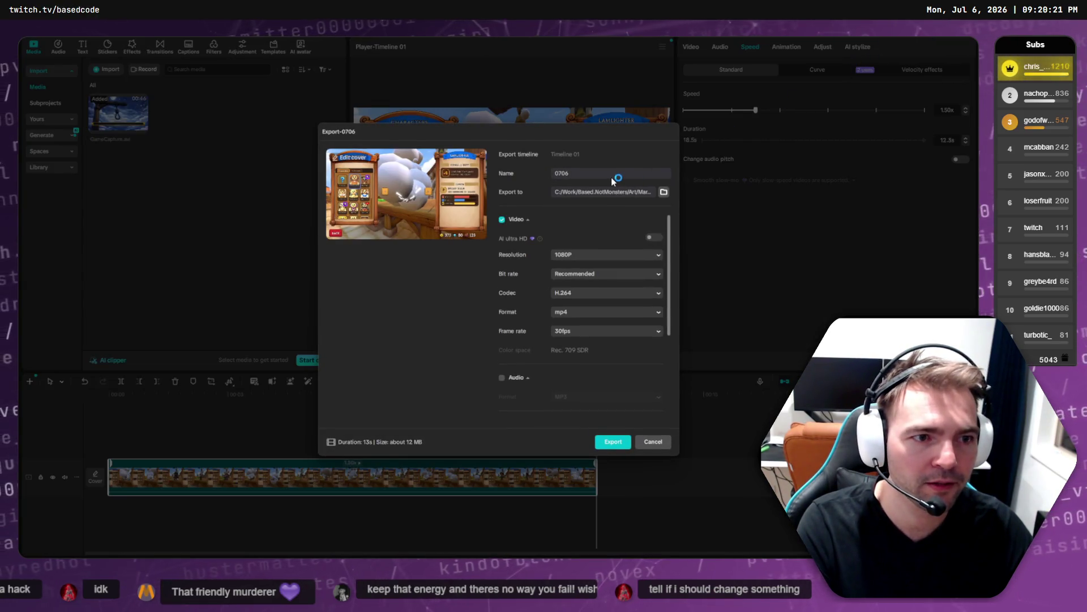
pyautogui.click(606, 445)
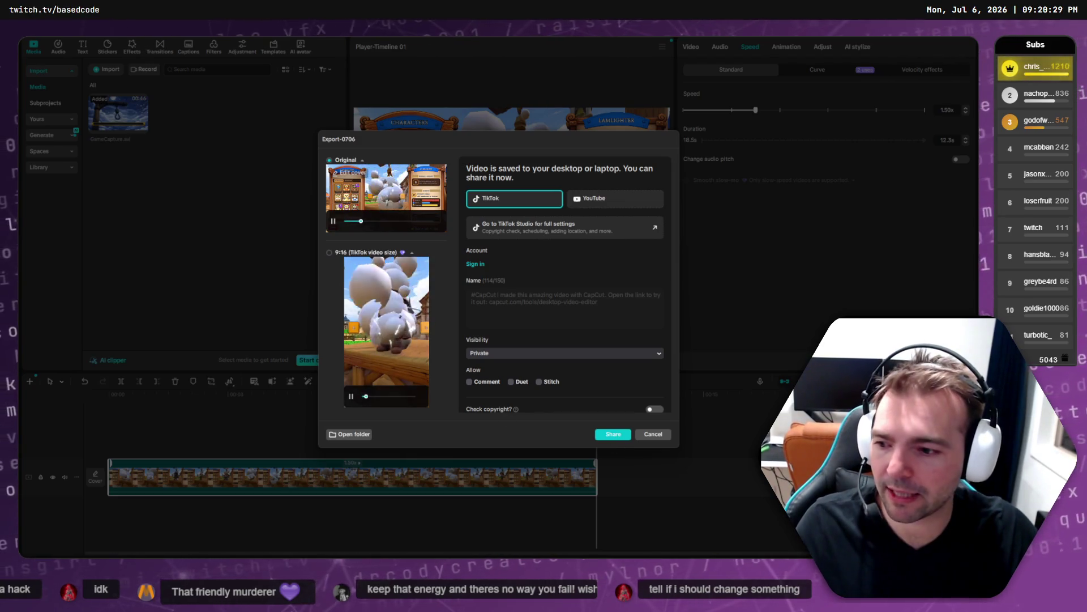
pyautogui.click(349, 434)
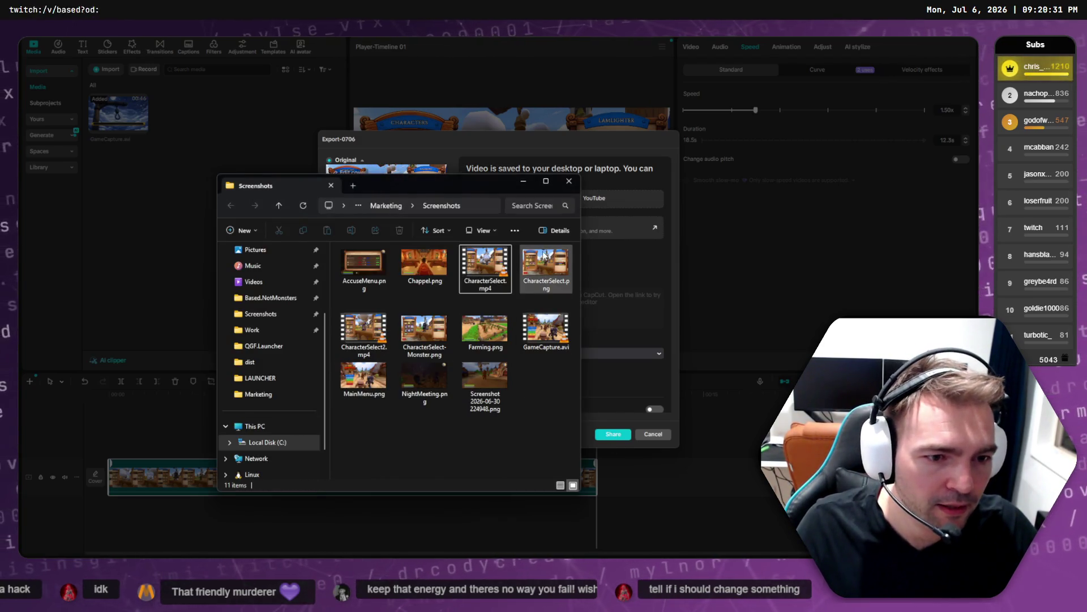
# - Compare file sizes in Screenshots and select the new 15 MB CharacterSelect2.mp4 for upload
pyautogui.click(546, 266)
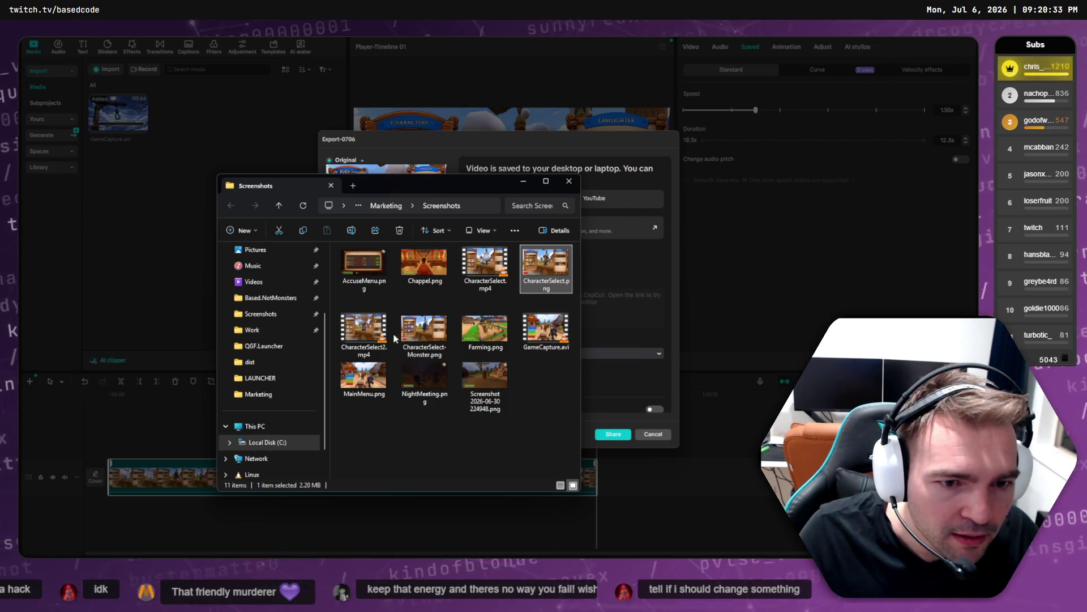
pyautogui.click(369, 335)
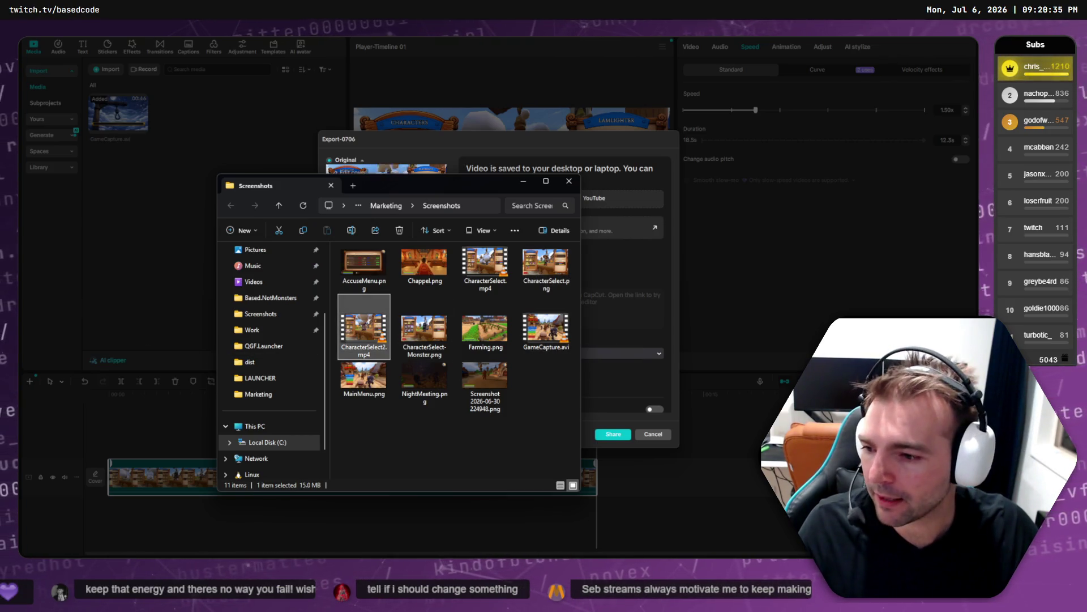
pyautogui.hotkey('alt', 'Tab')
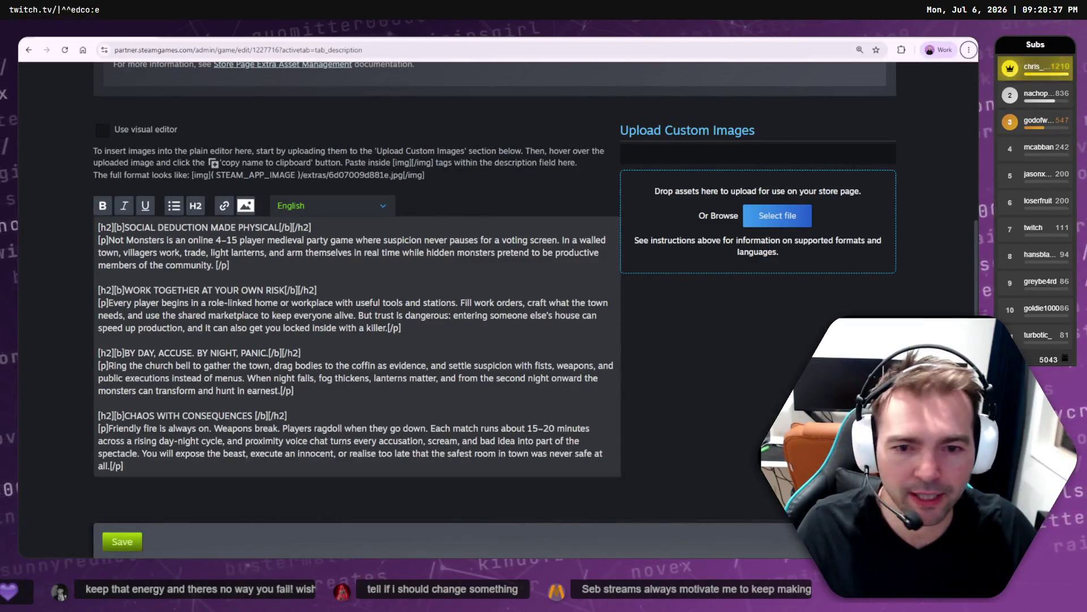
pyautogui.hotkey('alt', 'Tab')
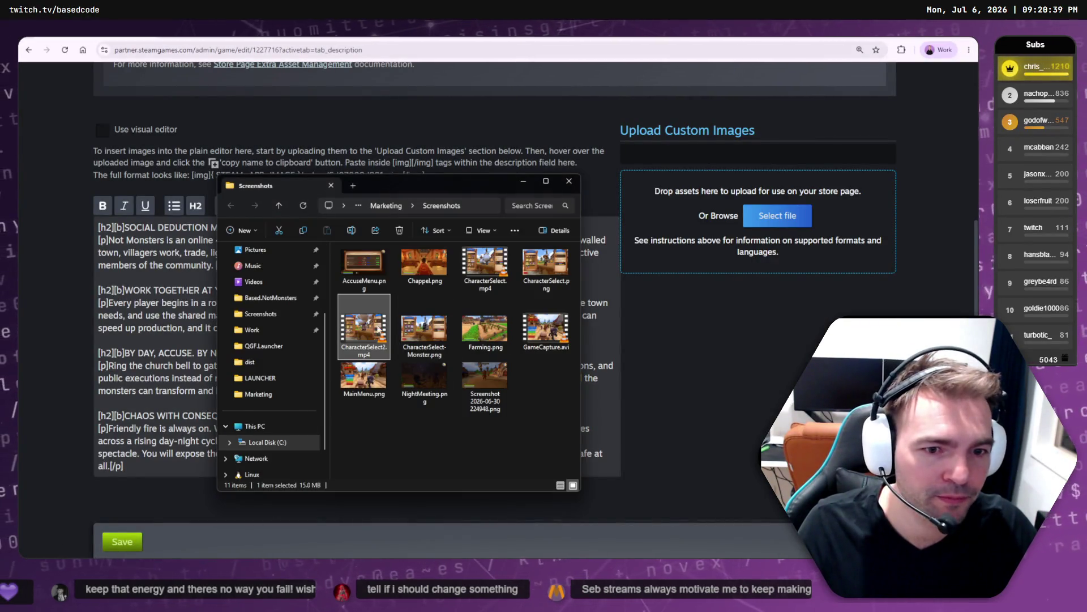
pyautogui.moveTo(365, 332); pyautogui.dragTo(711, 221)
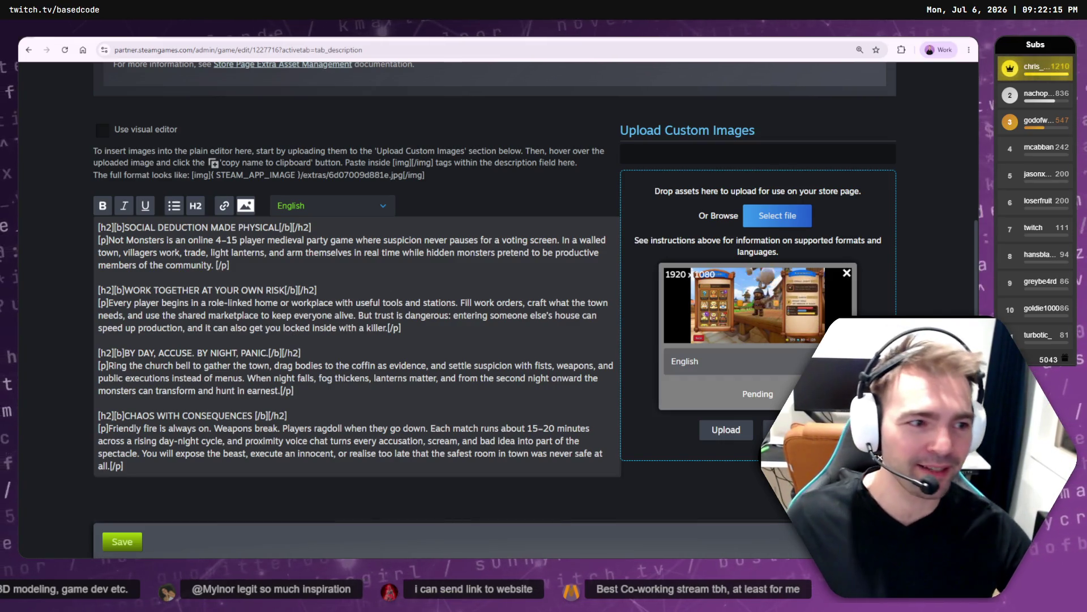
pyautogui.click(727, 429)
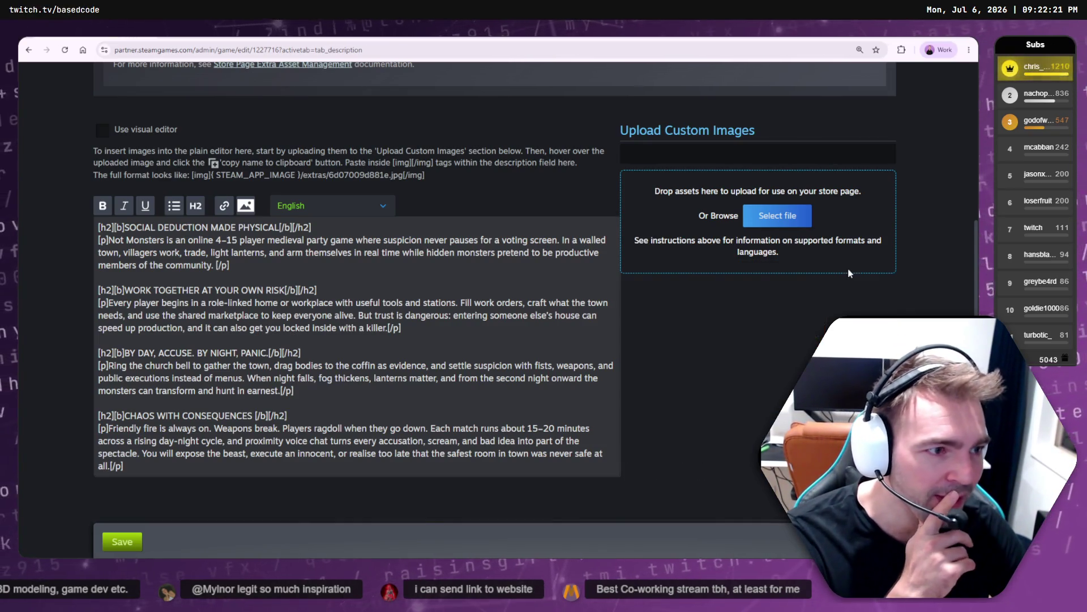
pyautogui.click(781, 224)
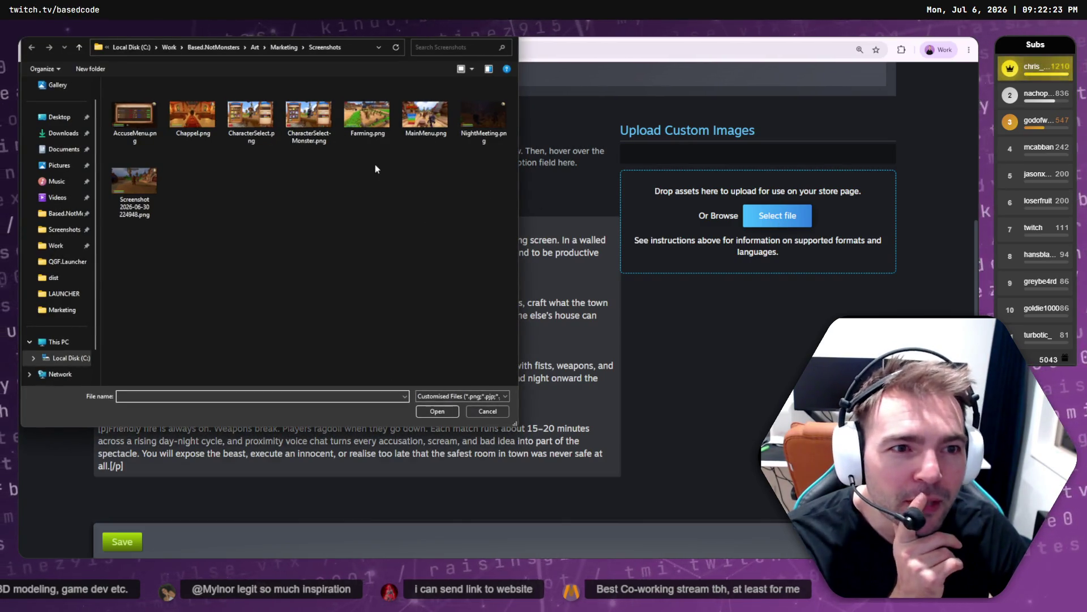
pyautogui.click(476, 396)
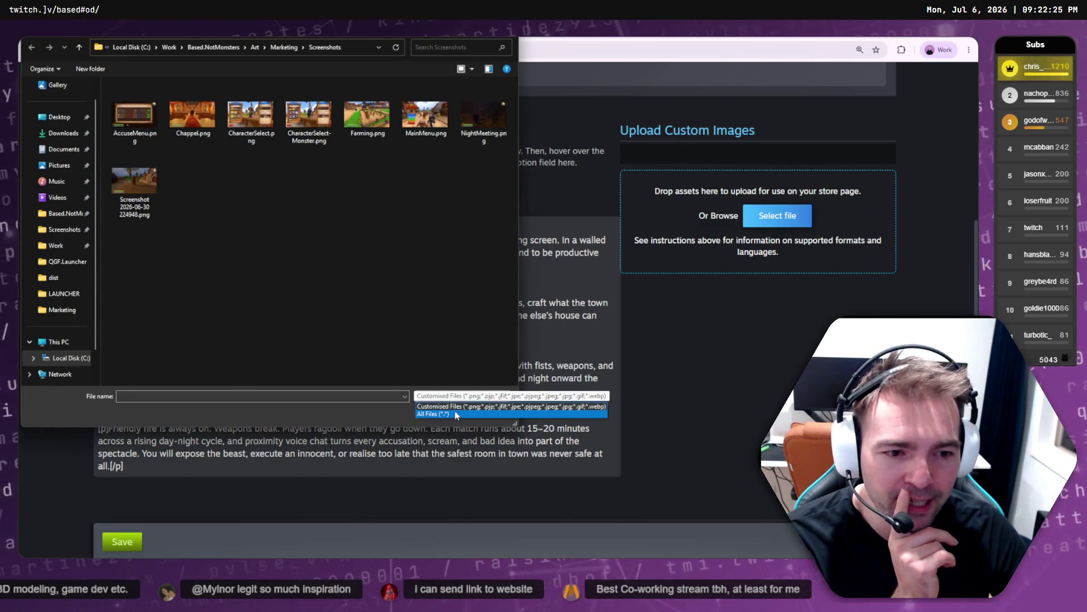
pyautogui.click(450, 416)
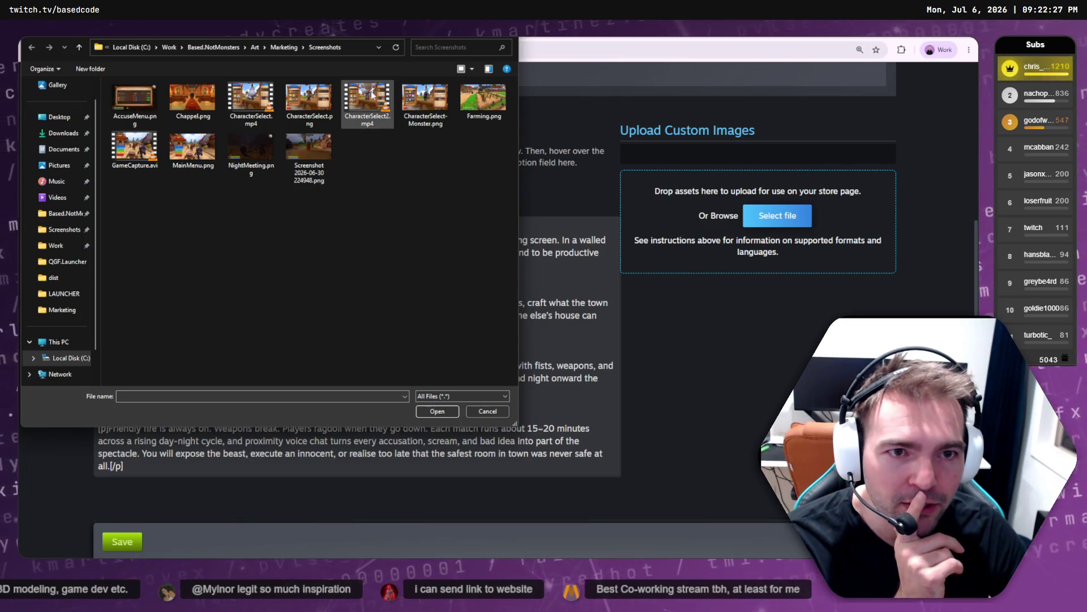
pyautogui.doubleClick(372, 94)
pyautogui.click(725, 431)
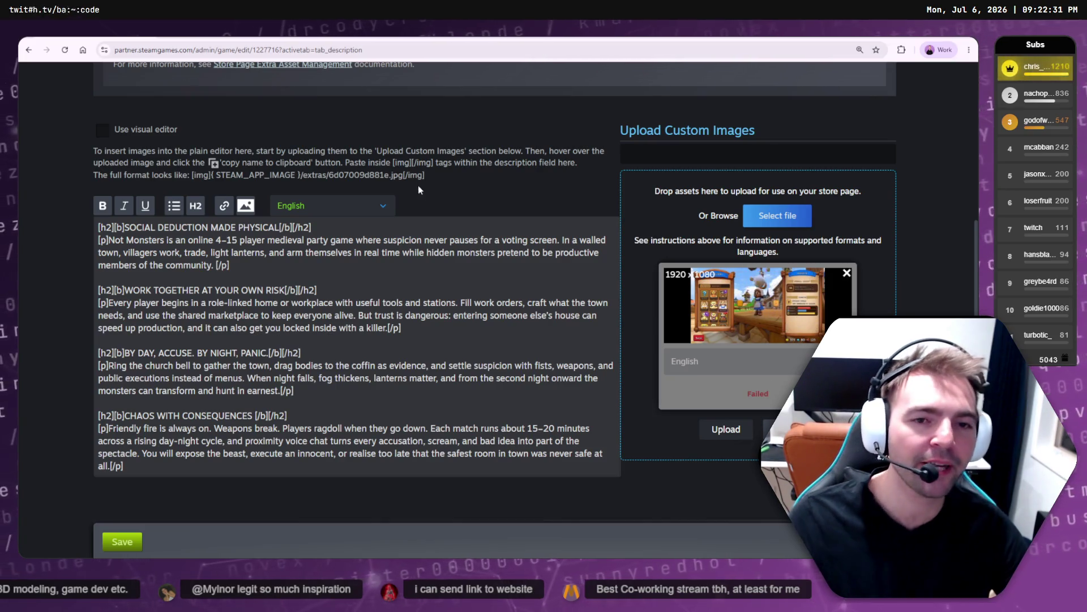
pyautogui.press('F5')
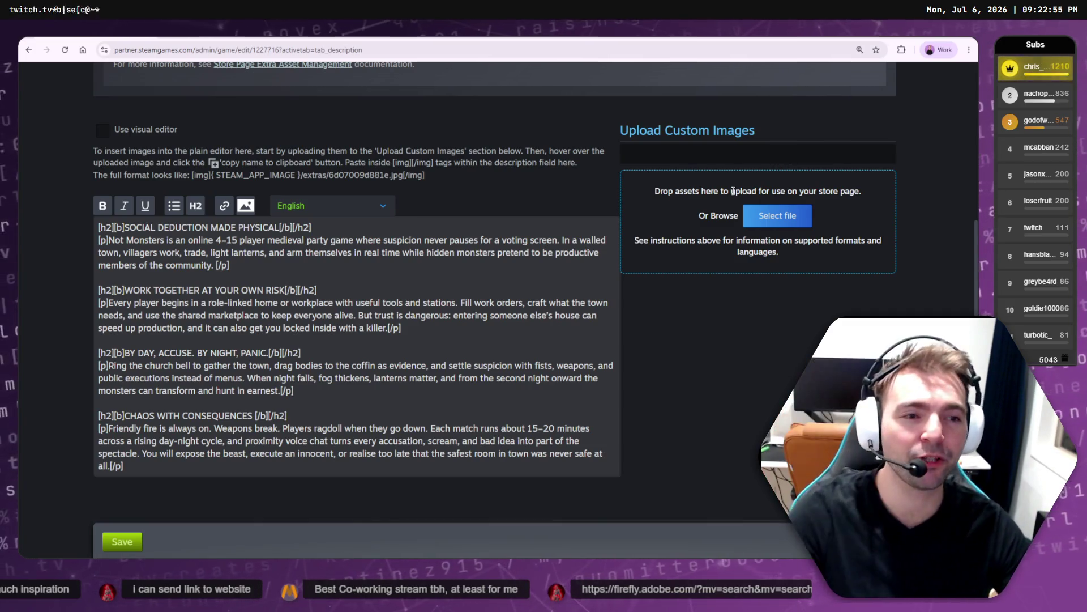
# - Drop CharacterSelect2.mp4 into the custom asset zone, keep English as its language, and upload it
pyautogui.hotkey('alt', 'Tab')
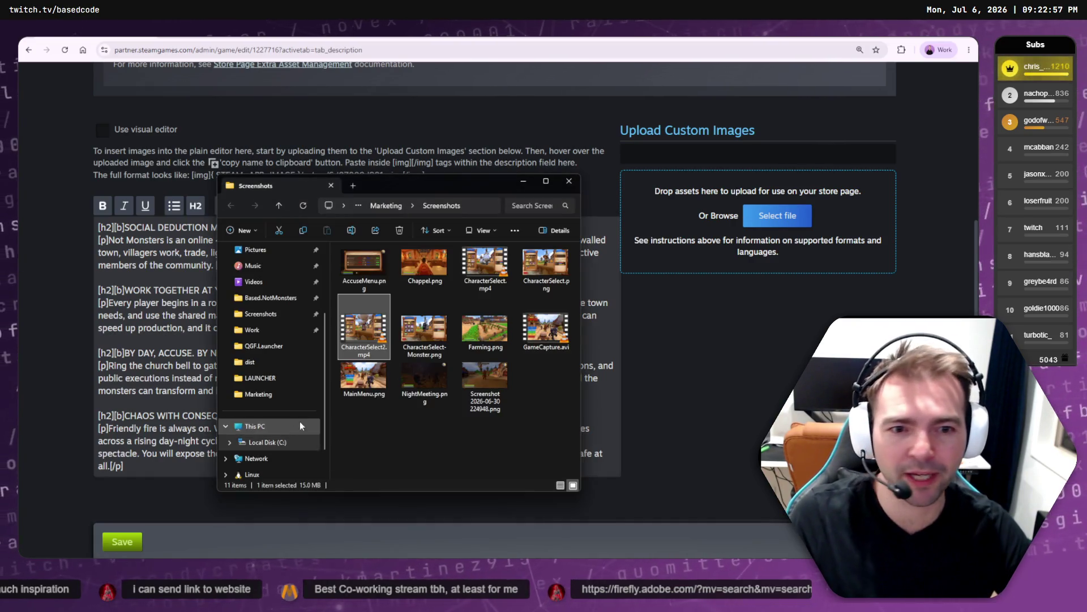
pyautogui.moveTo(364, 328)
pyautogui.mouseDown()
pyautogui.moveTo(751, 258)
pyautogui.moveTo(796, 195)
pyautogui.moveTo(776, 193)
pyautogui.mouseUp()
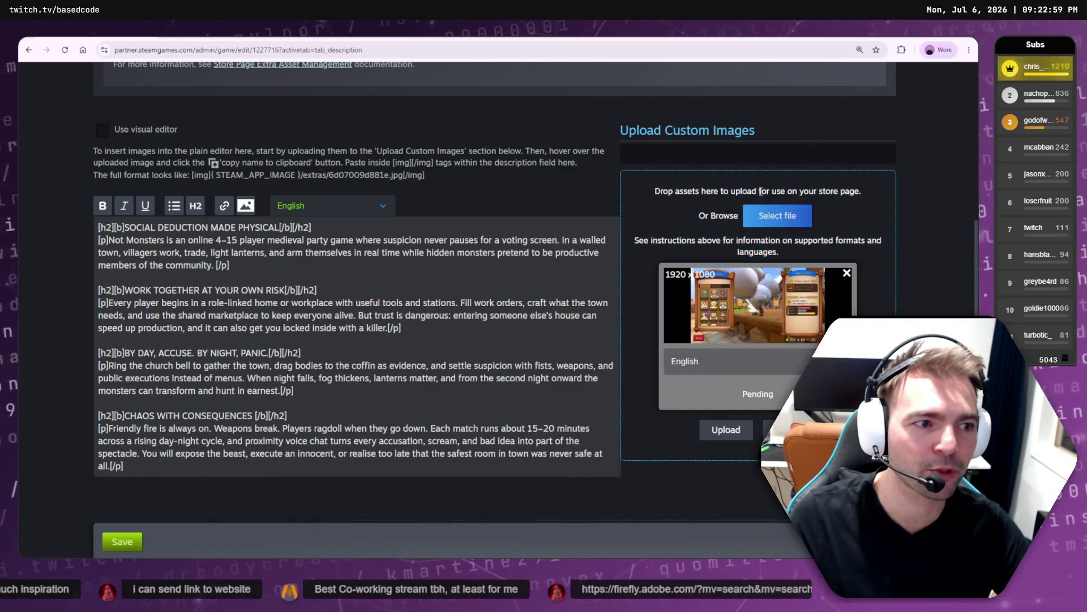
pyautogui.click(737, 360)
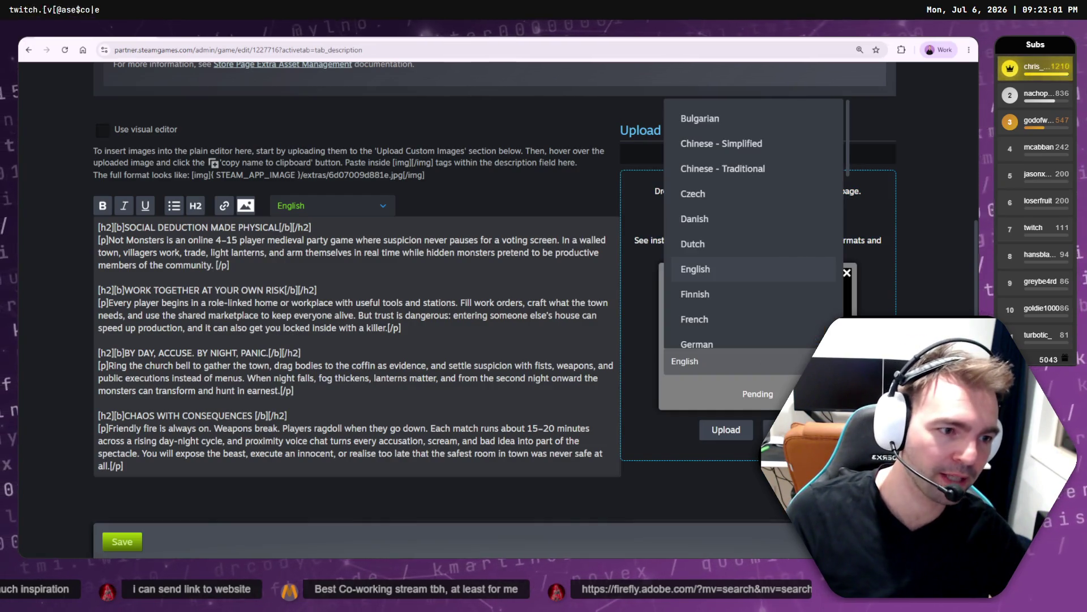
pyautogui.click(736, 361)
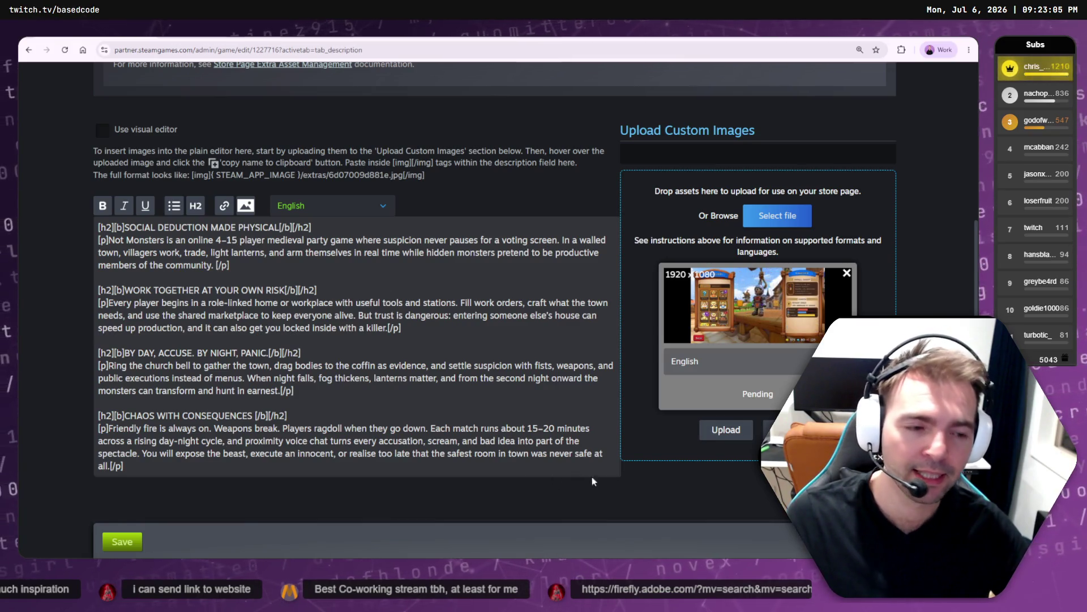
pyautogui.click(737, 434)
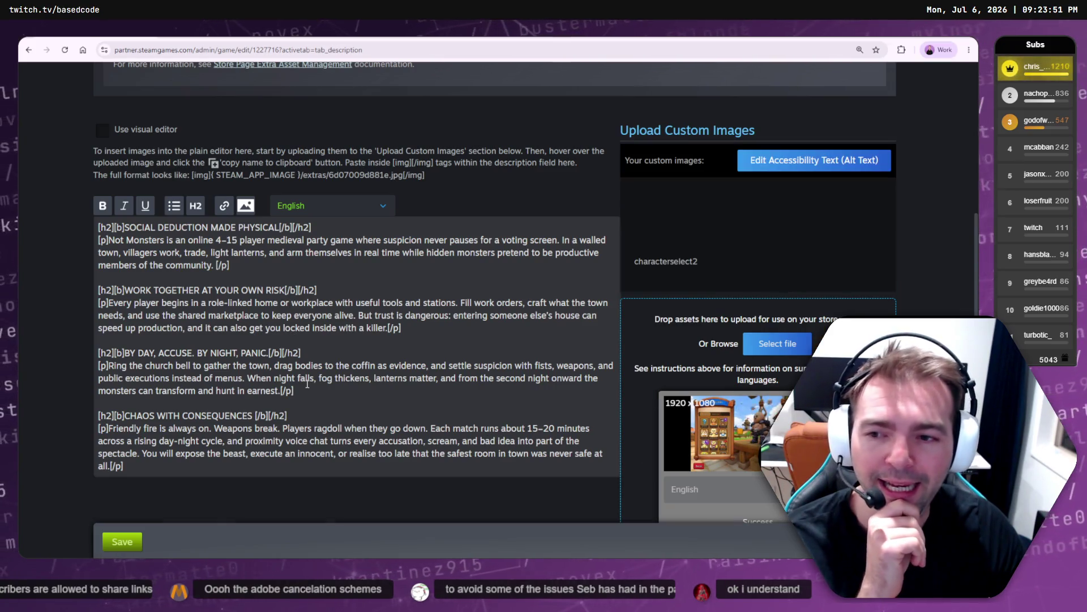
# - Add blank lines after the description's first paragraph
pyautogui.scroll(-5, 307, 384)
pyautogui.scroll(4, 307, 384)
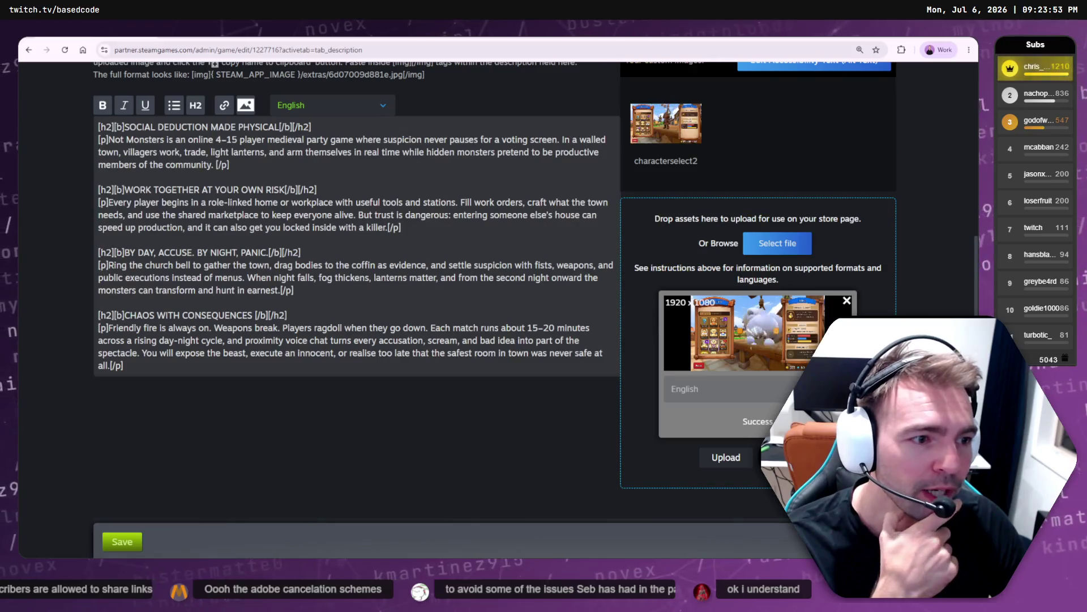
pyautogui.scroll(3, 611, 262)
pyautogui.moveTo(648, 269)
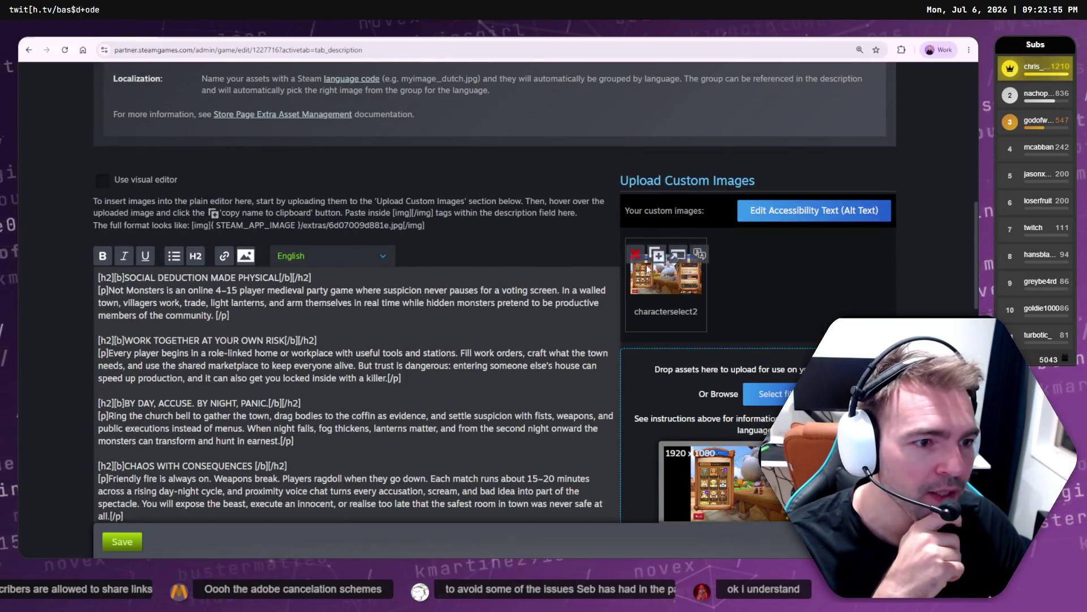
pyautogui.click(202, 328)
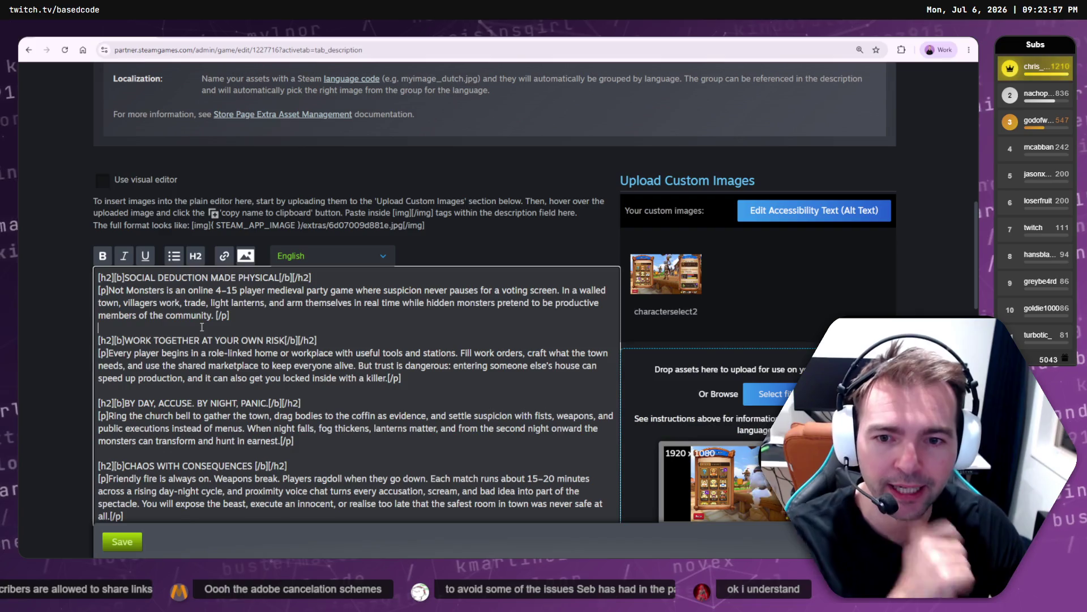
pyautogui.press('Return')
pyautogui.press('Return')
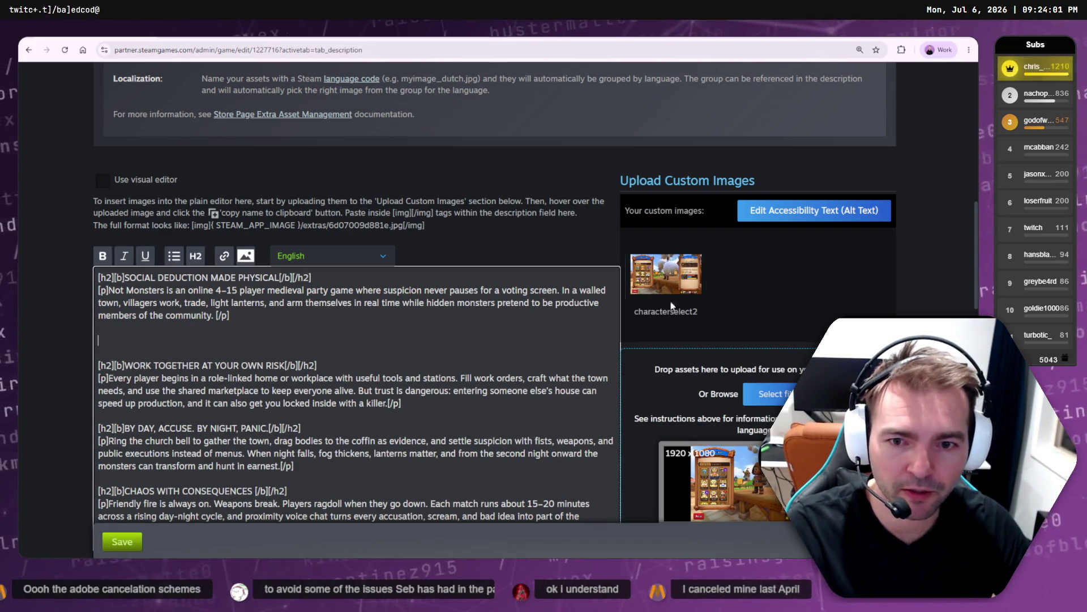
# - Paste the copied characterselect2 image path on the empty line and save the description
pyautogui.moveTo(669, 298)
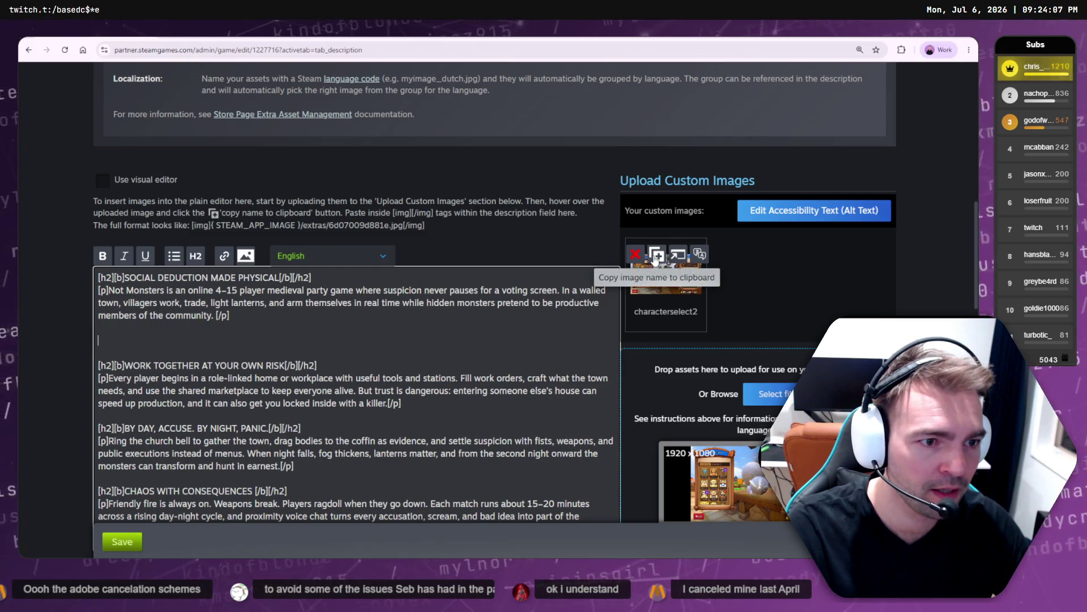
pyautogui.click(656, 256)
pyautogui.click(168, 342)
pyautogui.write('{STEAM_APP_IMAGE}/extras/characterselect2')
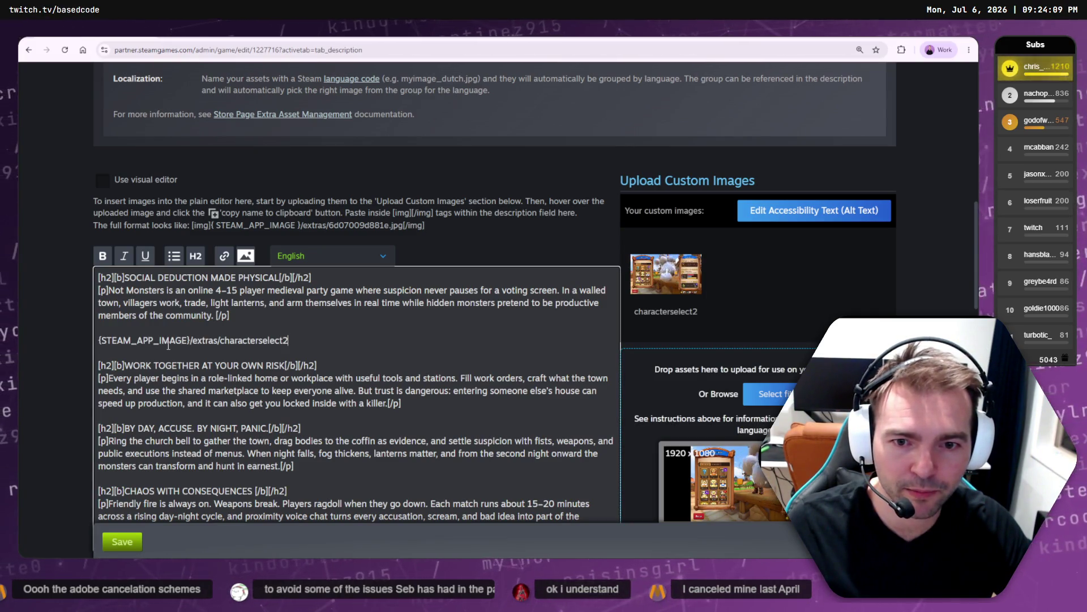
pyautogui.click(122, 541)
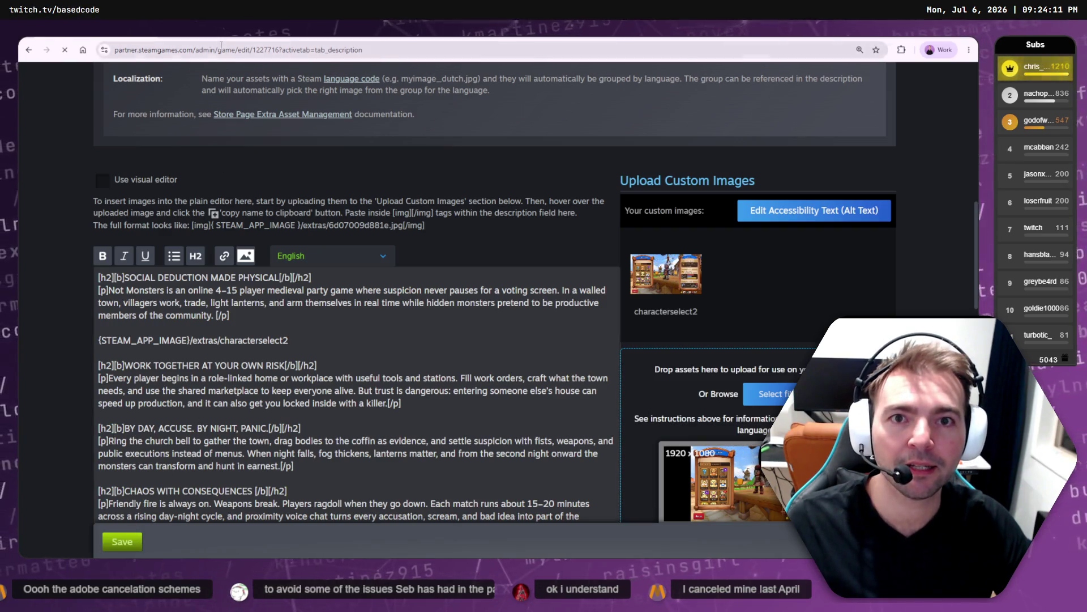
# - Check that About This Game in the store preview shows the characterselect2 path as plain text
pyautogui.hotkey('ctrl', 'Tab')
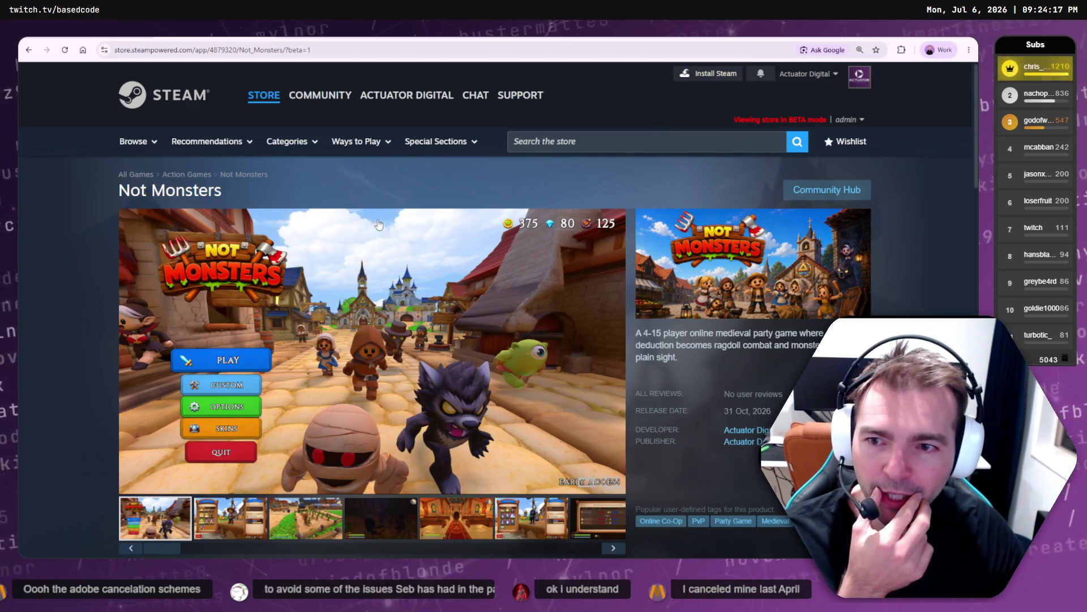
pyautogui.scroll(-3, 379, 215)
pyautogui.scroll(-6, 379, 191)
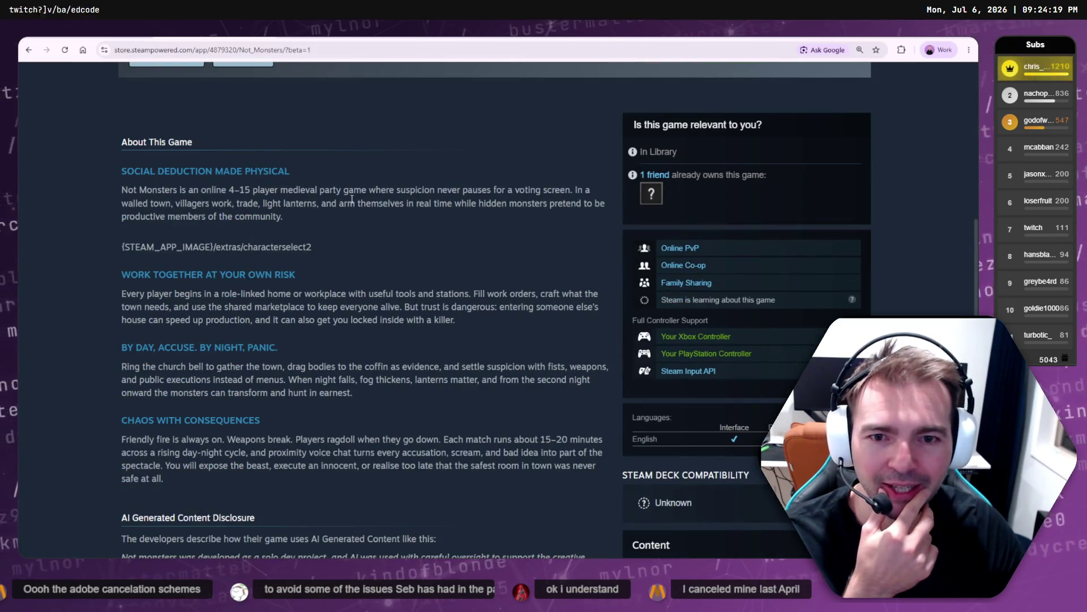
pyautogui.click(306, 38)
pyautogui.click(283, 38)
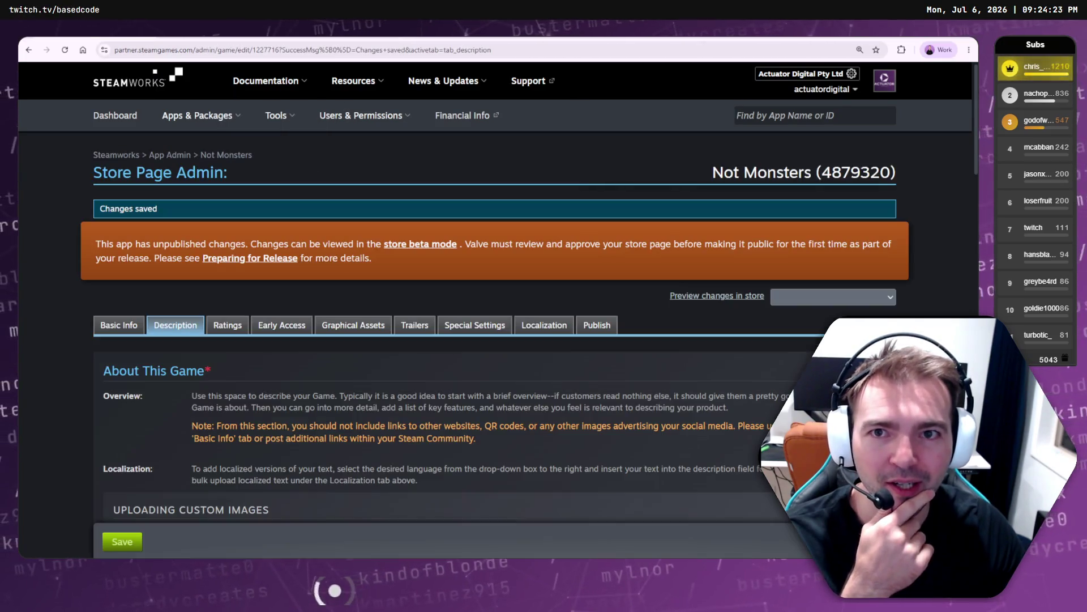
# - Cut the pasted characterselect2 path and paste it into an inserted image tag
pyautogui.scroll(-12, 312, 216)
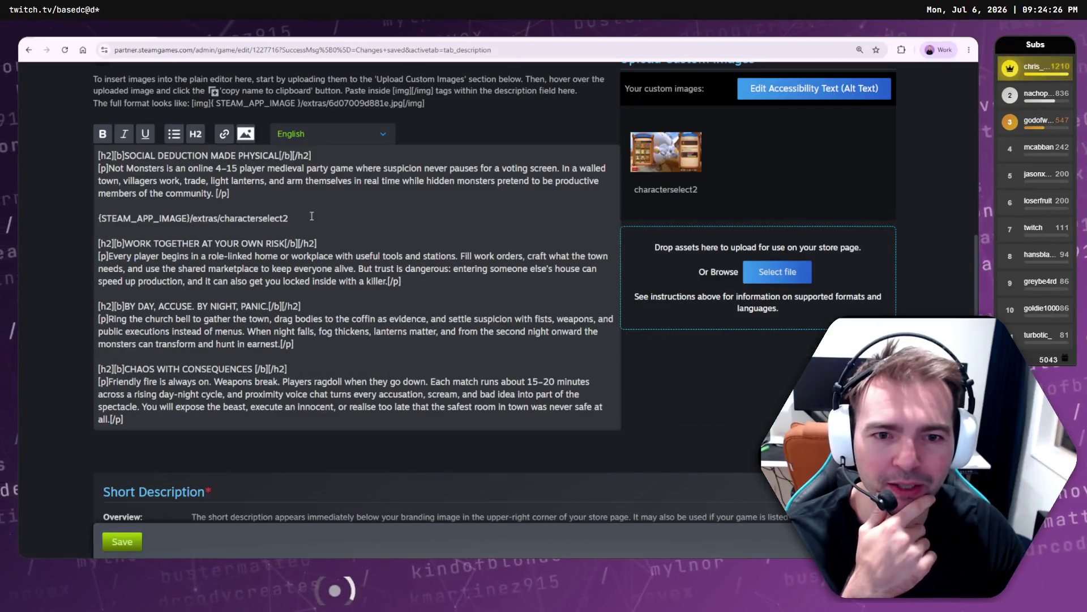
pyautogui.moveTo(312, 216); pyautogui.dragTo(63, 212)
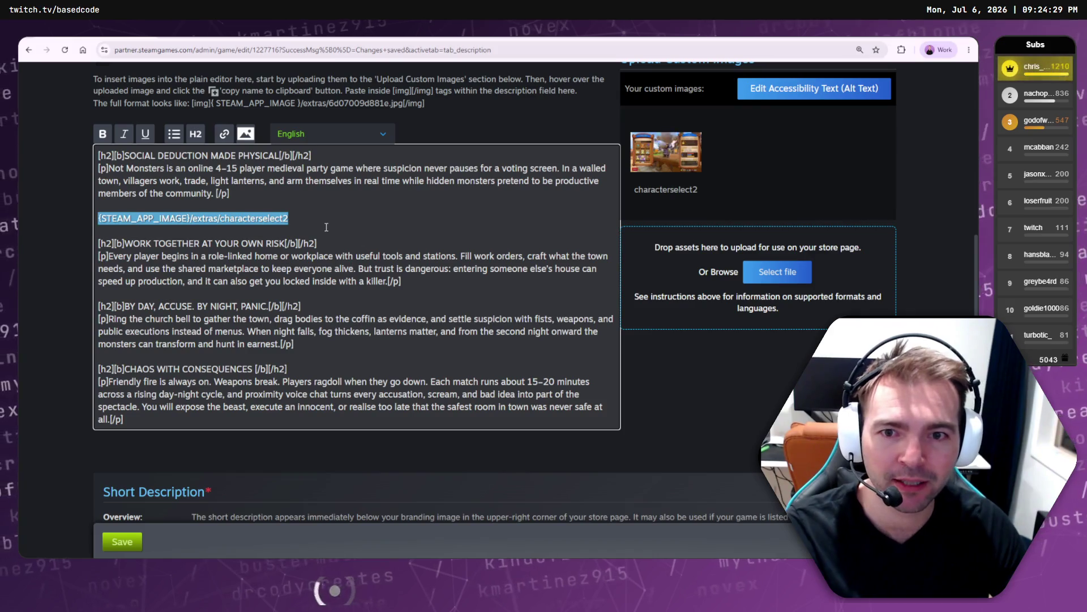
pyautogui.hotkey('ctrl', 'x')
pyautogui.click(247, 136)
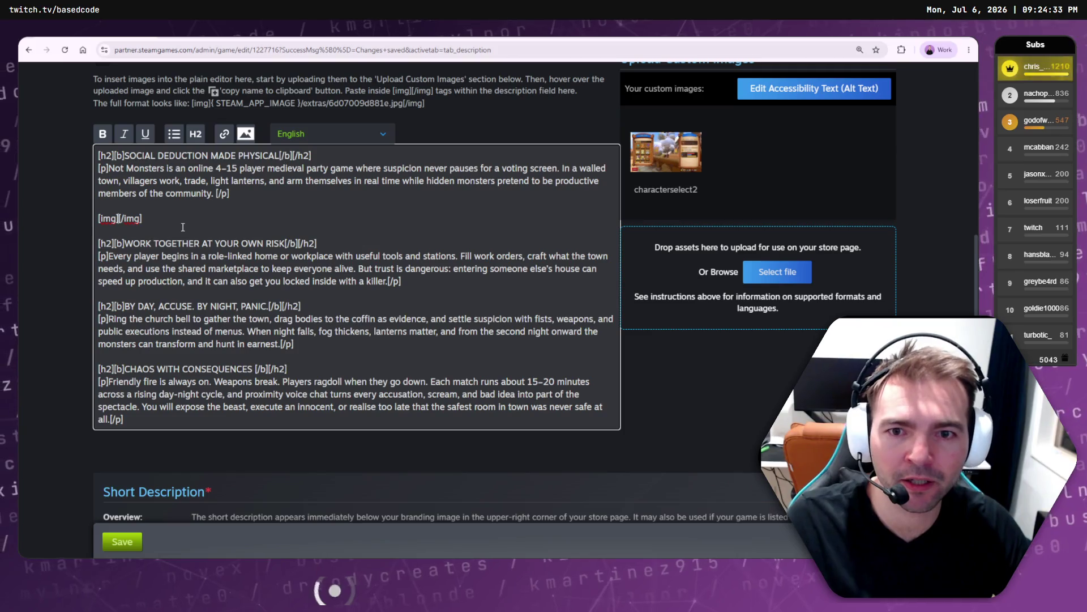
pyautogui.hotkey('ctrl', 'v')
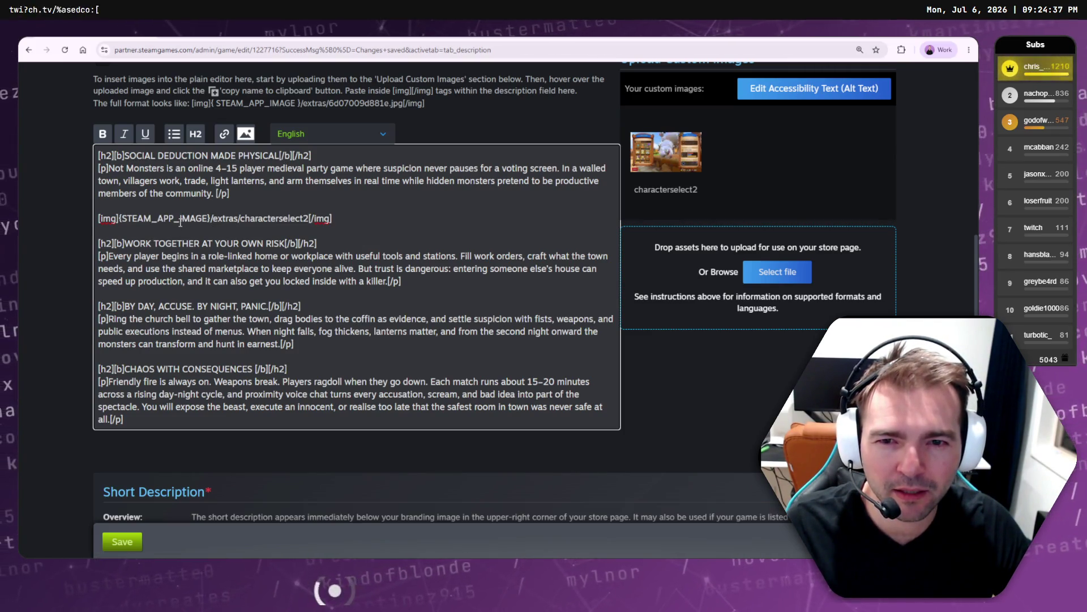
# - Undo the paste and delete the image tag line, leaving a blank line after the first section
pyautogui.hotkey('ctrl', 'z')
pyautogui.tripleClick(193, 220)
pyautogui.press('BackSpace')
pyautogui.press('BackSpace')
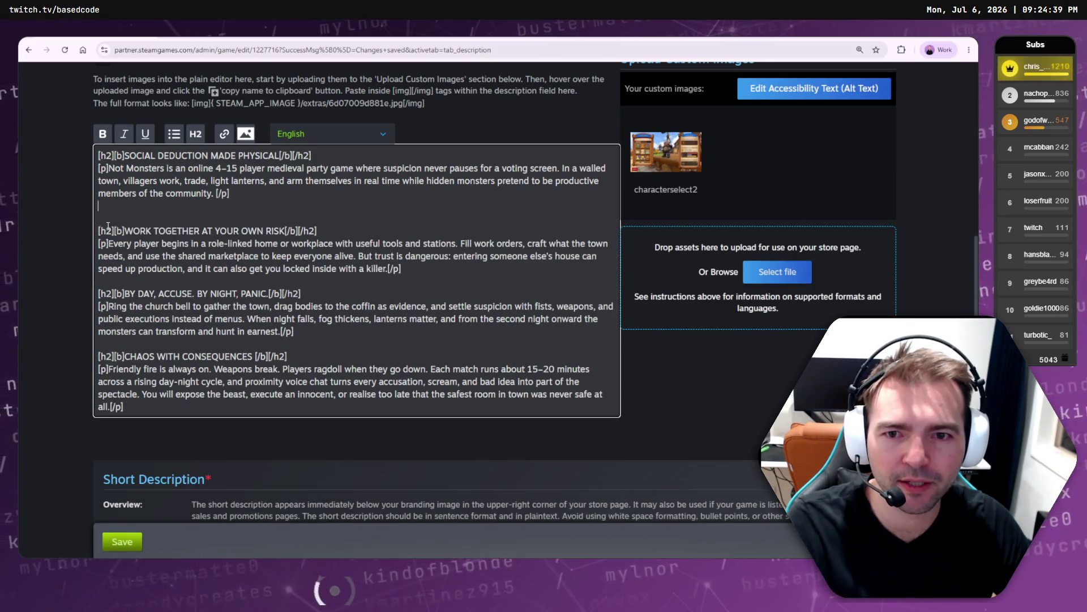
pyautogui.scroll(5, 296, 293)
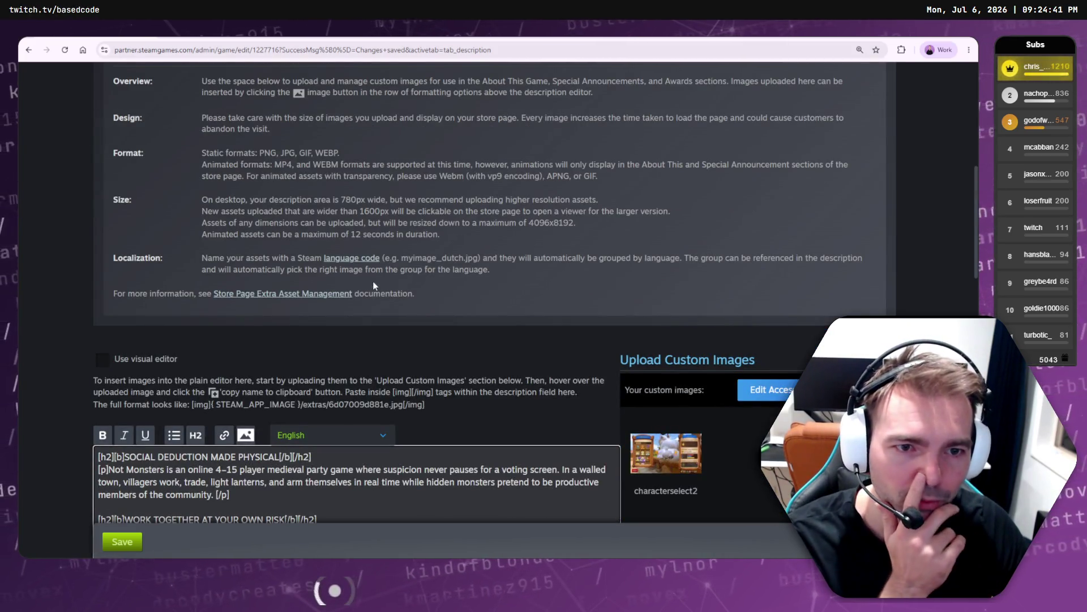
pyautogui.scroll(3, 385, 274)
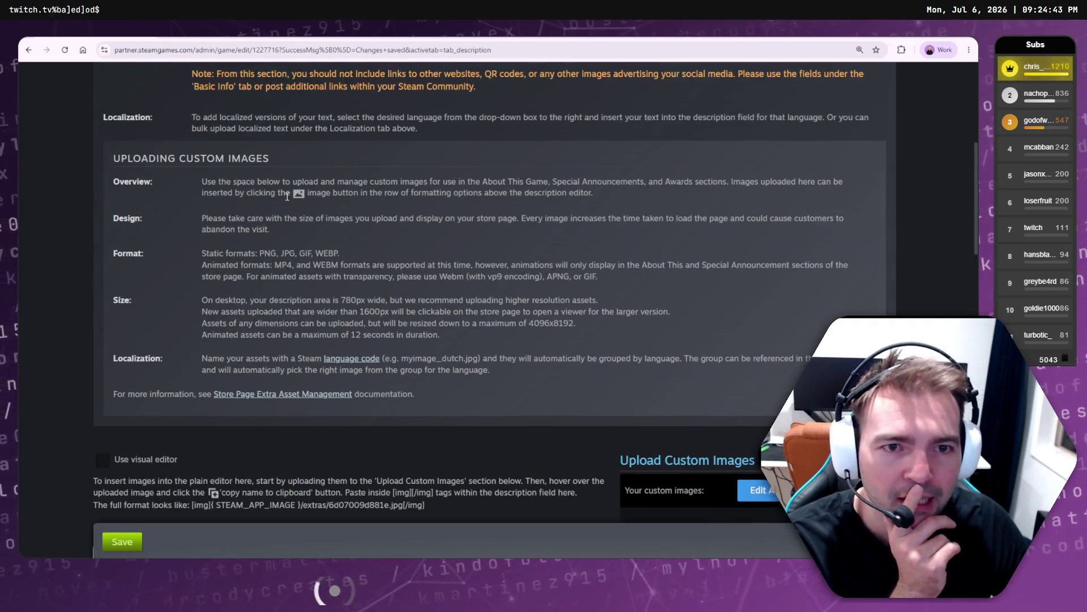
pyautogui.scroll(-5, 775, 223)
# - Place the copied characterselect2 asset name between [img][/img] tags on a new line below the first paragraph
pyautogui.moveTo(648, 318)
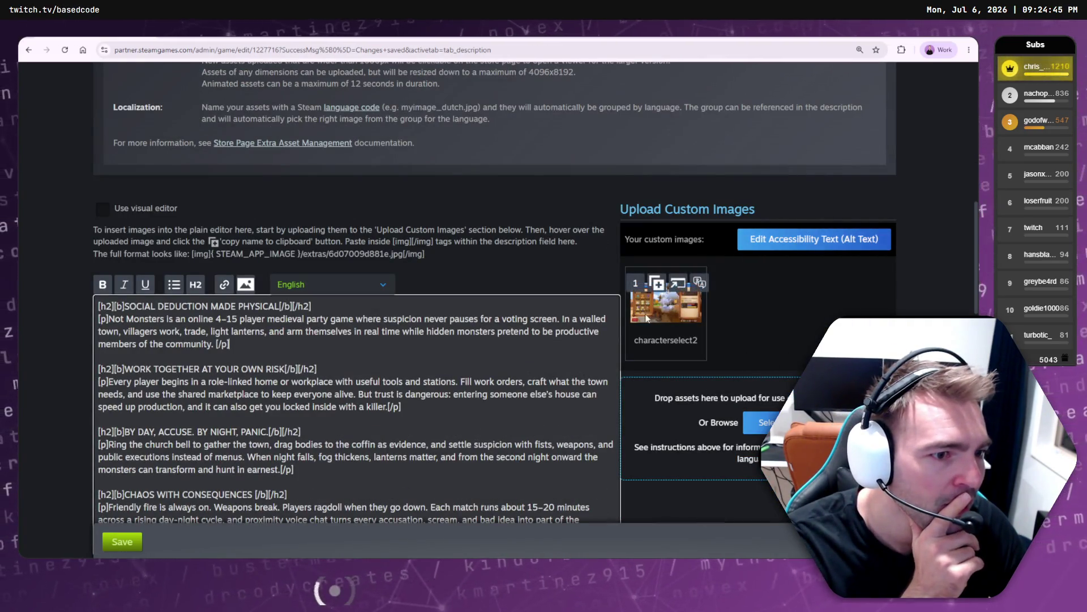
pyautogui.moveTo(636, 287)
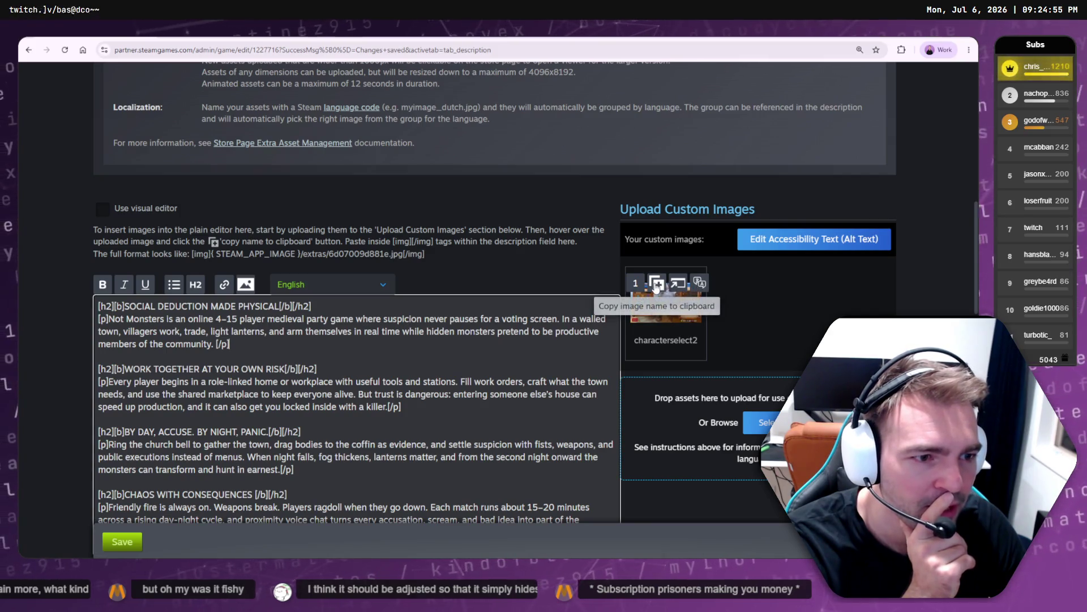
pyautogui.click(657, 283)
pyautogui.click(199, 357)
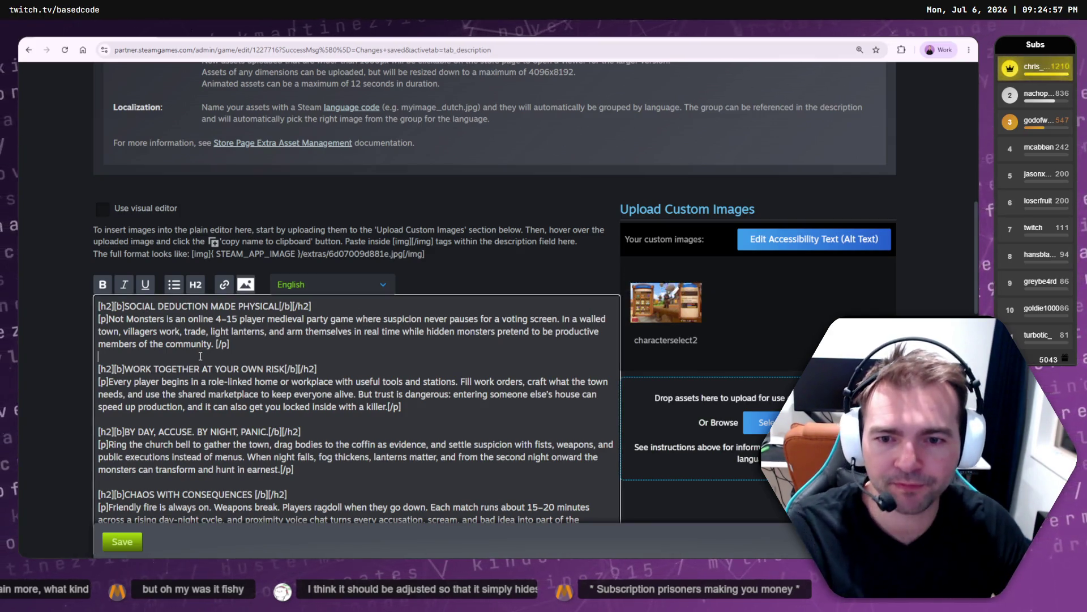
pyautogui.press('Return')
pyautogui.hotkey('ctrl', 'v')
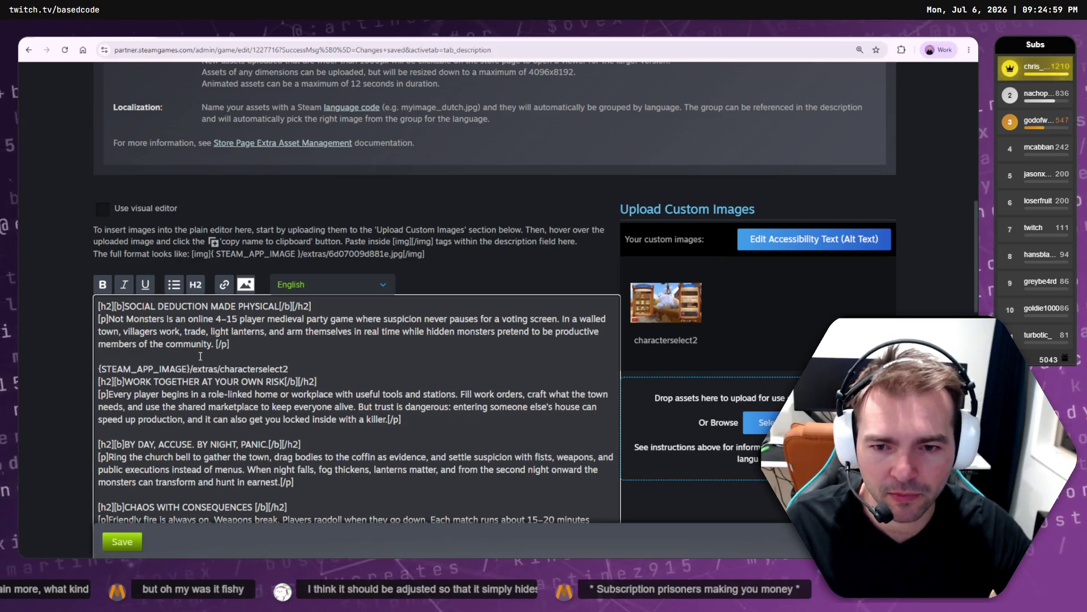
pyautogui.hotkey('ctrl', 'z')
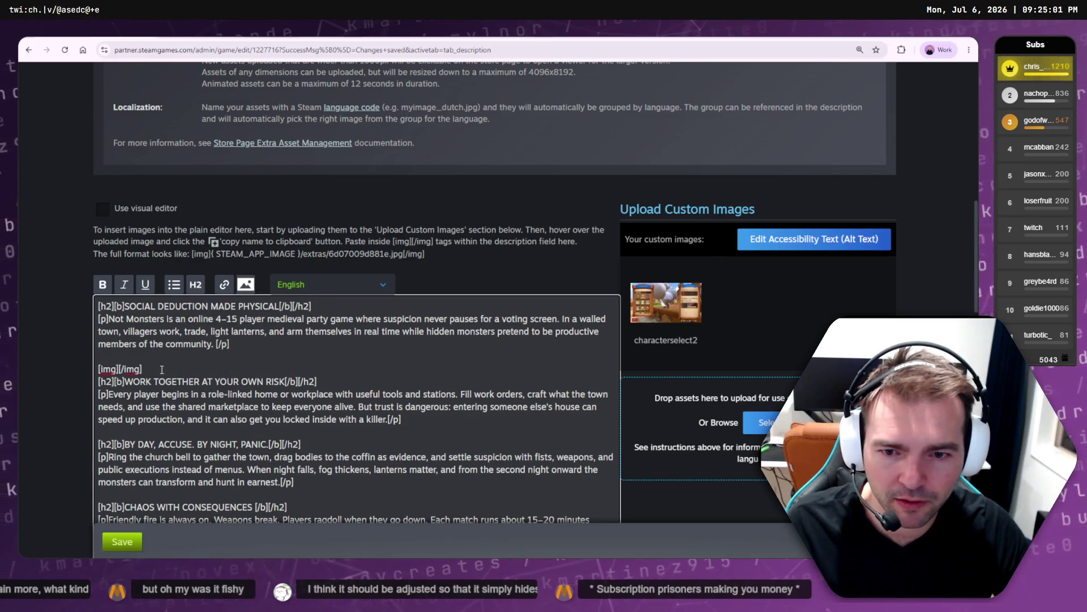
pyautogui.hotkey('ctrl', 'v')
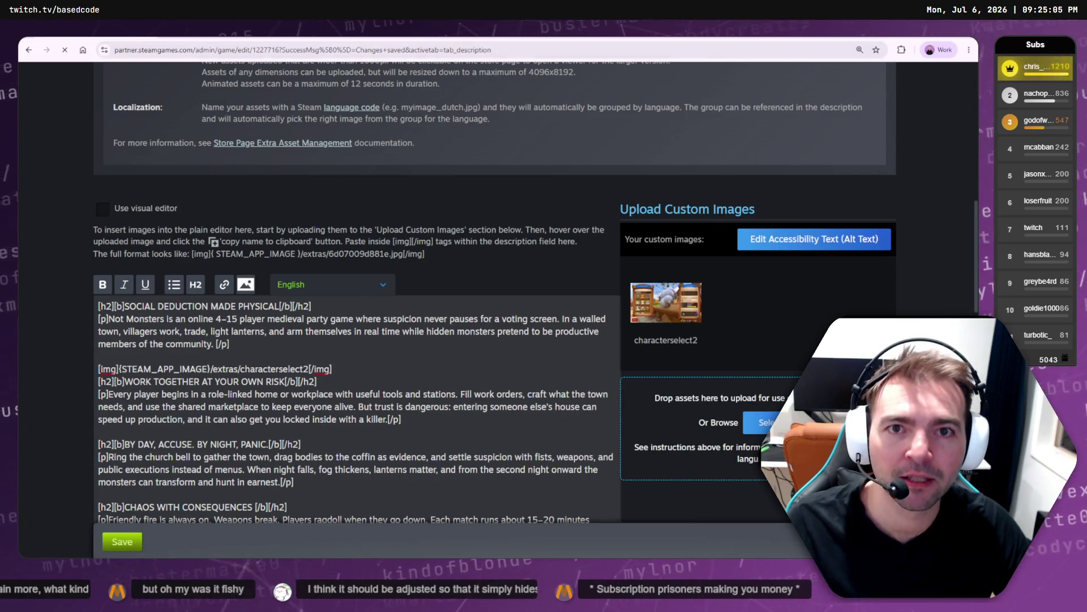
pyautogui.hotkey('ctrl', 'Tab')
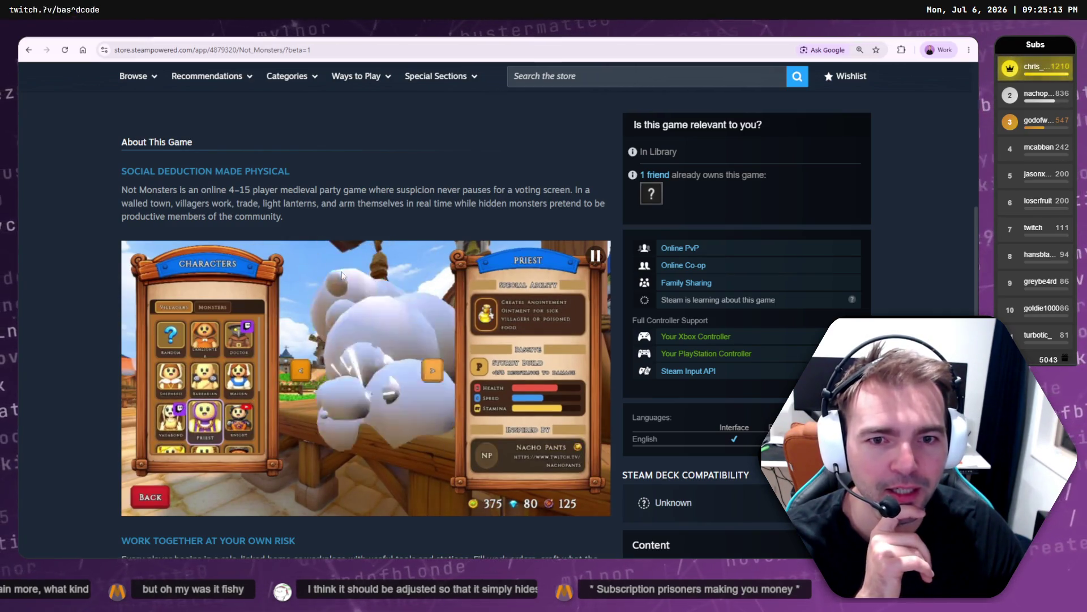
# - Scroll the Not Monsters store page to check the character-select clip below the About This Game opening paragraph
pyautogui.scroll(2, 342, 273)
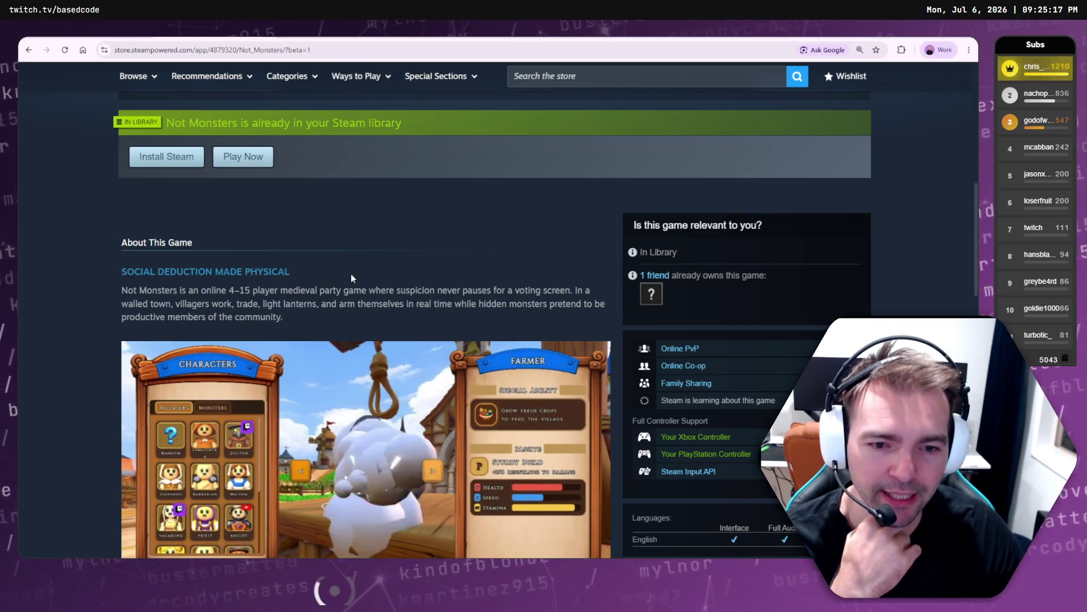
pyautogui.scroll(-2, 365, 280)
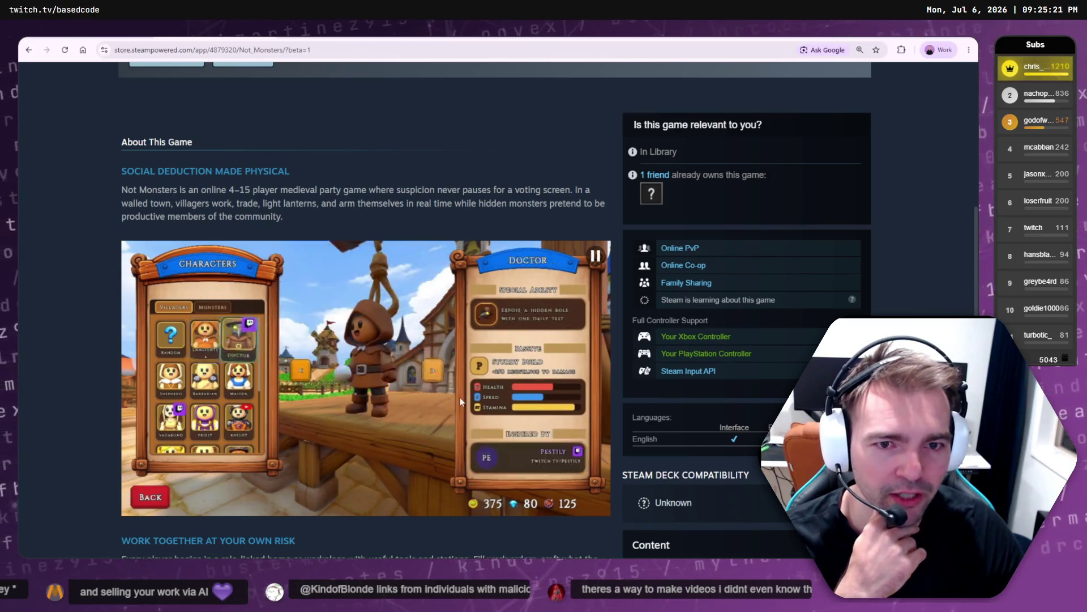
pyautogui.scroll(10, 434, 254)
pyautogui.scroll(-10, 467, 404)
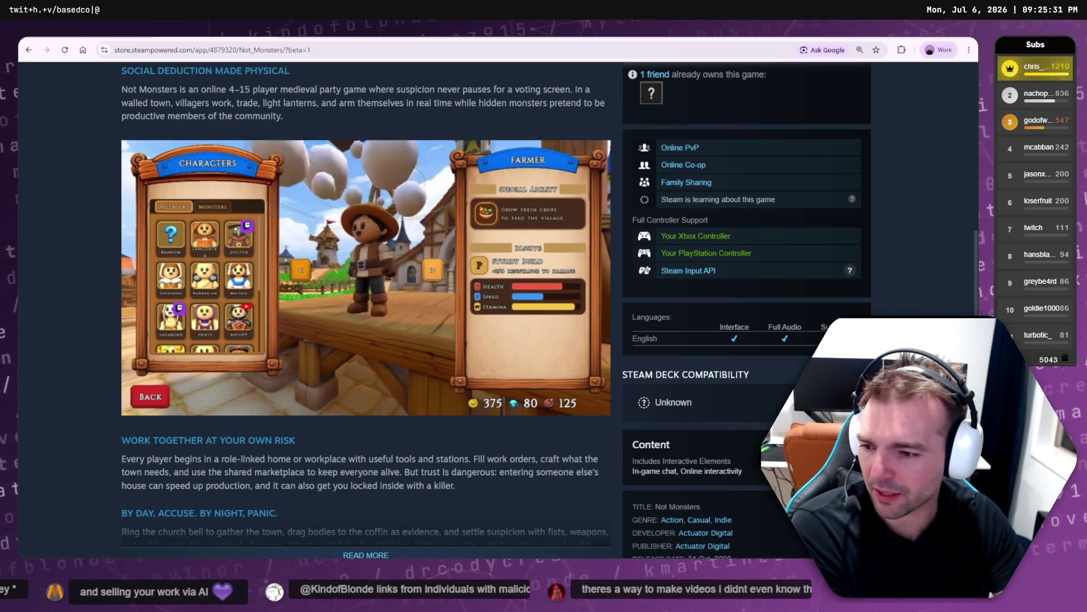
pyautogui.hotkey('alt', 'Tab')
# - Play the CharacterSelect2.mp4 clip, then close the playback
pyautogui.click(369, 339)
pyautogui.rightClick(369, 339)
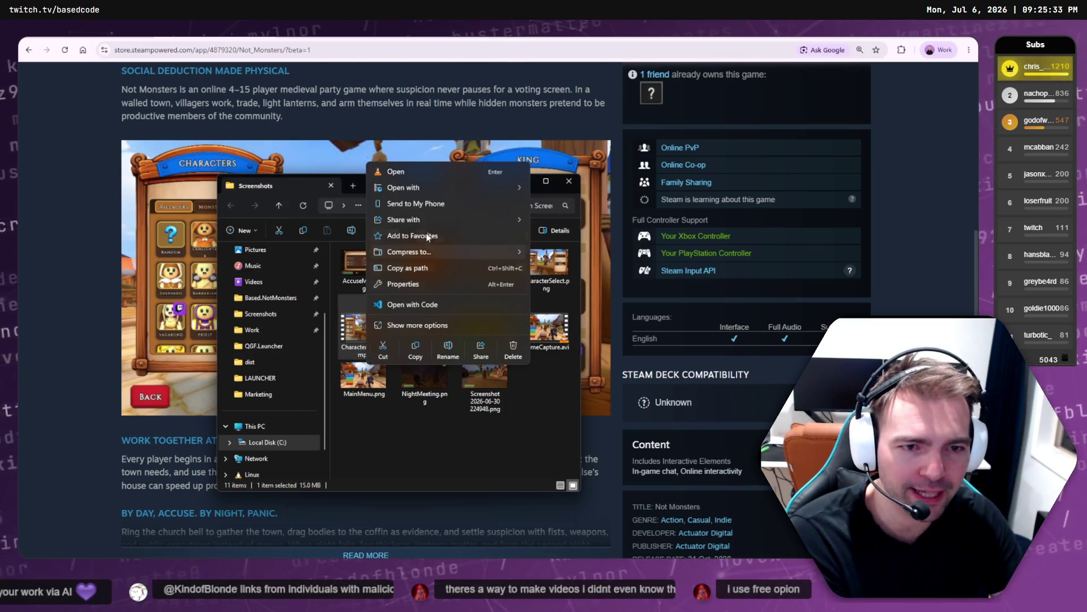
pyautogui.click(436, 171)
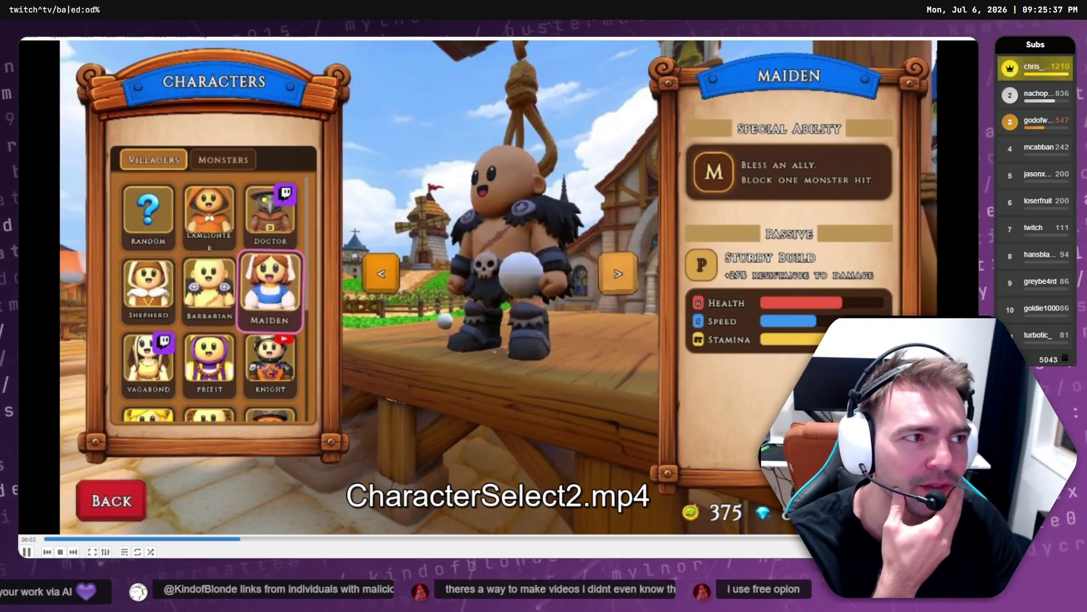
pyautogui.hotkey('alt', 'F4')
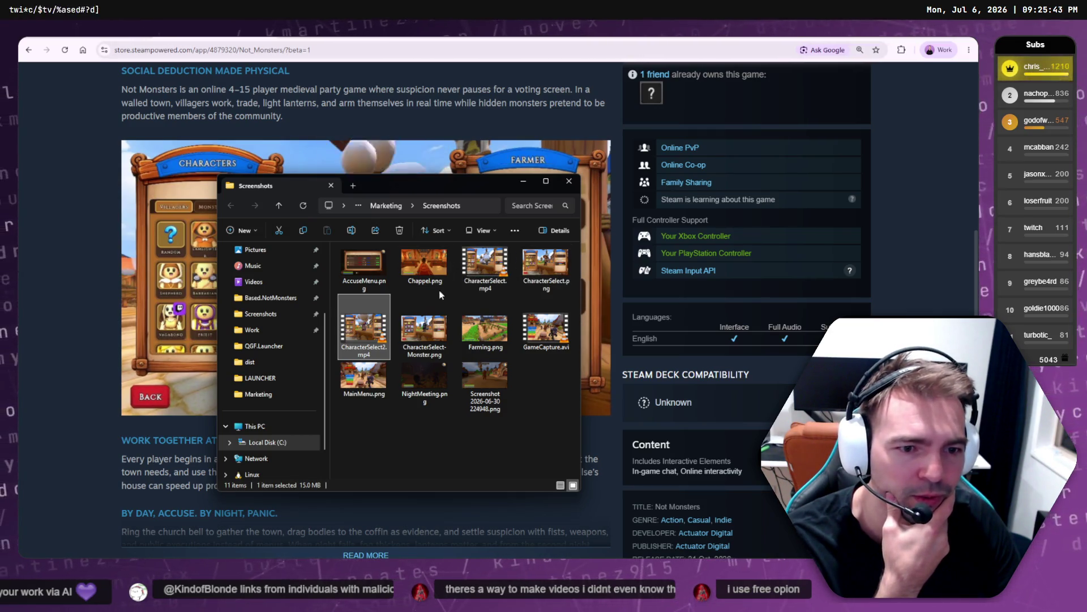
# - Play the GameCapture.avi recording for comparison, then close it and the Screenshots folder
pyautogui.click(532, 329)
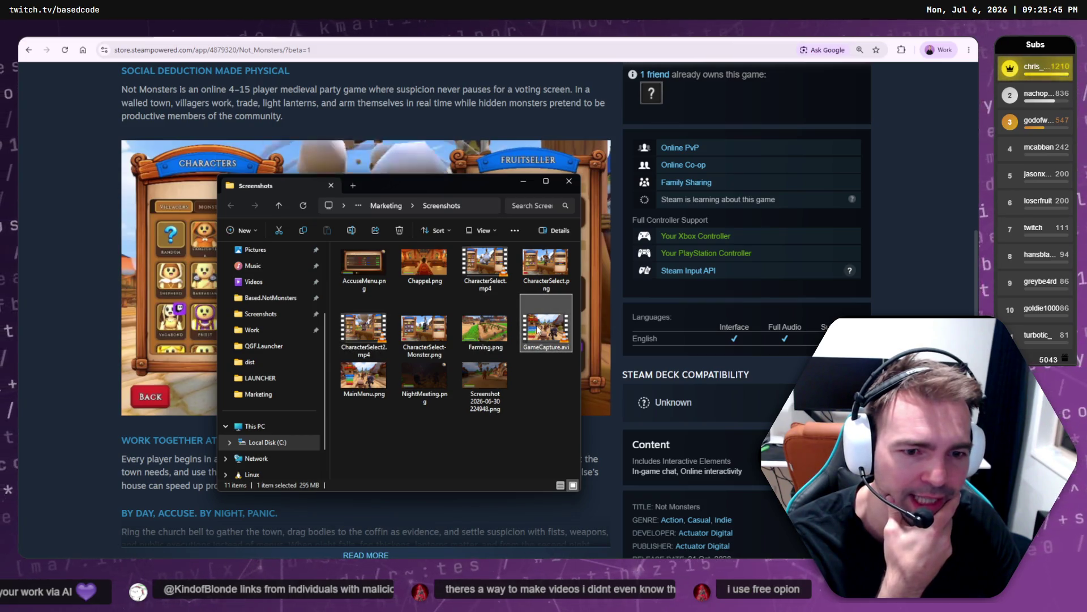
pyautogui.doubleClick(533, 328)
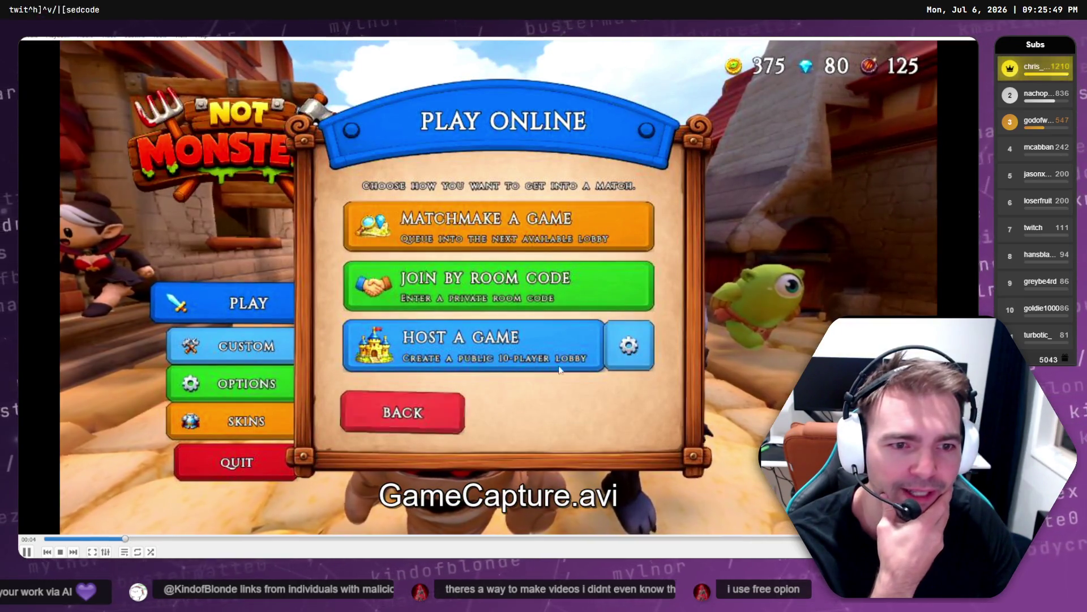
pyautogui.click(930, 53)
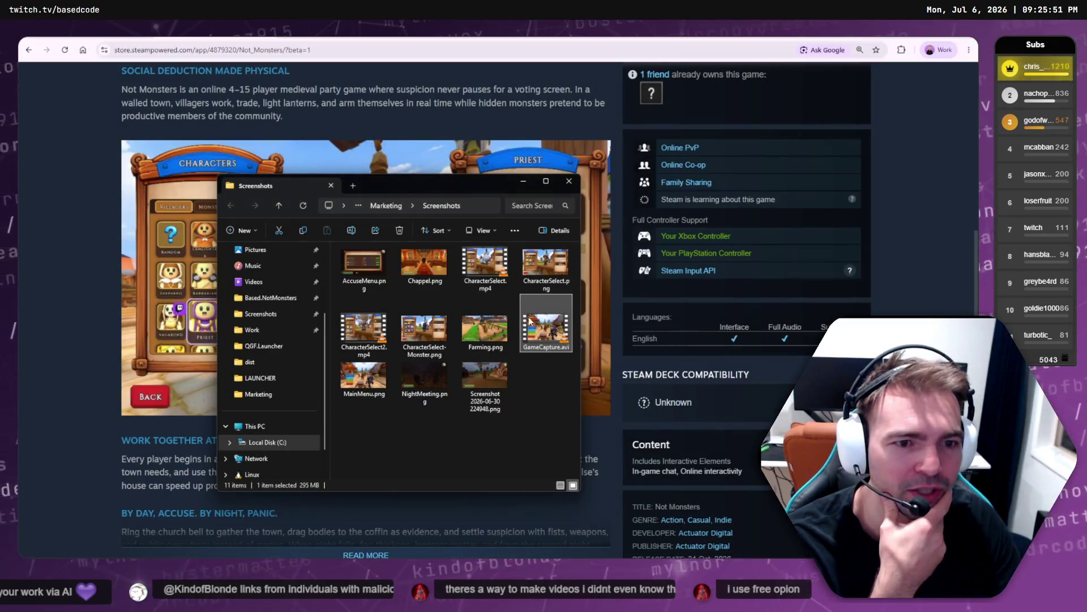
pyautogui.click(522, 437)
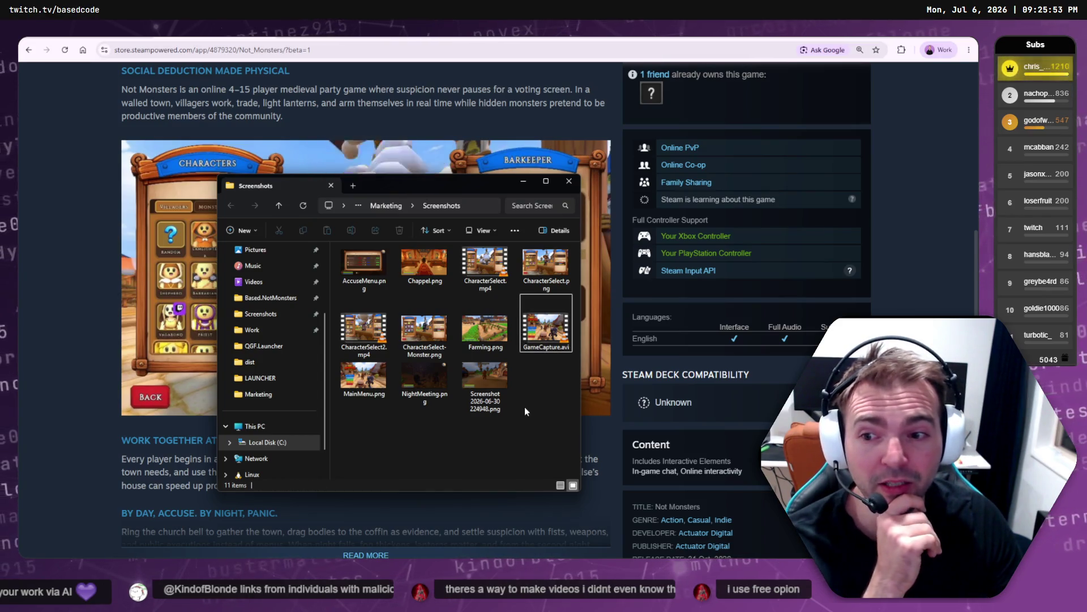
pyautogui.click(570, 182)
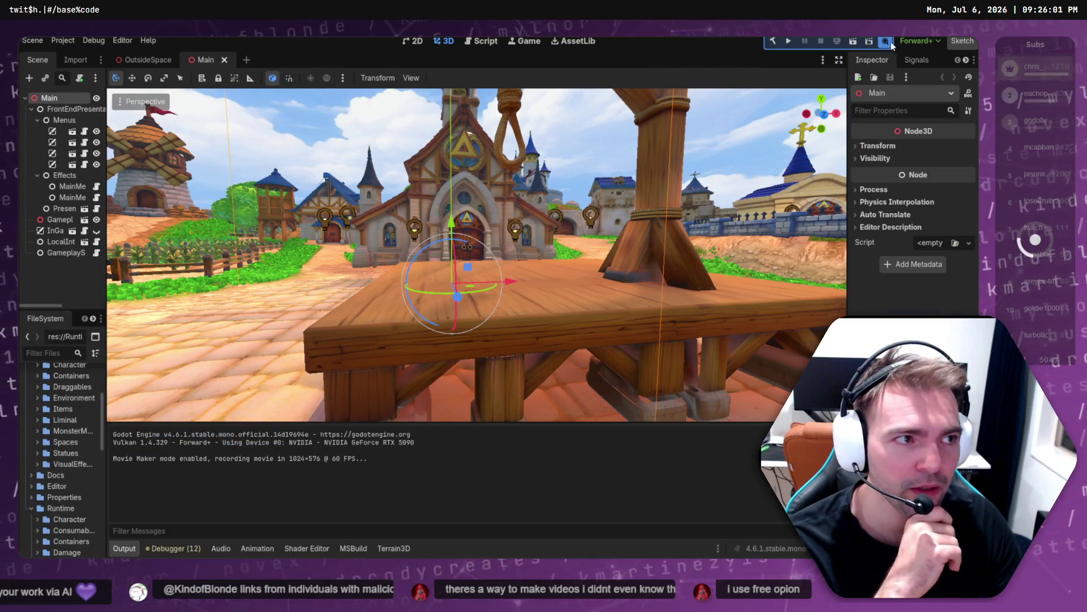
# - Turn off Movie Maker mode in the movie recording dropdown
pyautogui.click(886, 42)
pyautogui.click(886, 58)
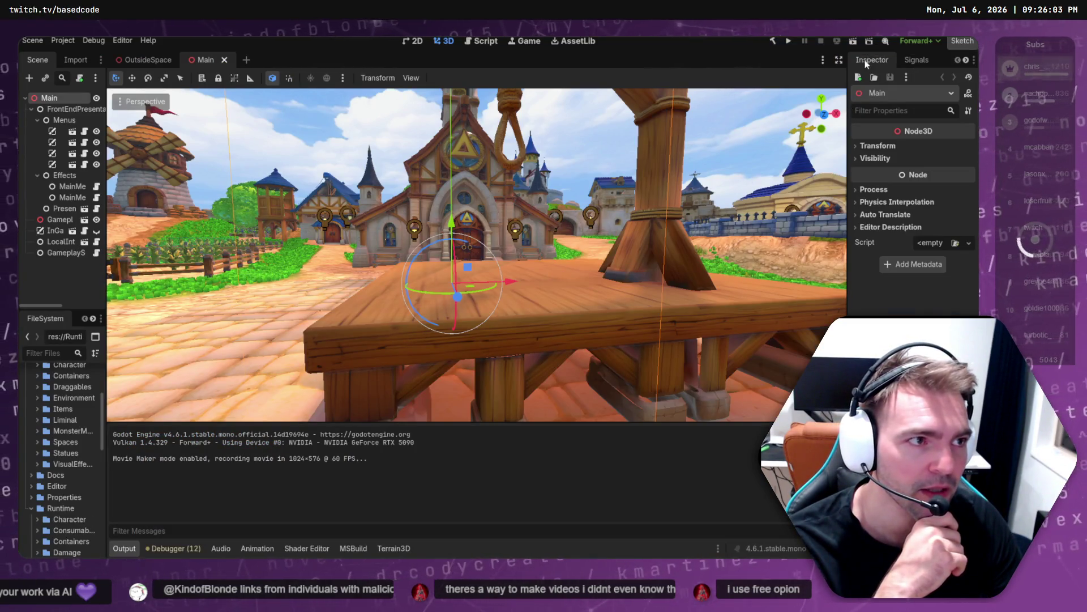
pyautogui.click(883, 42)
# - Review the Movie Writer settings with Advanced Settings shown, including the Encoding Speed choices
pyautogui.click(901, 69)
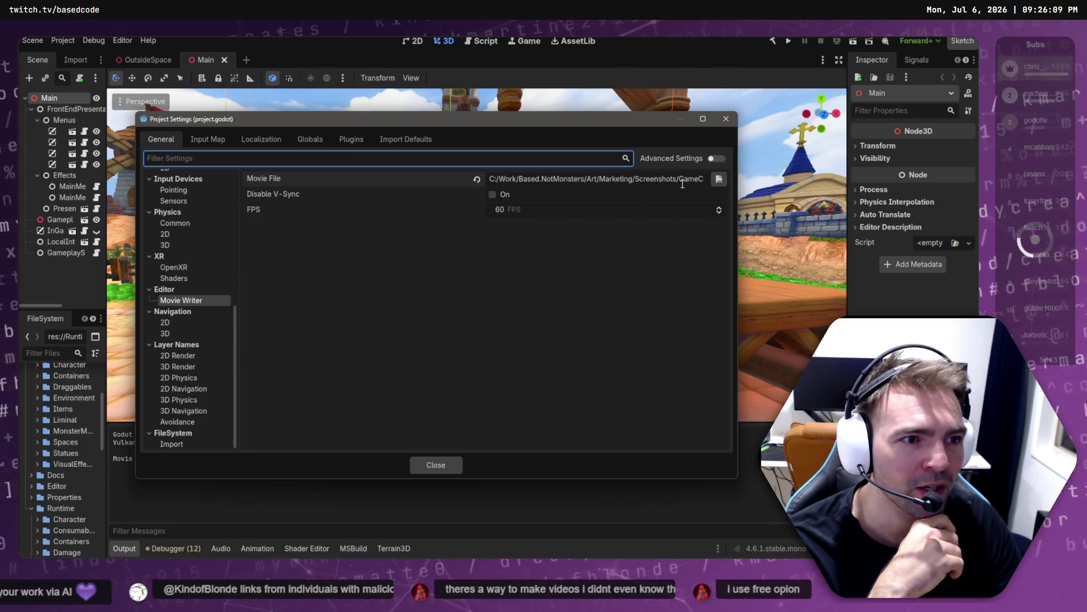
pyautogui.click(717, 159)
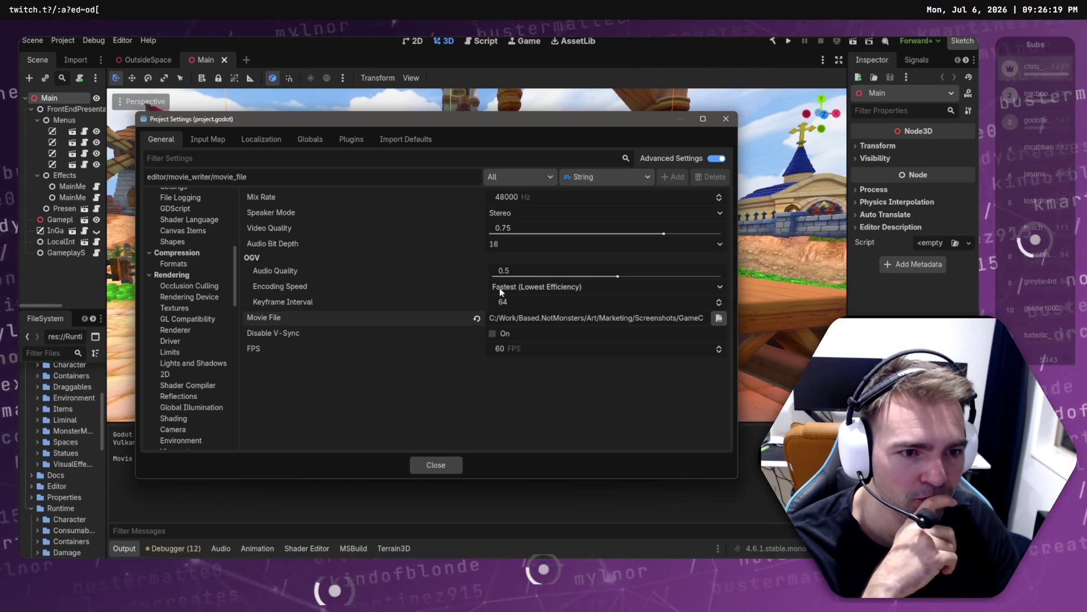
pyautogui.click(532, 289)
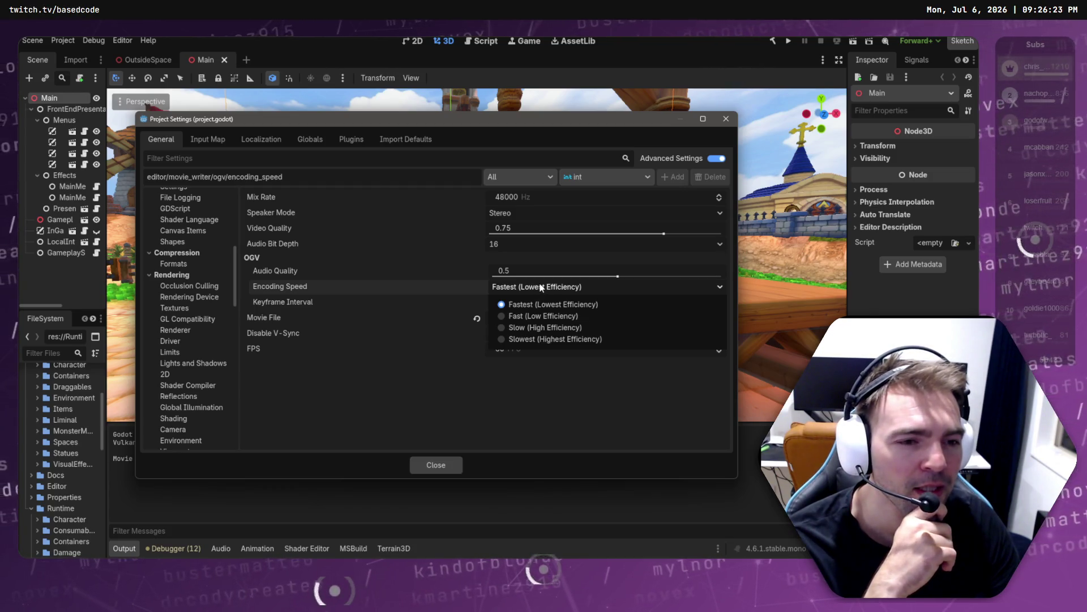
pyautogui.click(343, 408)
pyautogui.click(435, 463)
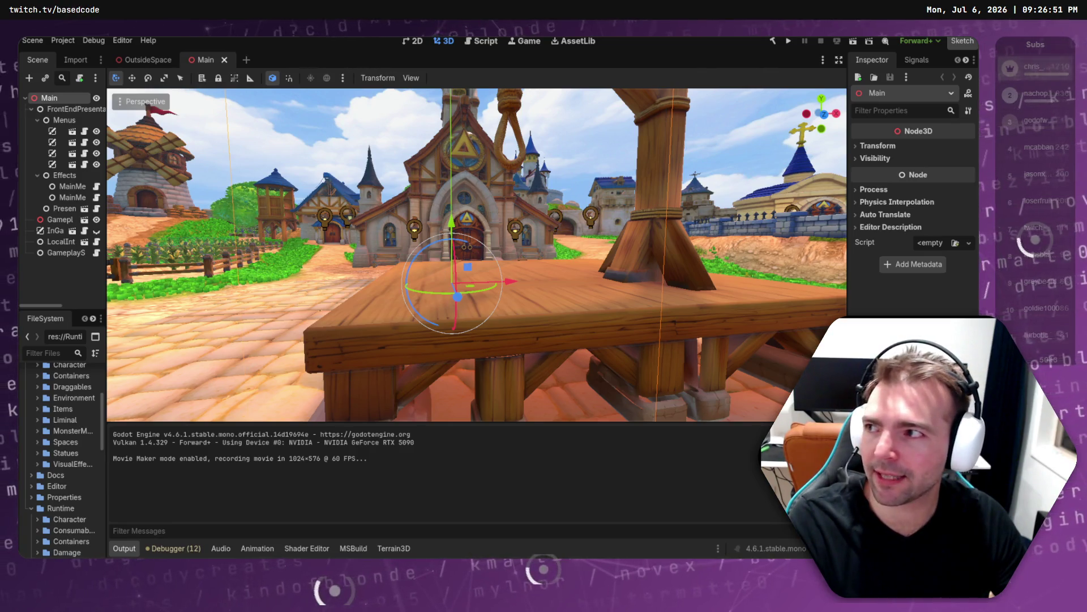
pyautogui.moveTo(202, 140); pyautogui.dragTo(290, 142)
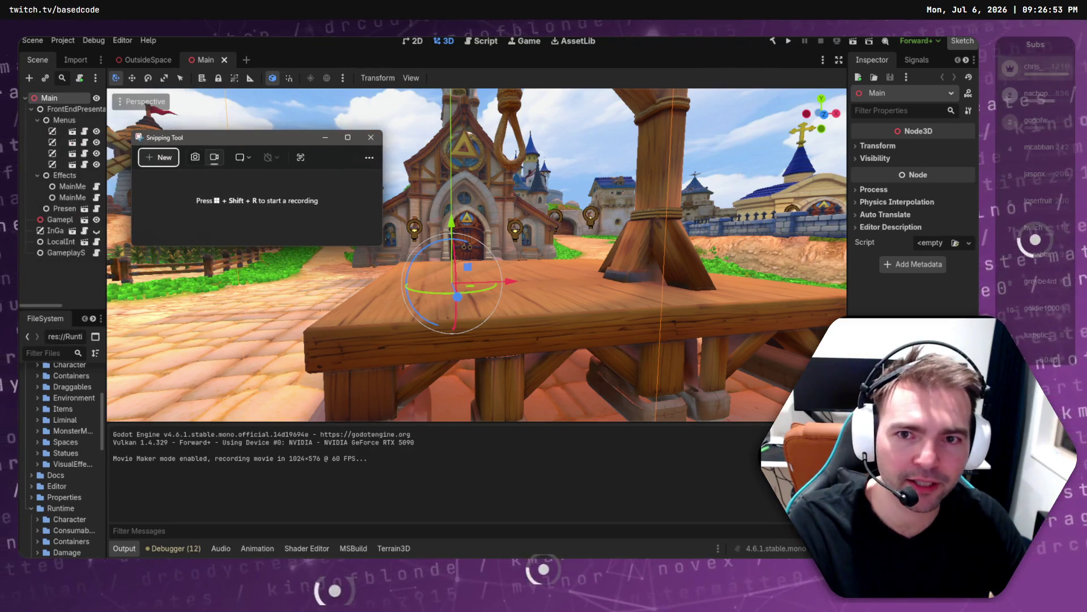
pyautogui.click(368, 157)
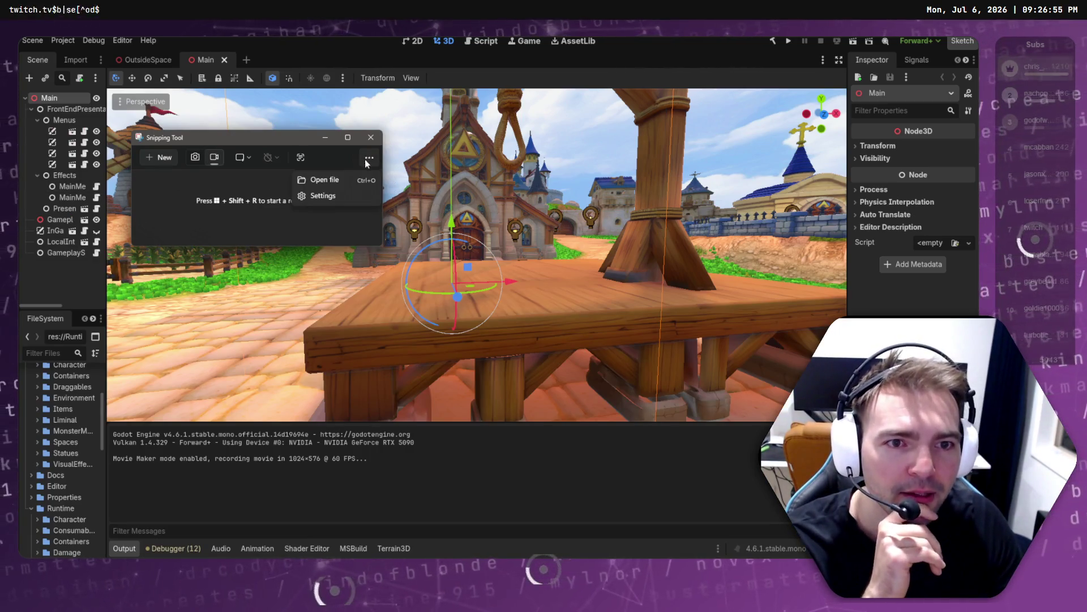
pyautogui.press('Escape')
pyautogui.click(165, 164)
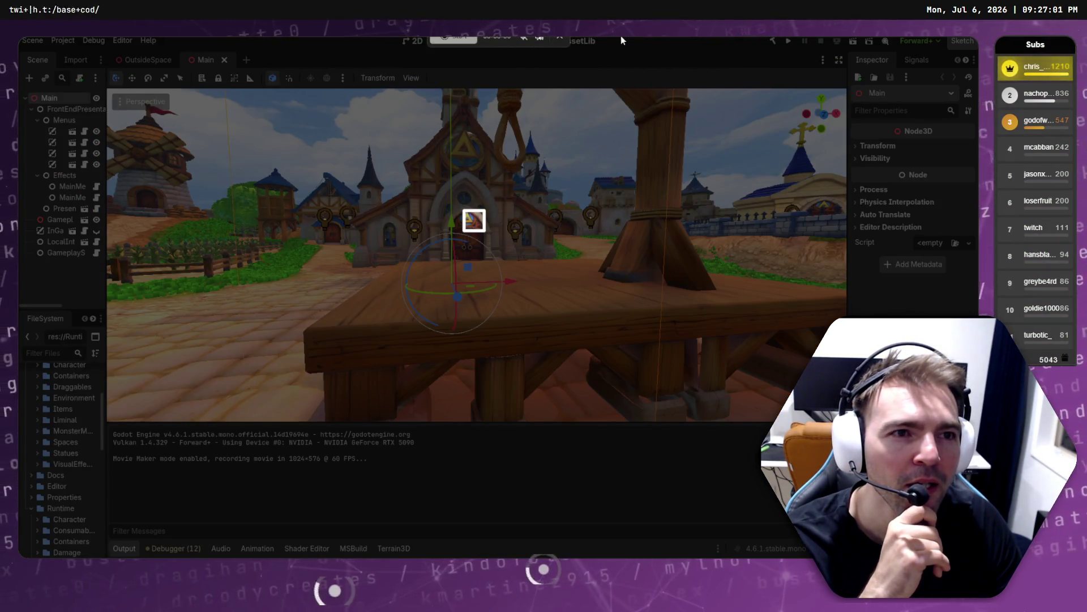
pyautogui.click(556, 42)
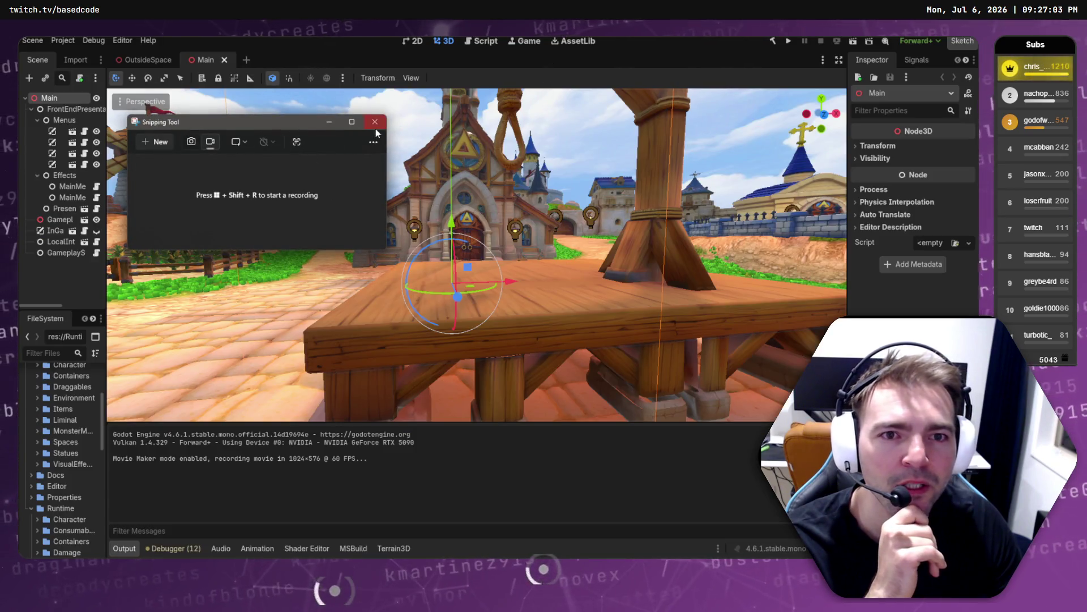
pyautogui.click(376, 120)
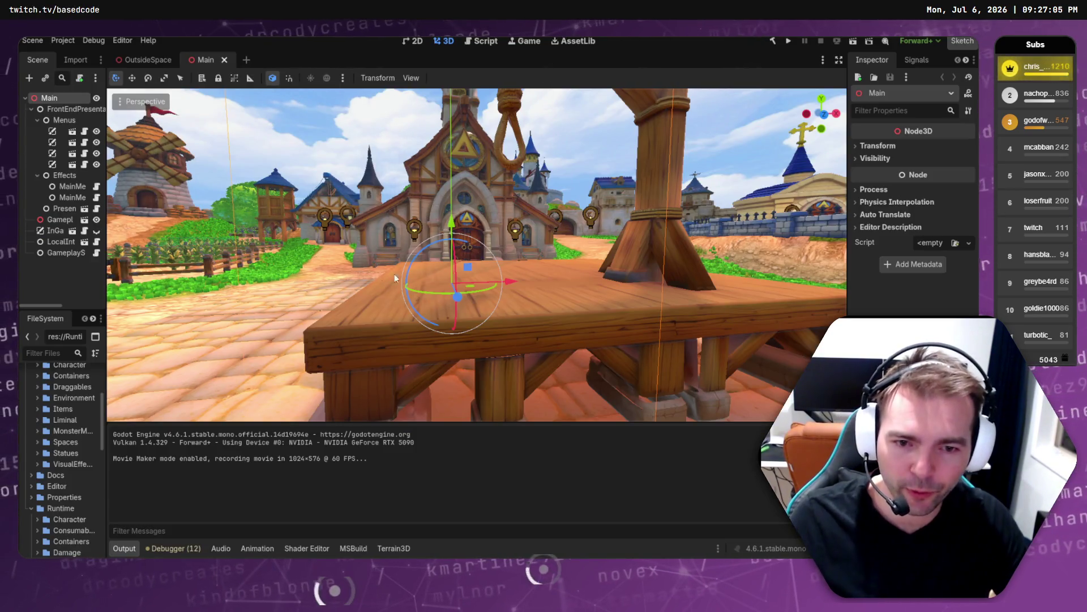
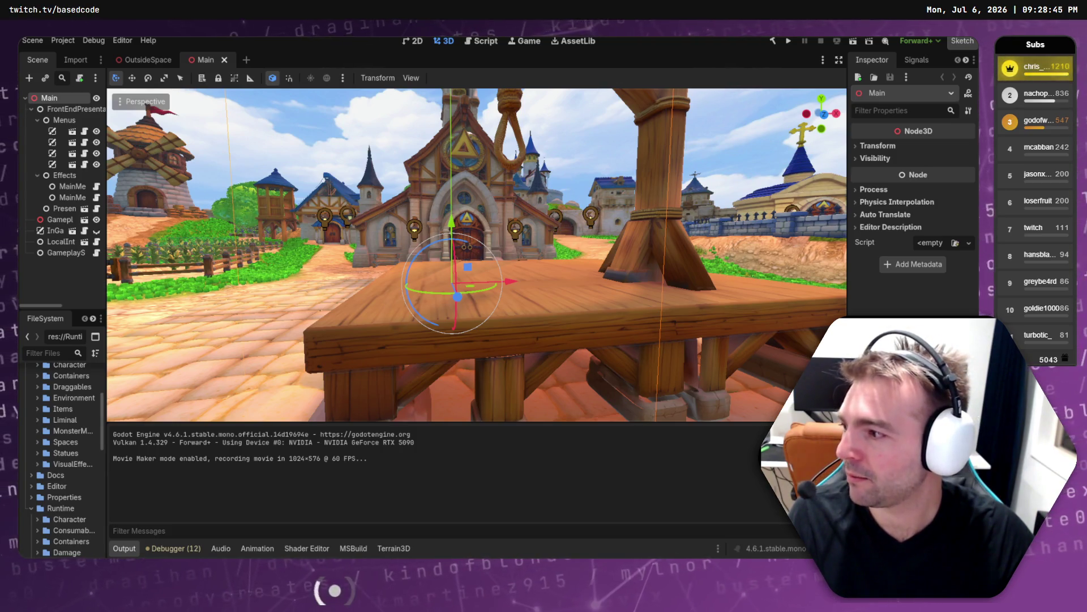
# - Bring OBS Studio forward and move its window higher on screen
pyautogui.hotkey('alt', 'Tab')
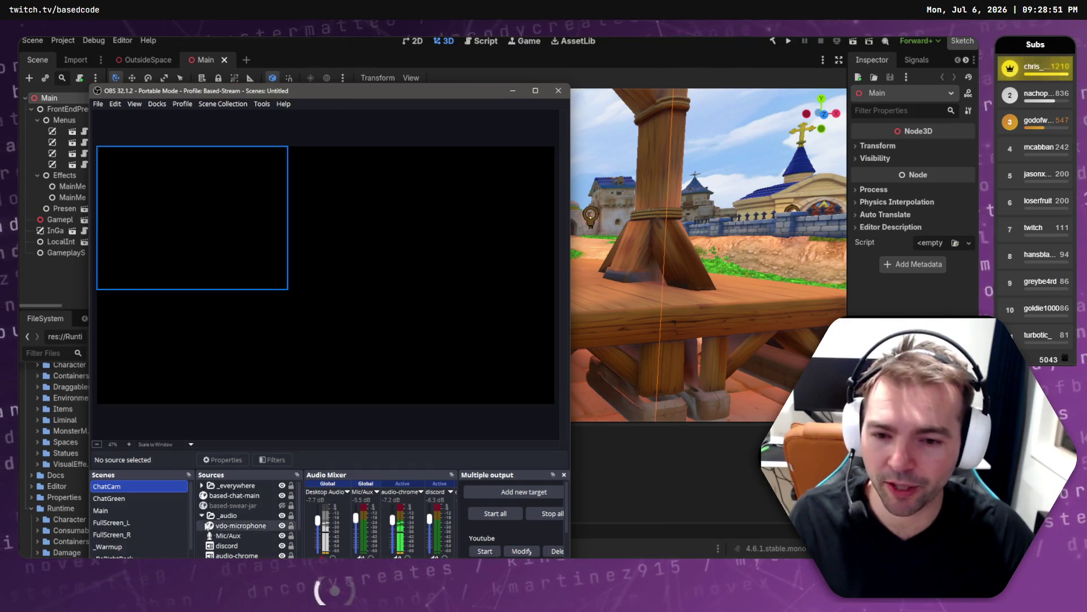
pyautogui.scroll(-1, 139, 509)
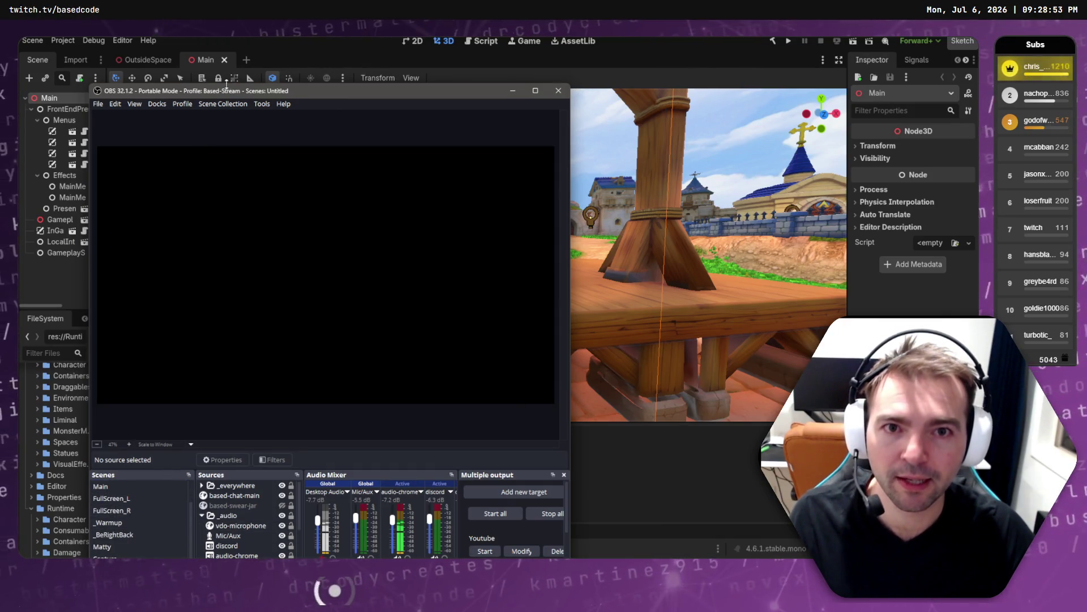
pyautogui.moveTo(232, 95)
pyautogui.mouseDown()
pyautogui.moveTo(335, 35)
pyautogui.moveTo(318, 48)
pyautogui.mouseUp()
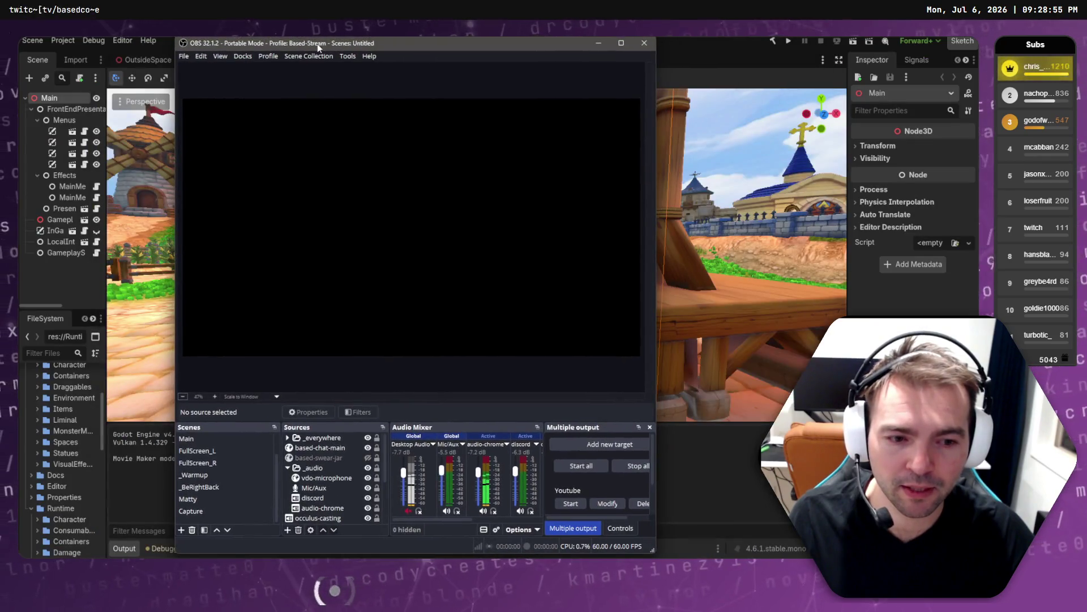
# - Check the Capture scene, then add a new scene named FullScreenCap
pyautogui.click(181, 529)
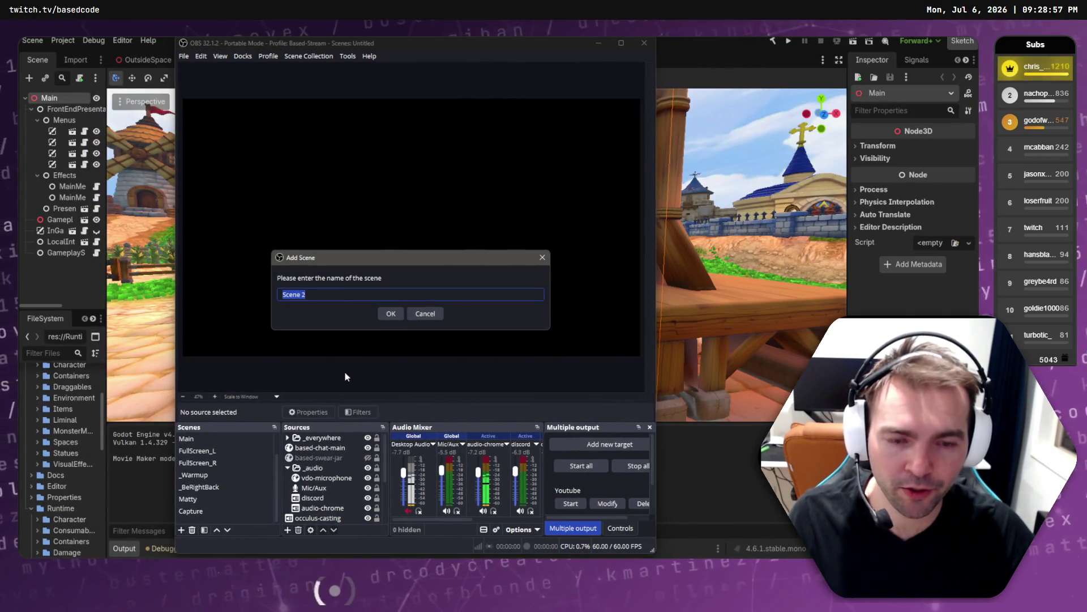
pyautogui.press('BackSpace')
pyautogui.press('Escape')
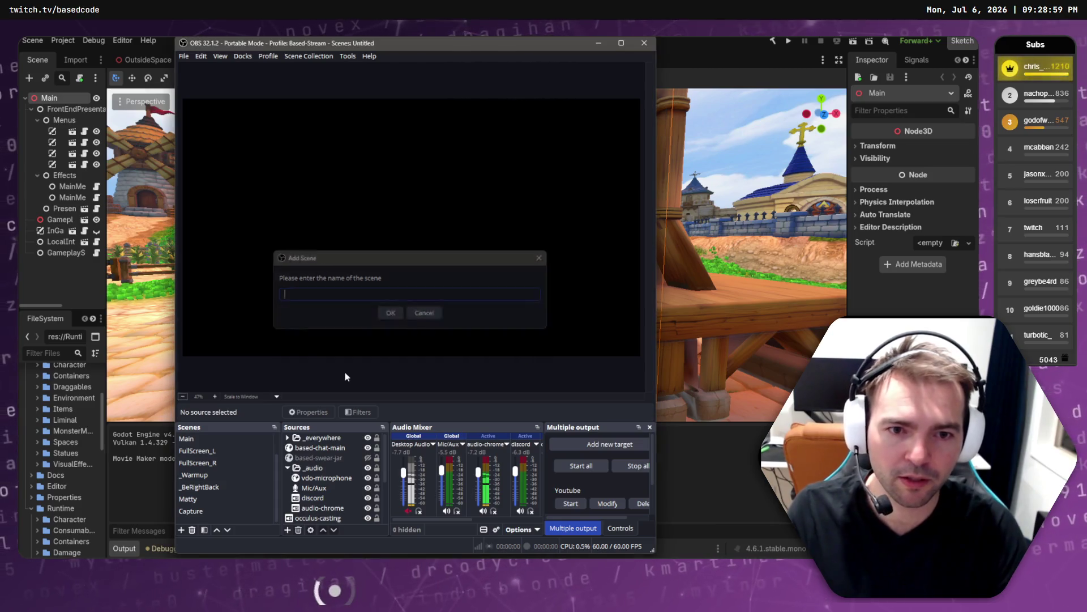
pyautogui.click(209, 510)
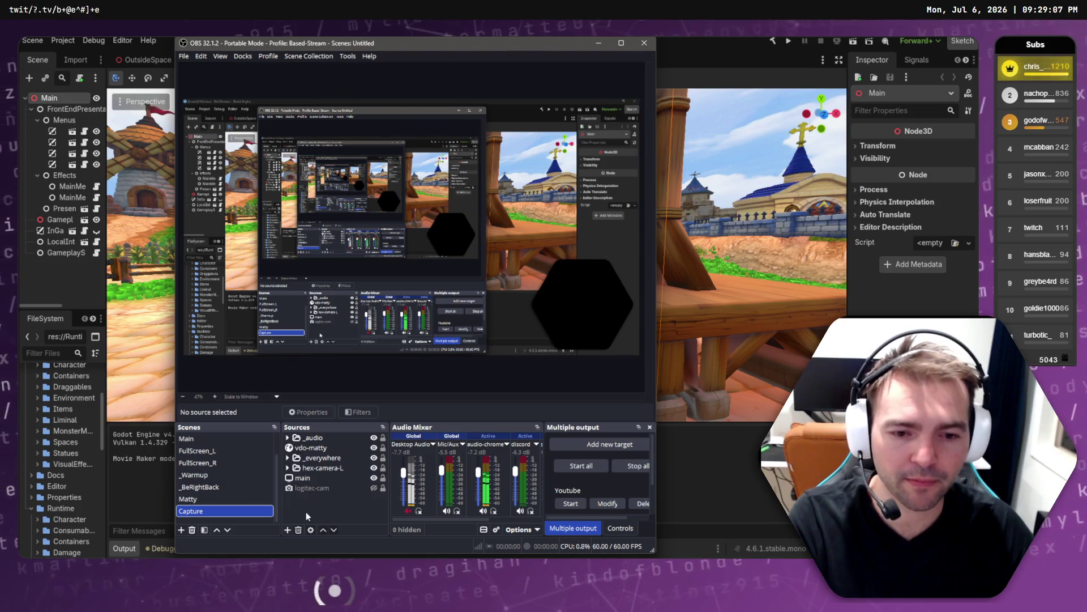
pyautogui.click(182, 530)
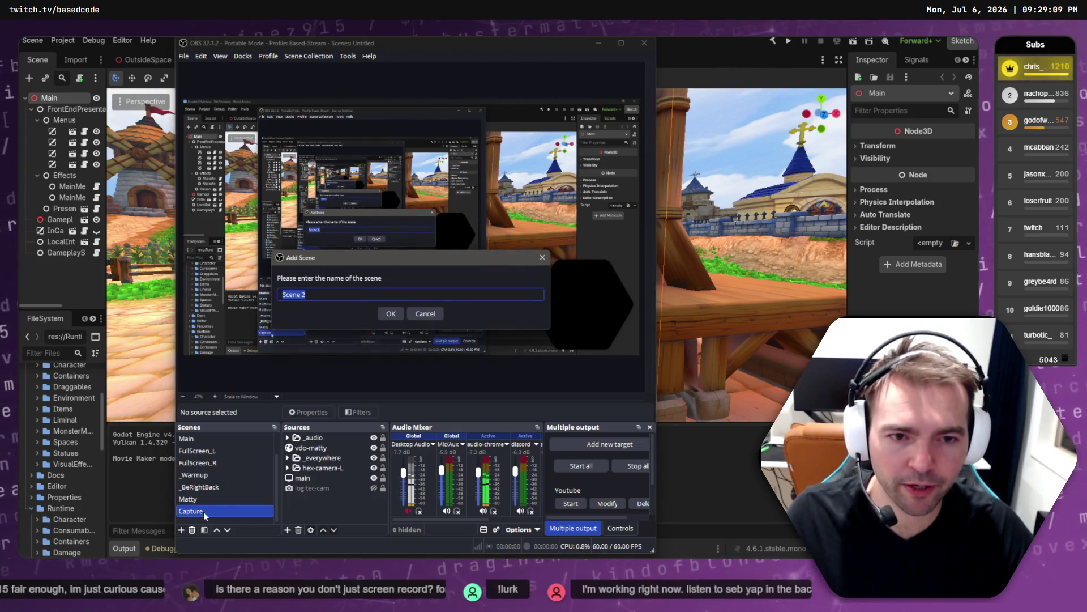
pyautogui.write('FullScreenCap')
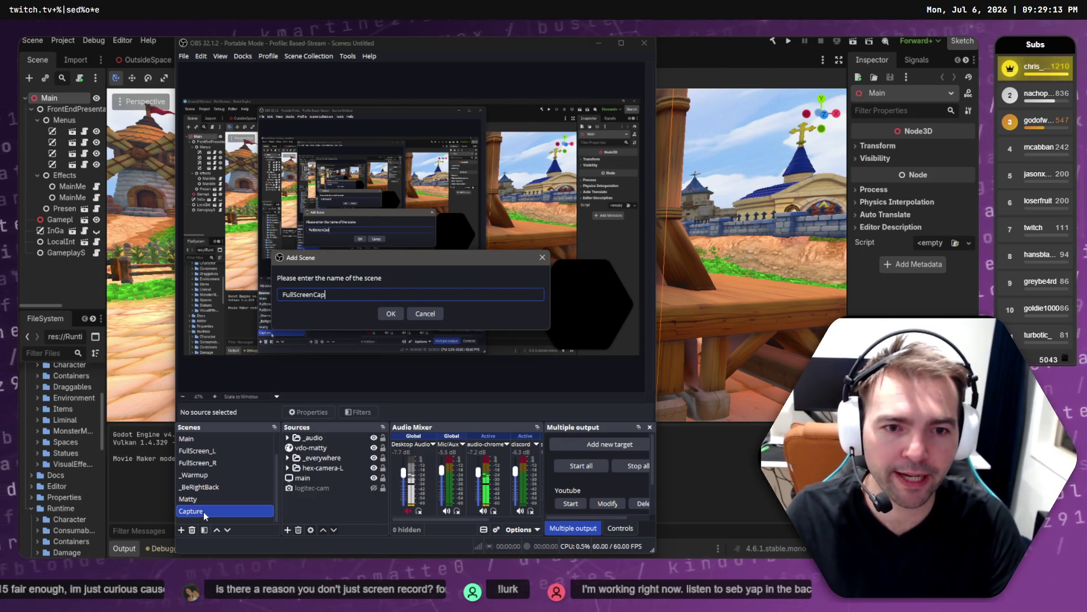
pyautogui.press('Return')
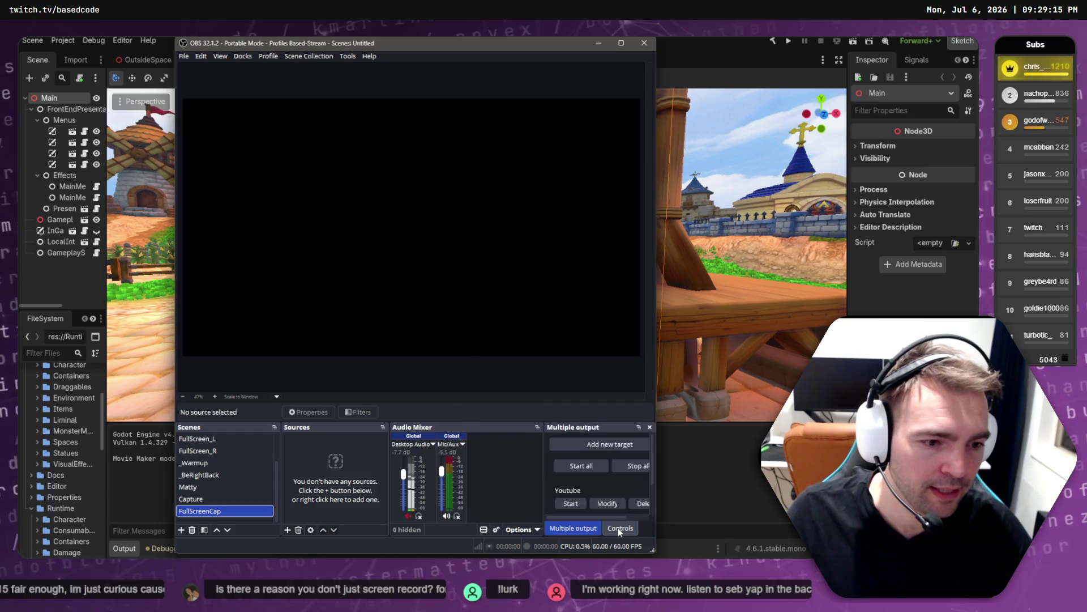
# - Copy Capture's main source into FullScreenCap, move OBS off-screen, and run the game project
pyautogui.click(621, 528)
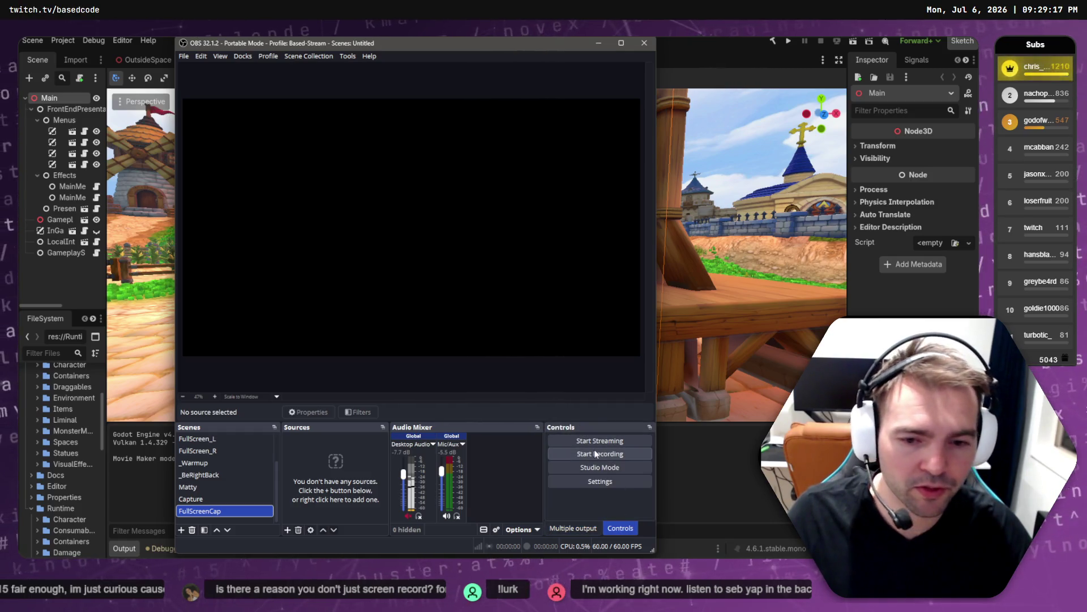
pyautogui.click(204, 498)
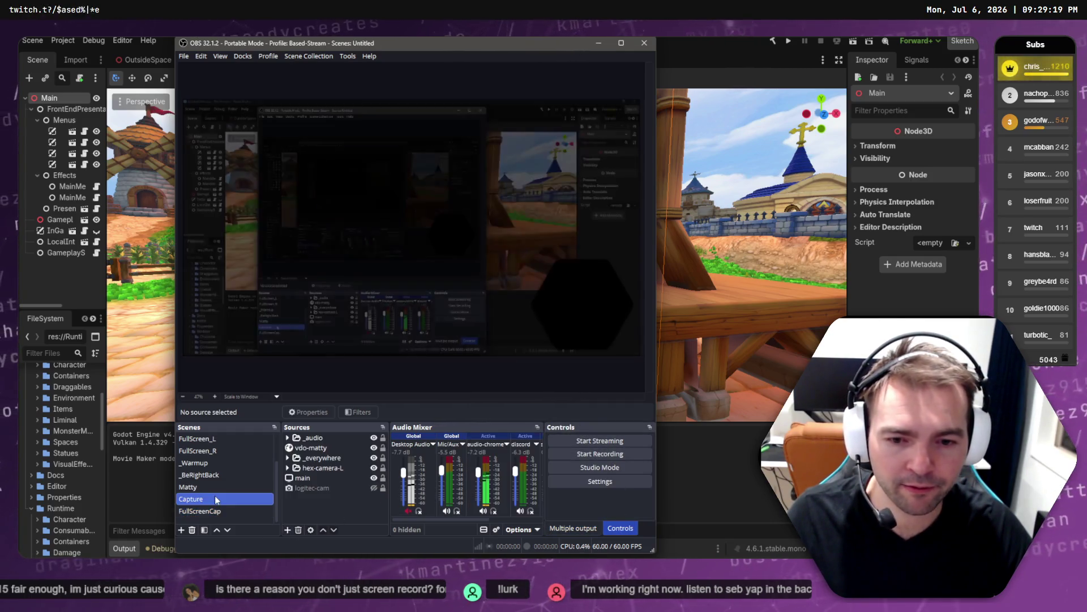
pyautogui.click(314, 478)
pyautogui.hotkey('ctrl', 'c')
pyautogui.click(242, 511)
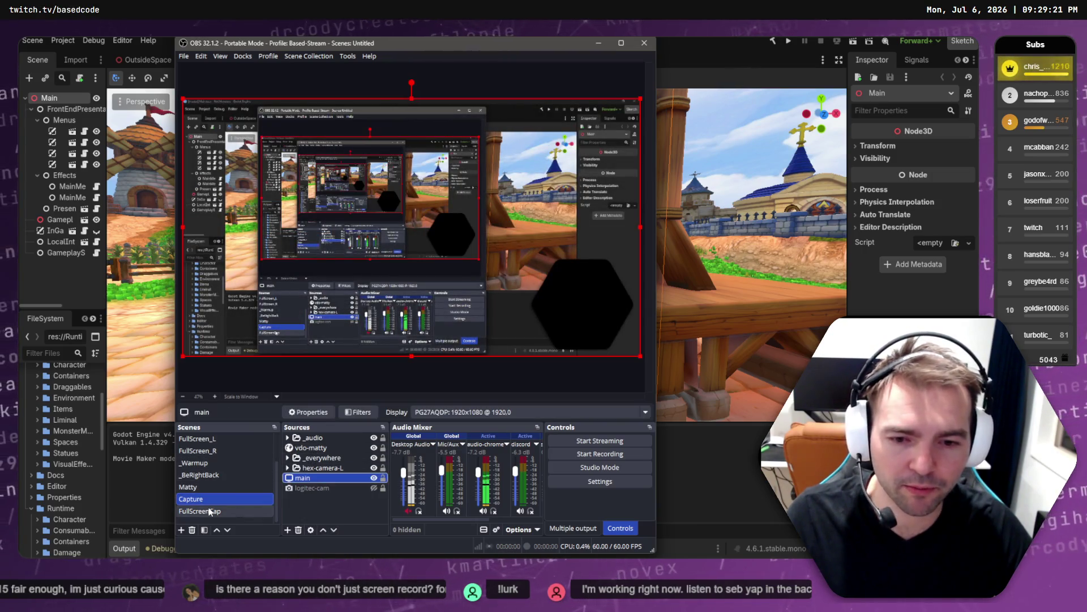
pyautogui.hotkey('ctrl', 'v')
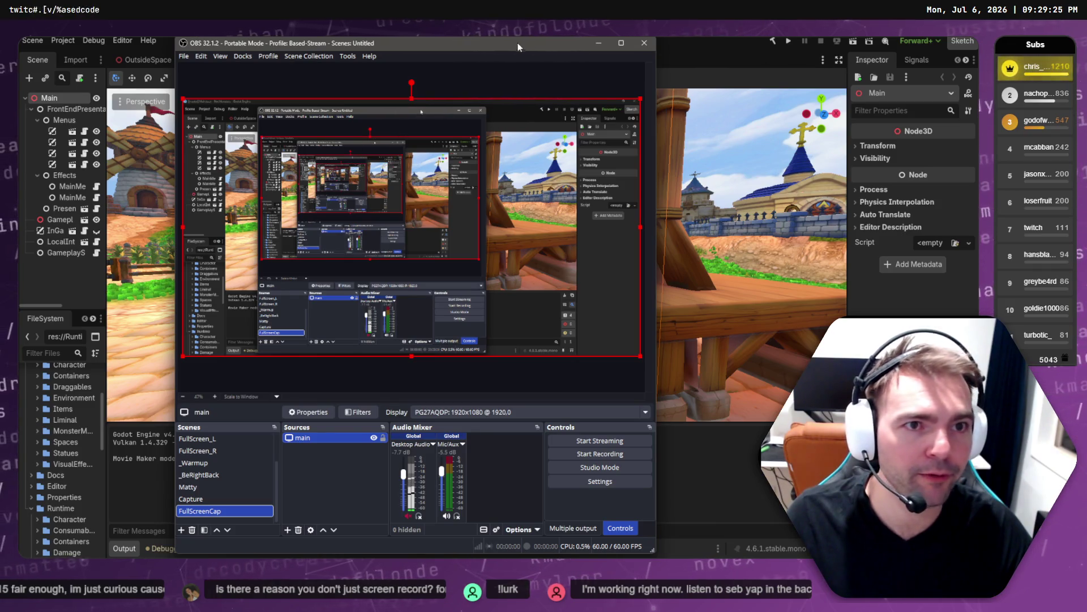
pyautogui.moveTo(517, 47); pyautogui.dragTo(0, 72)
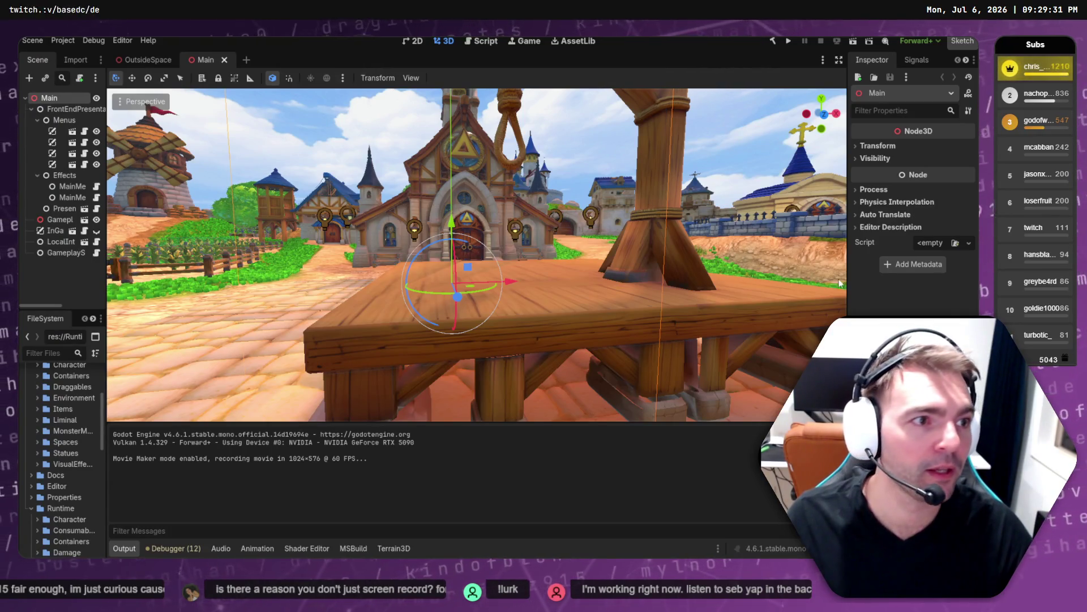
pyautogui.click(787, 39)
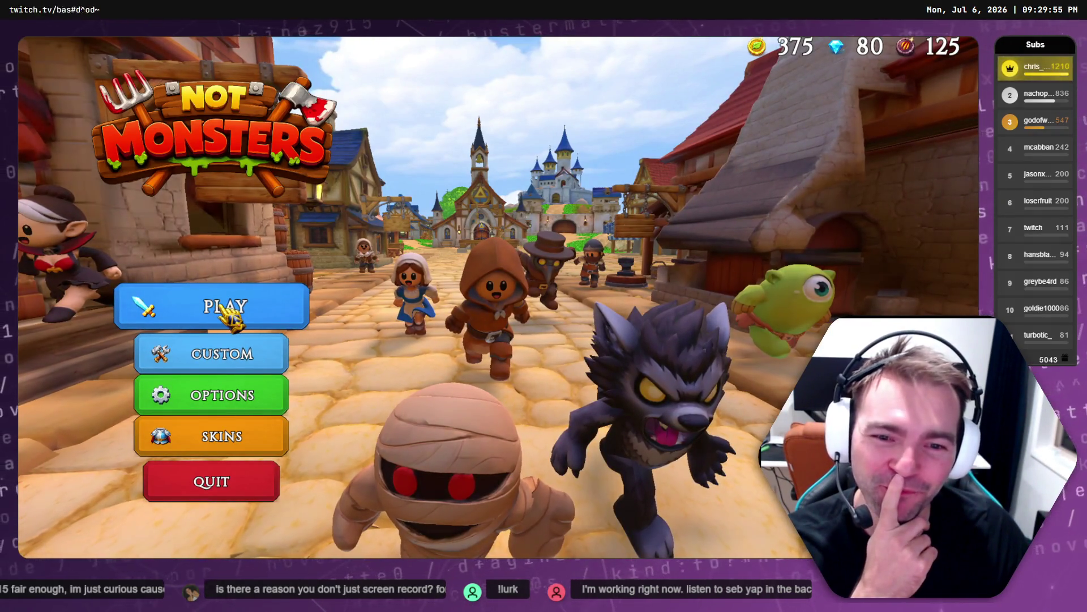
# - Open character select and cycle villagers from the King through Doctor, Shepherd and others to the Knight
pyautogui.click(224, 438)
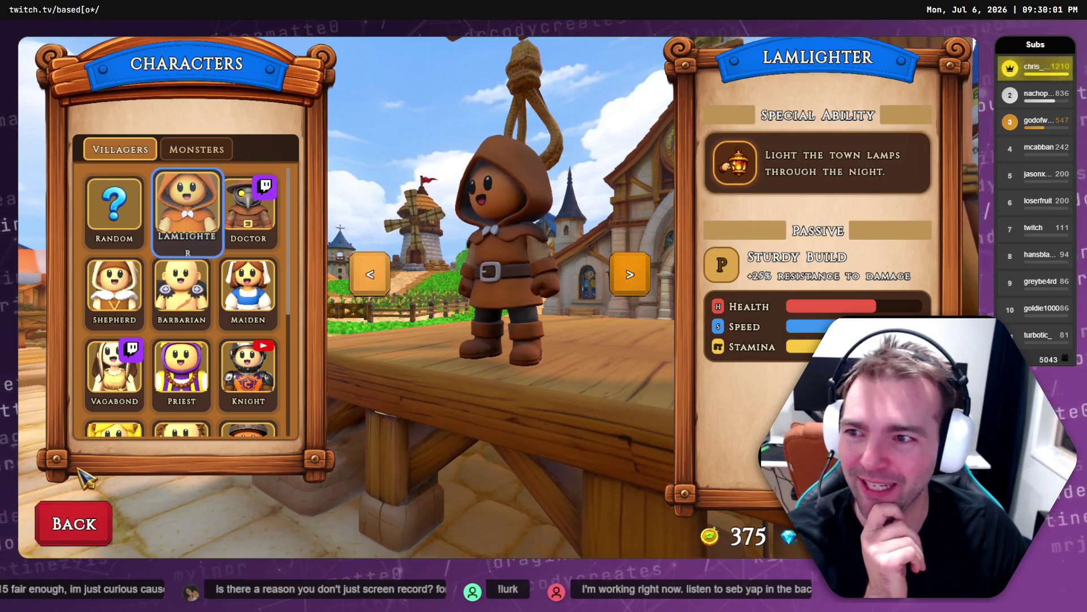
pyautogui.click(374, 276)
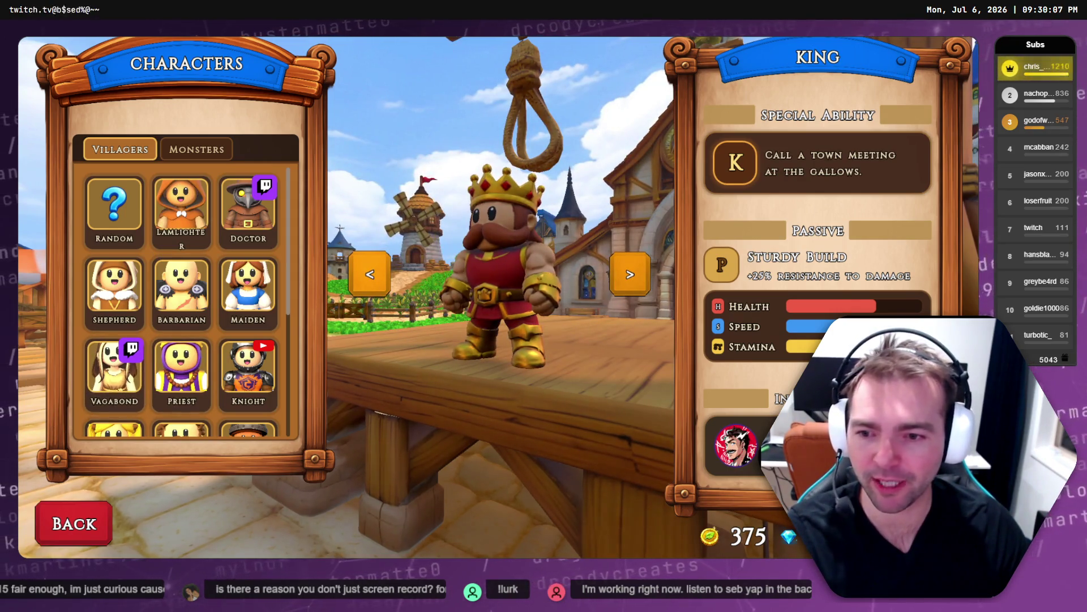
pyautogui.click(652, 294)
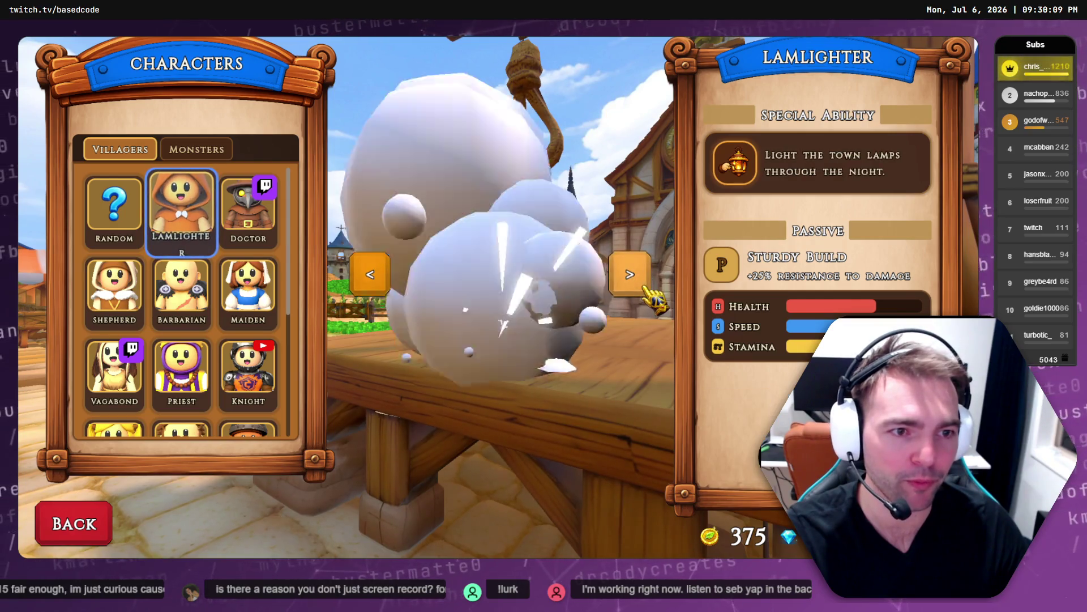
pyautogui.click(653, 295)
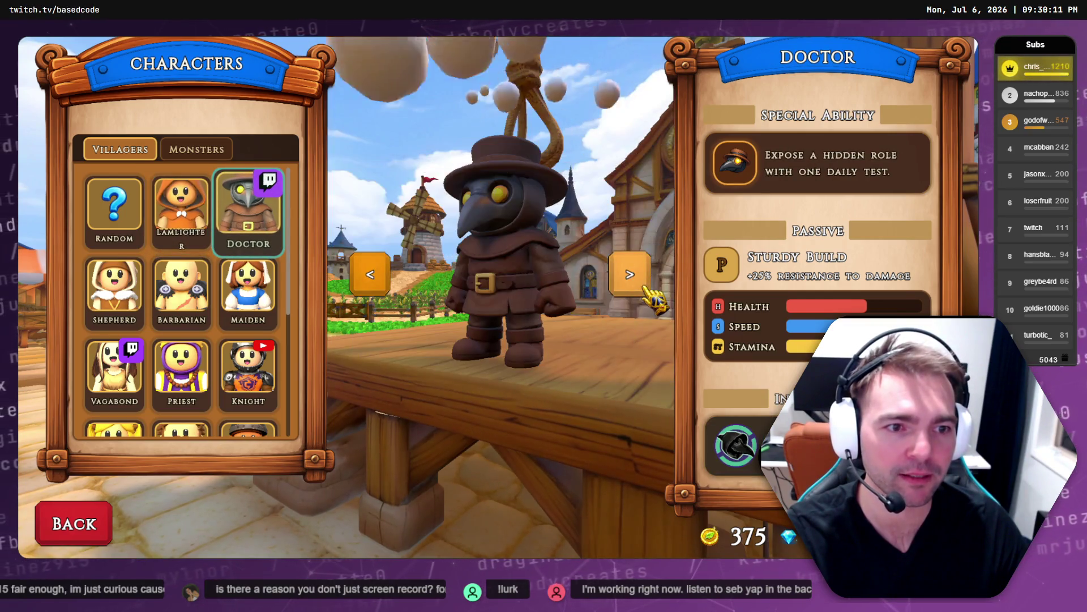
pyautogui.click(653, 295)
pyautogui.click(653, 295)
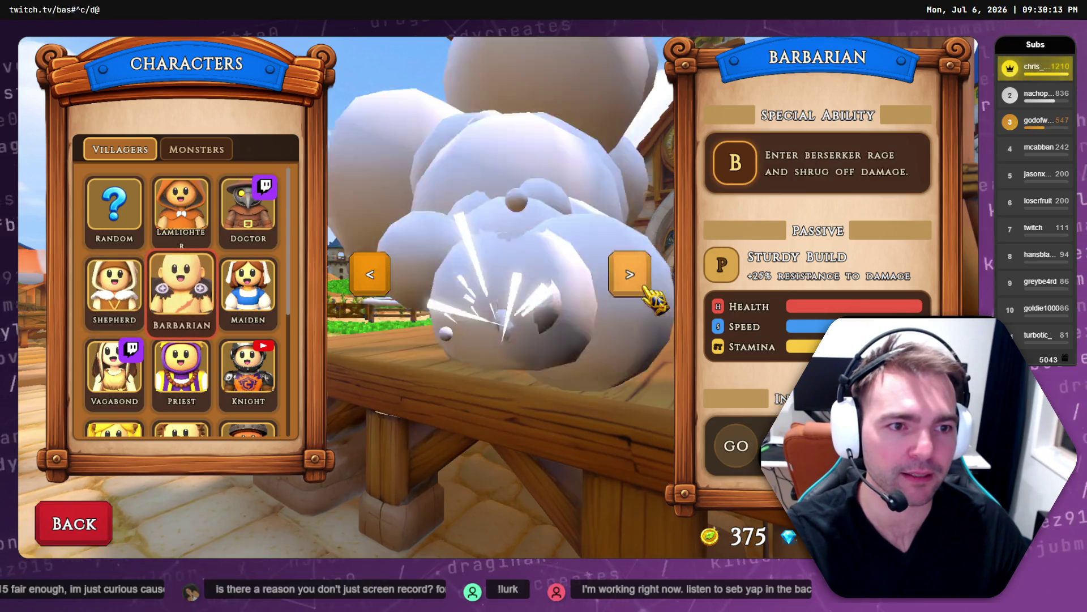
pyautogui.click(653, 295)
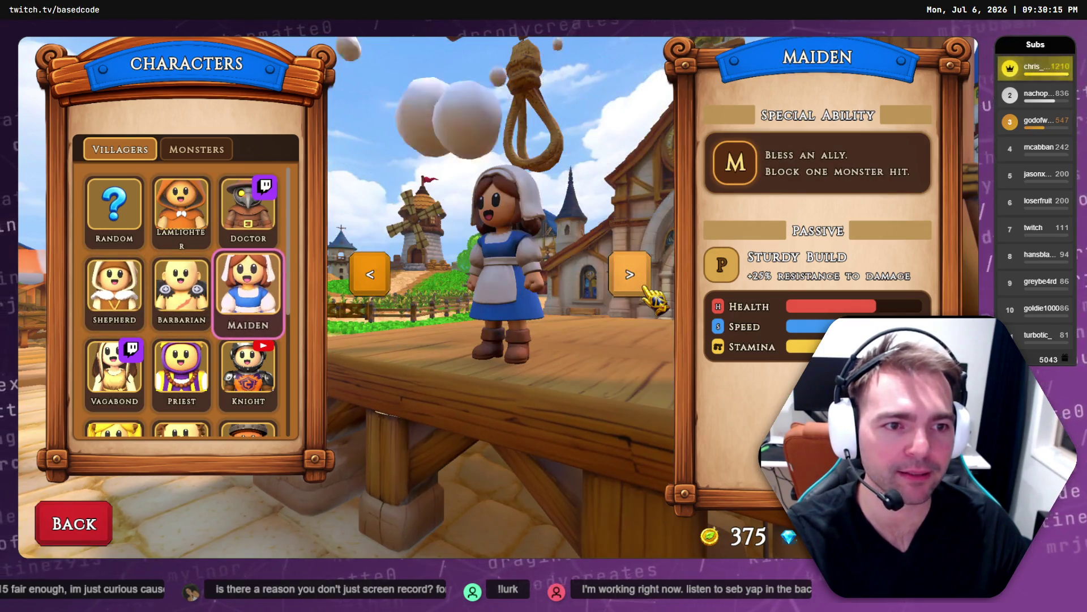
pyautogui.click(653, 295)
pyautogui.click(653, 296)
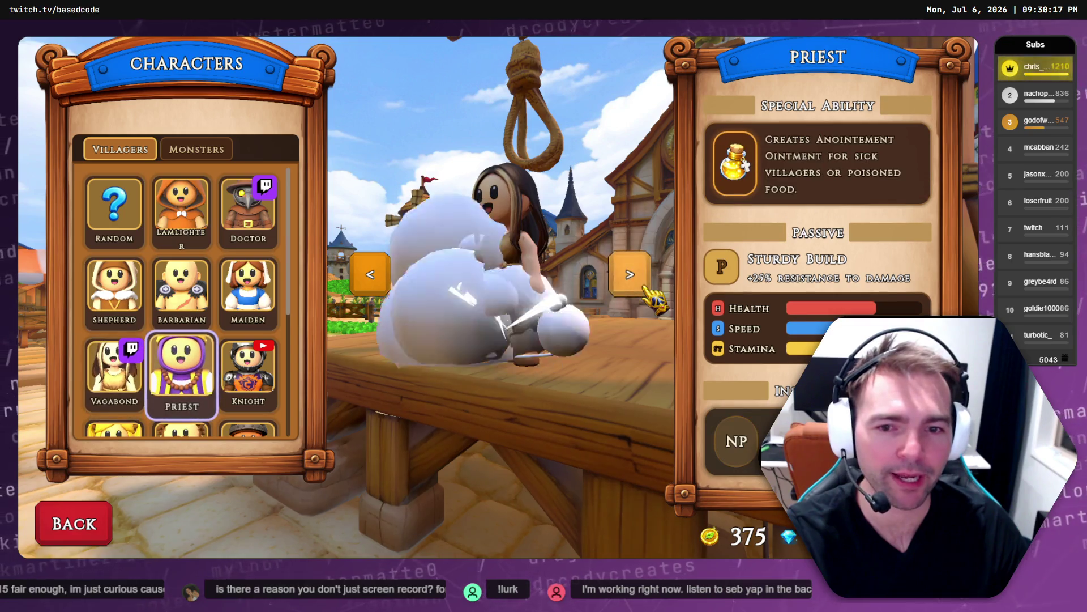
pyautogui.click(653, 295)
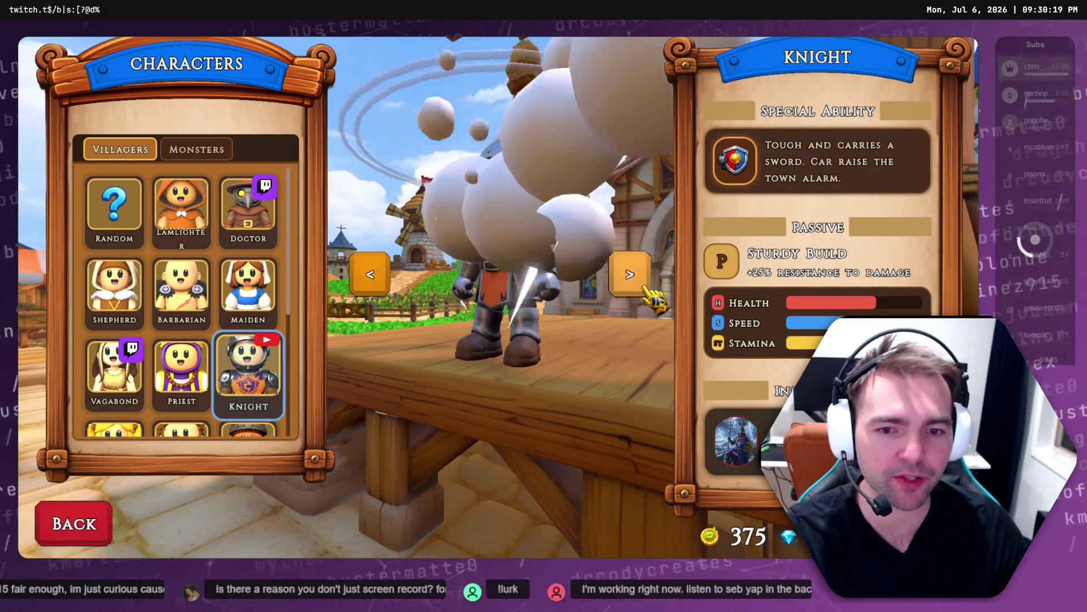
# - Cycle on from Barkeeper to Fruitseller, wrap back to the Lamlighter, and stop the game with F8
pyautogui.click(653, 295)
pyautogui.click(653, 295)
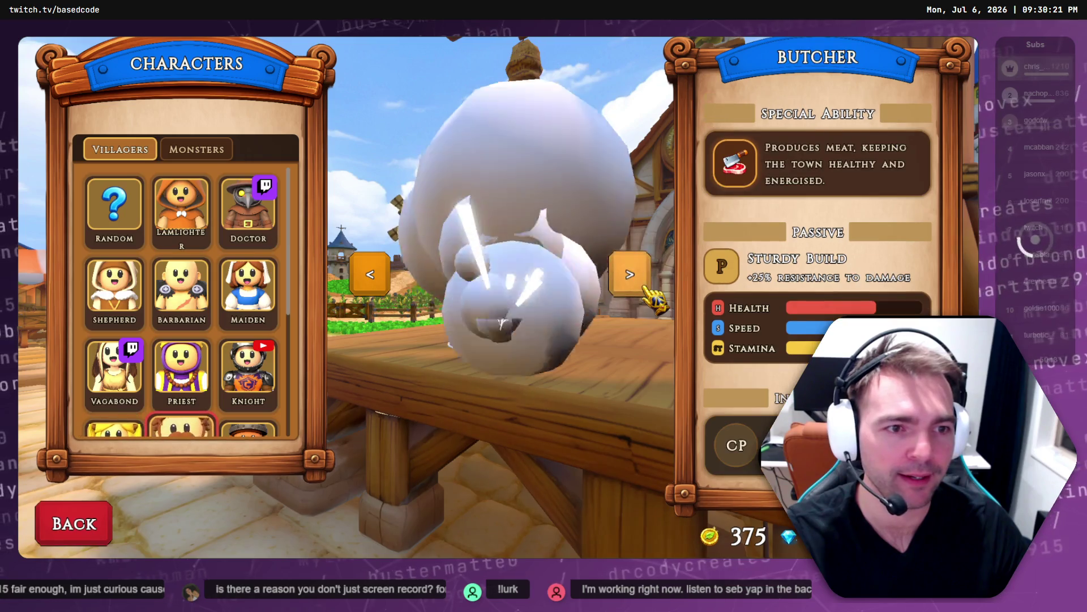
pyautogui.click(653, 295)
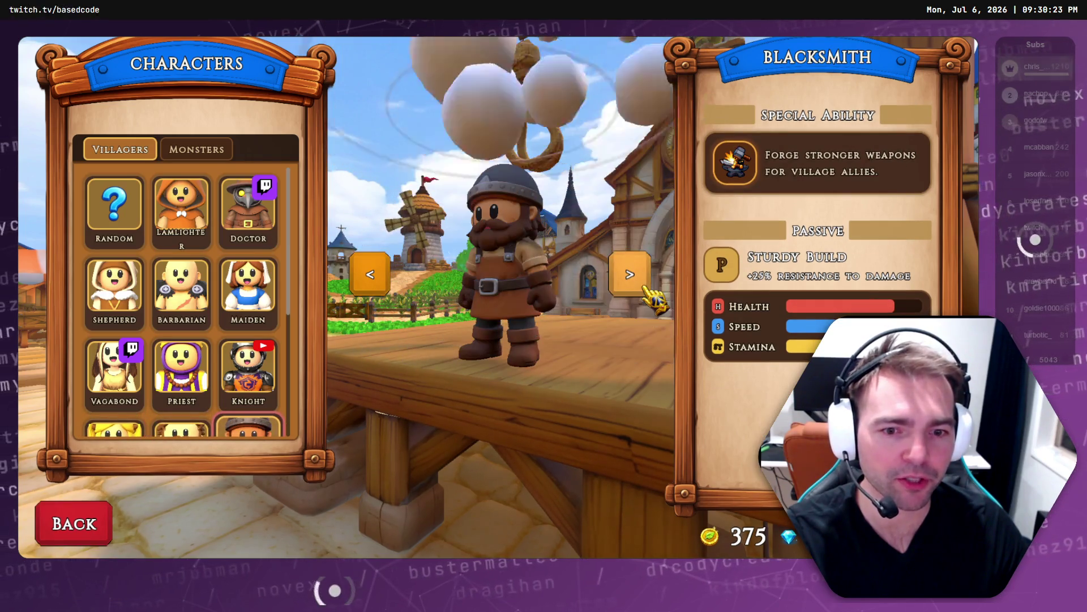
pyautogui.click(653, 295)
pyautogui.click(653, 295)
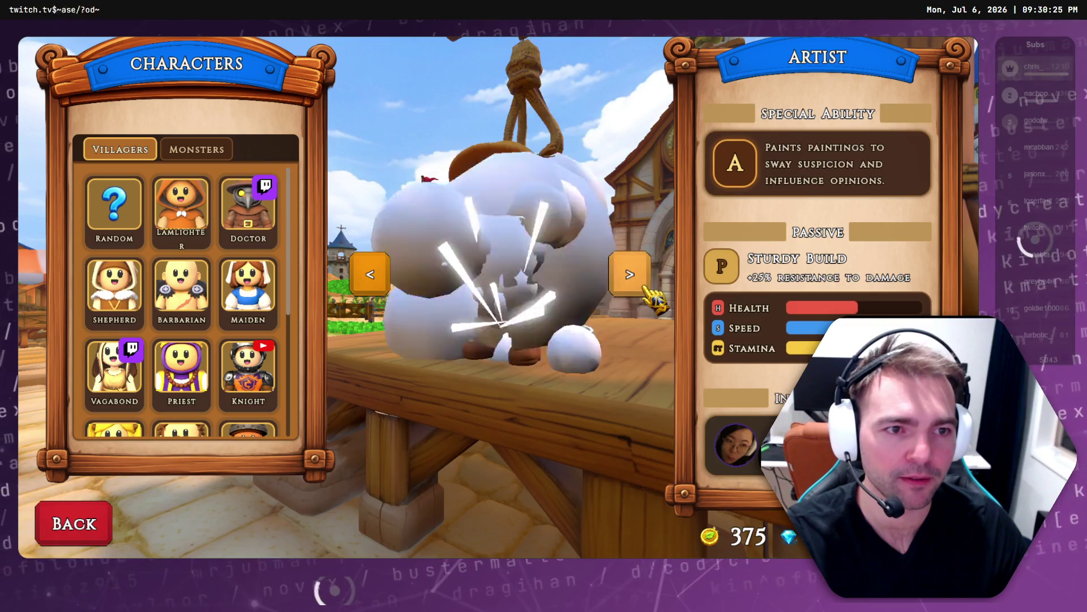
pyautogui.click(653, 295)
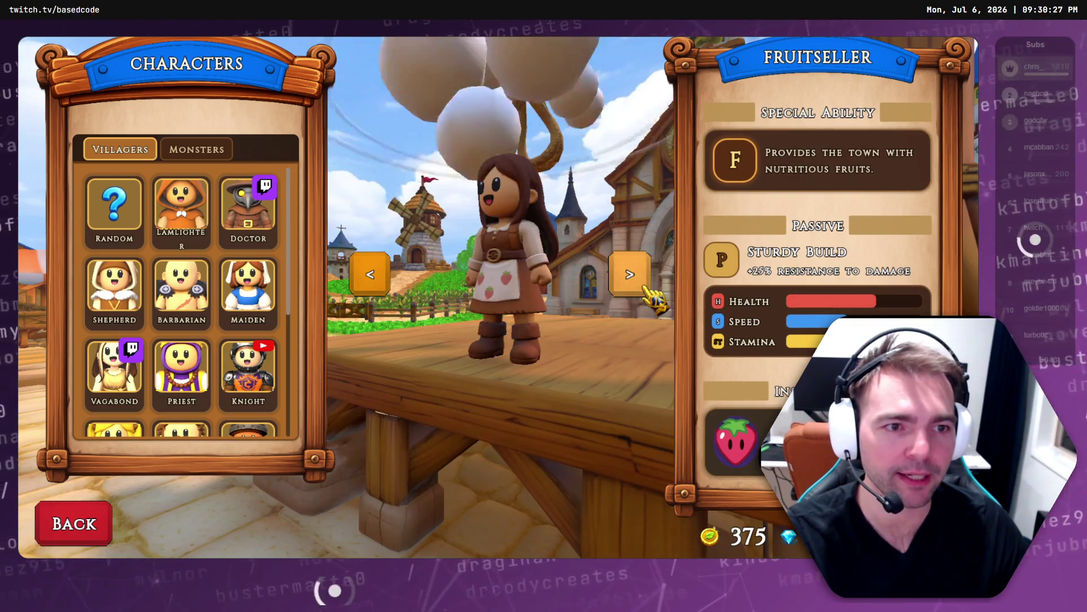
pyautogui.click(653, 295)
pyautogui.click(653, 295)
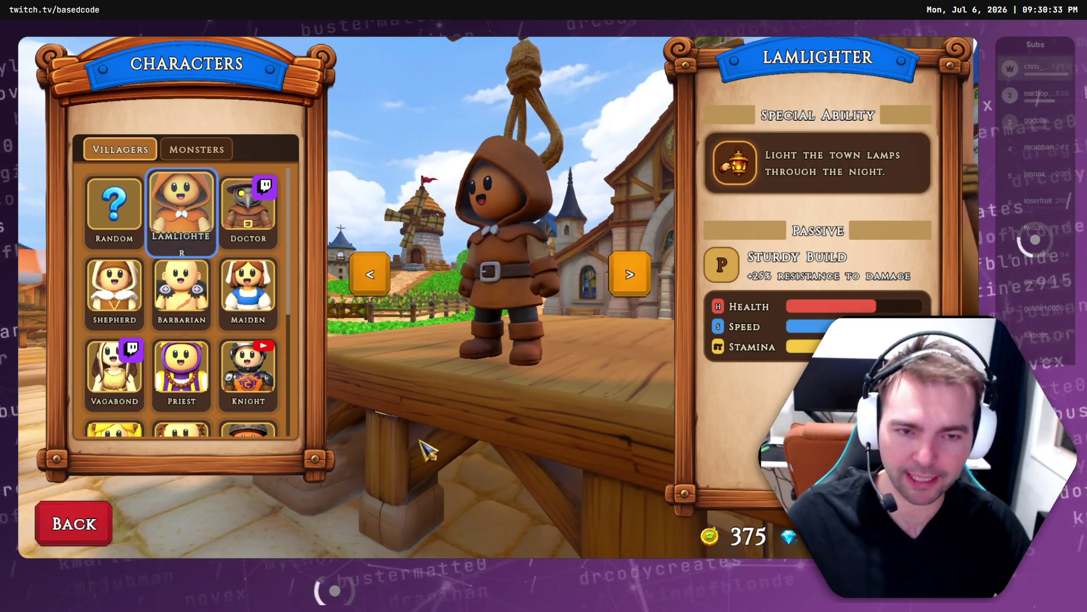
pyautogui.press('F8')
pyautogui.press('super+e')
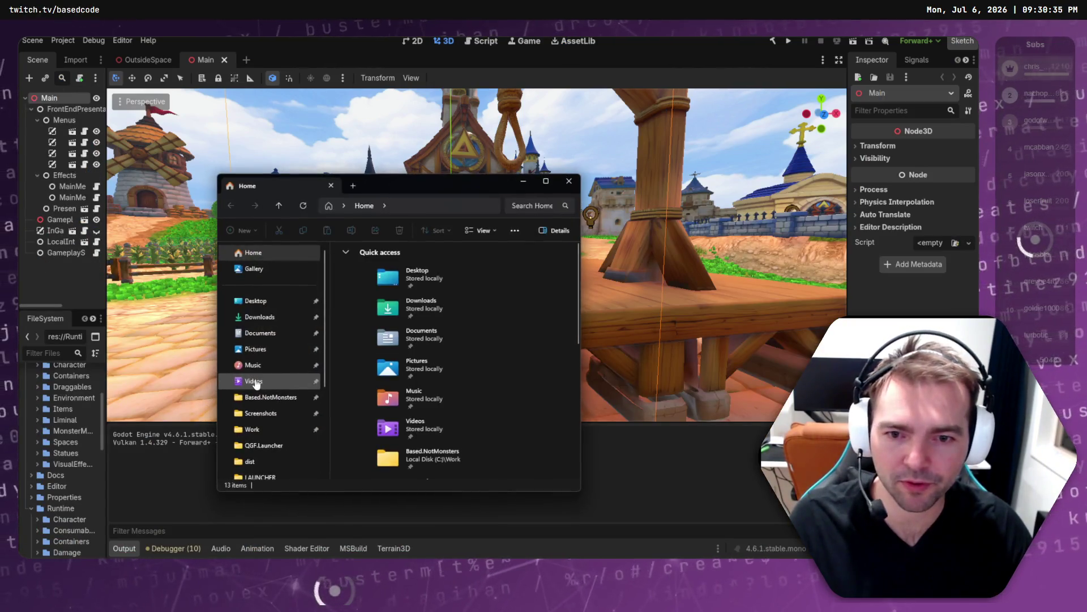
# - Drag the Home File Explorer window onto the other monitor
pyautogui.moveTo(434, 180); pyautogui.dragTo(0, 181)
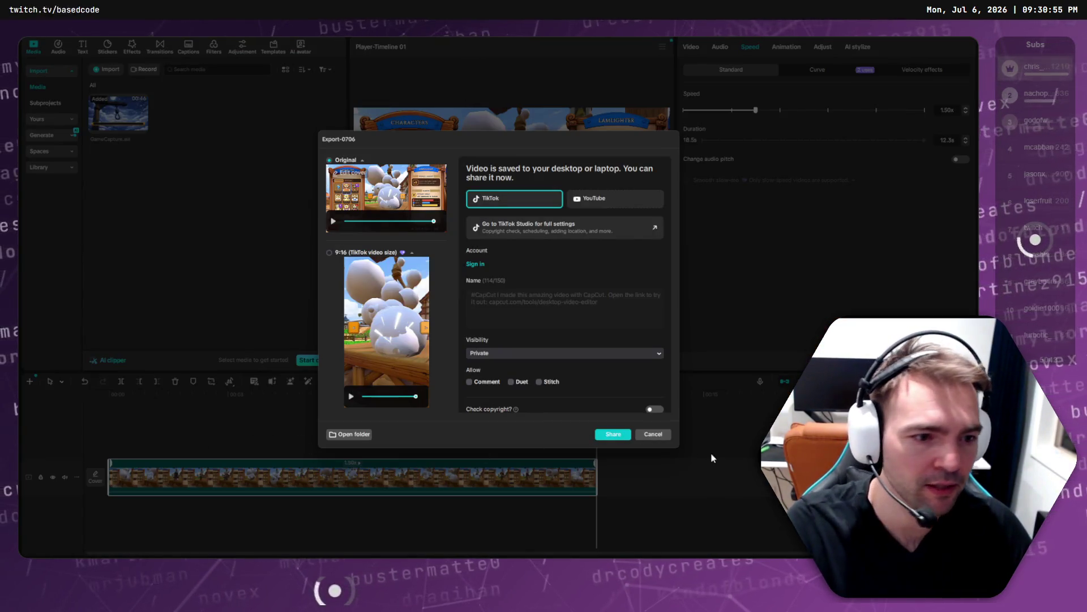
# - Close the export dialog, then delete the old timeline clip and the GameCapture.avi media item
pyautogui.click(653, 434)
pyautogui.click(381, 493)
pyautogui.press('Delete')
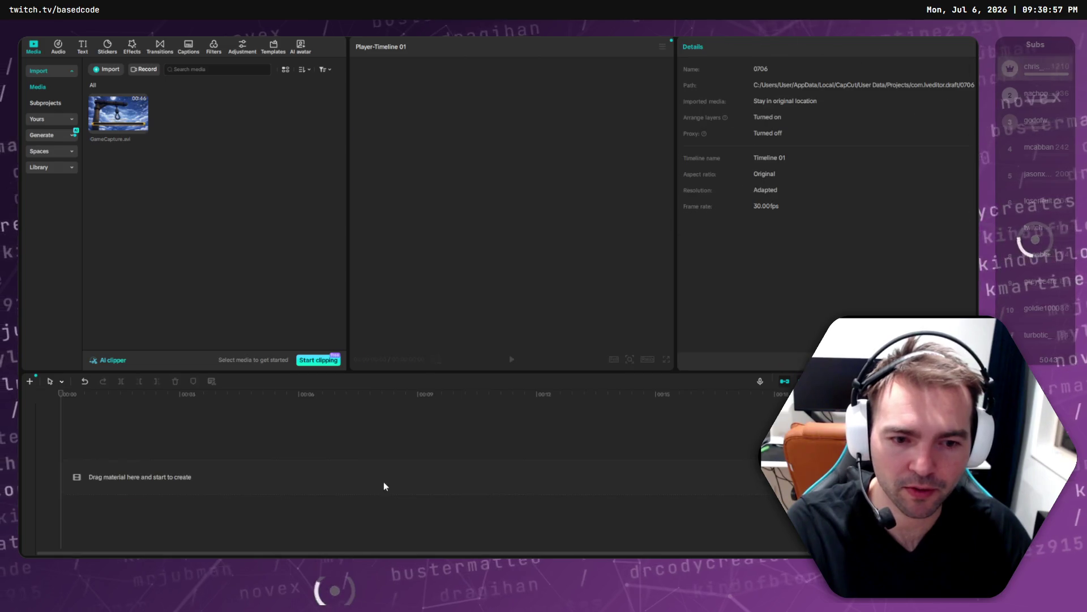
pyautogui.click(117, 109)
pyautogui.press('Delete')
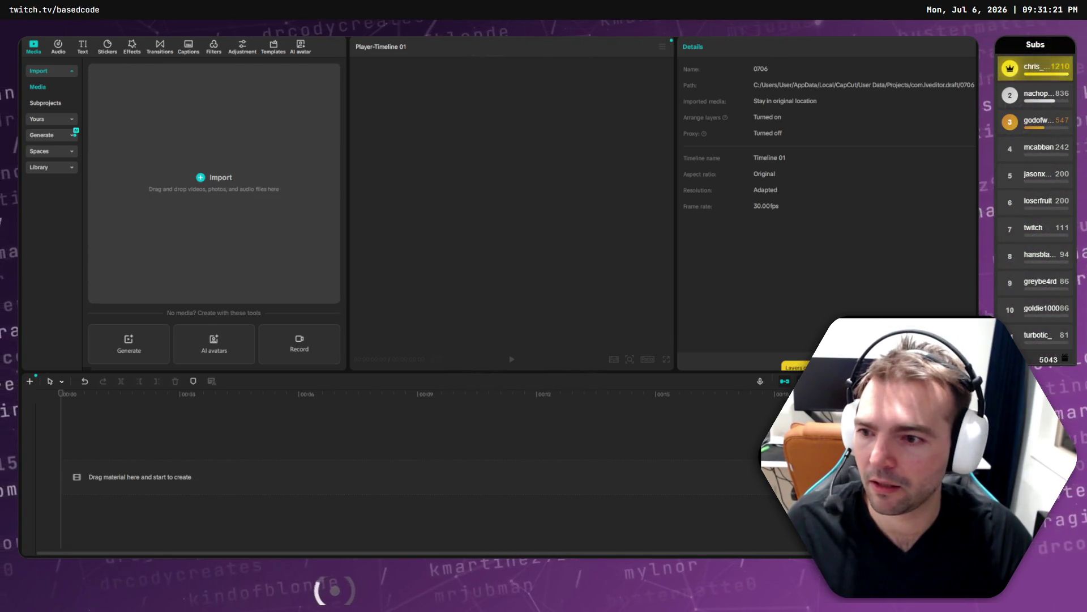
pyautogui.click(208, 180)
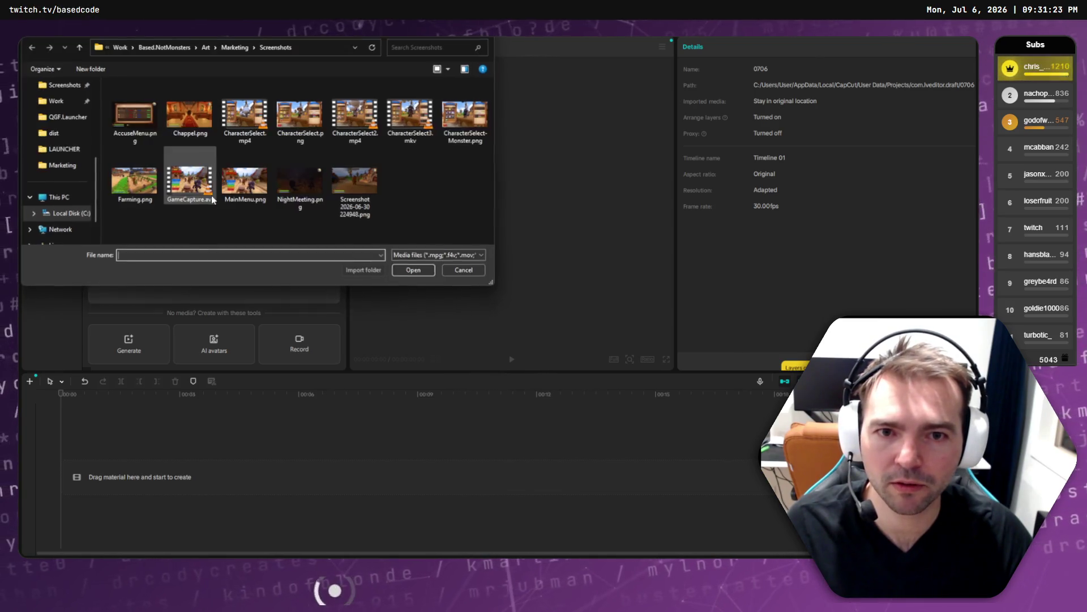
# - Import CharacterSelect3.mkv from the Screenshots folder, keeping the Media files filter
pyautogui.click(440, 254)
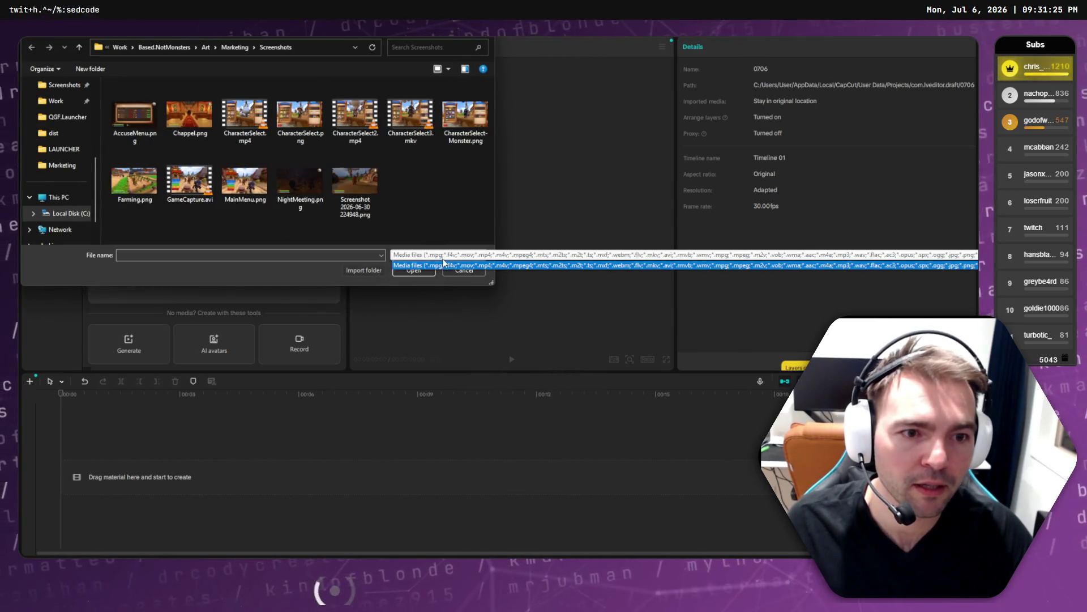
pyautogui.click(431, 266)
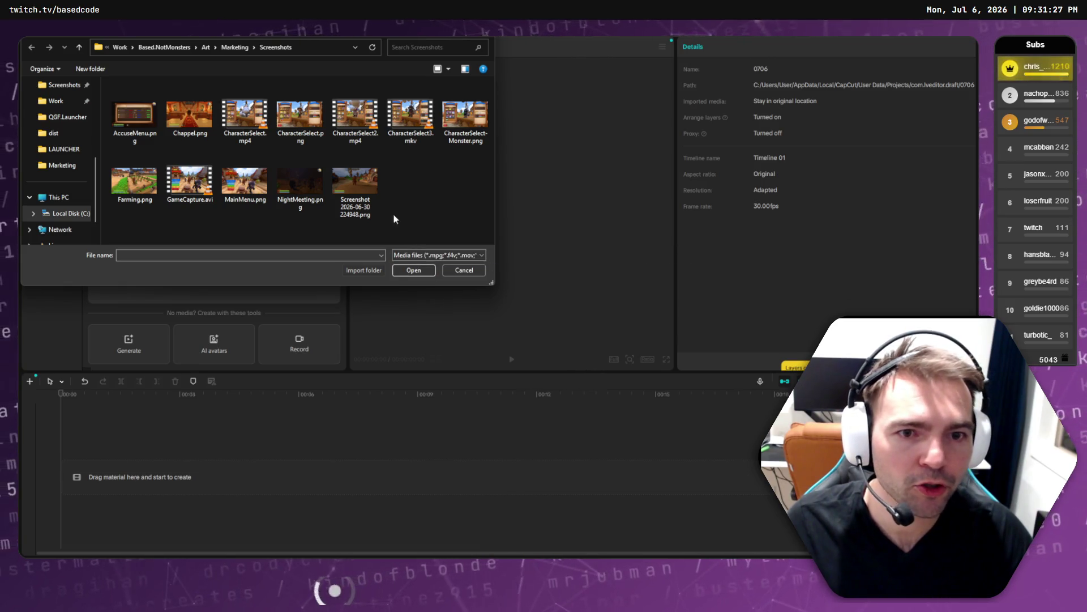
pyautogui.doubleClick(432, 119)
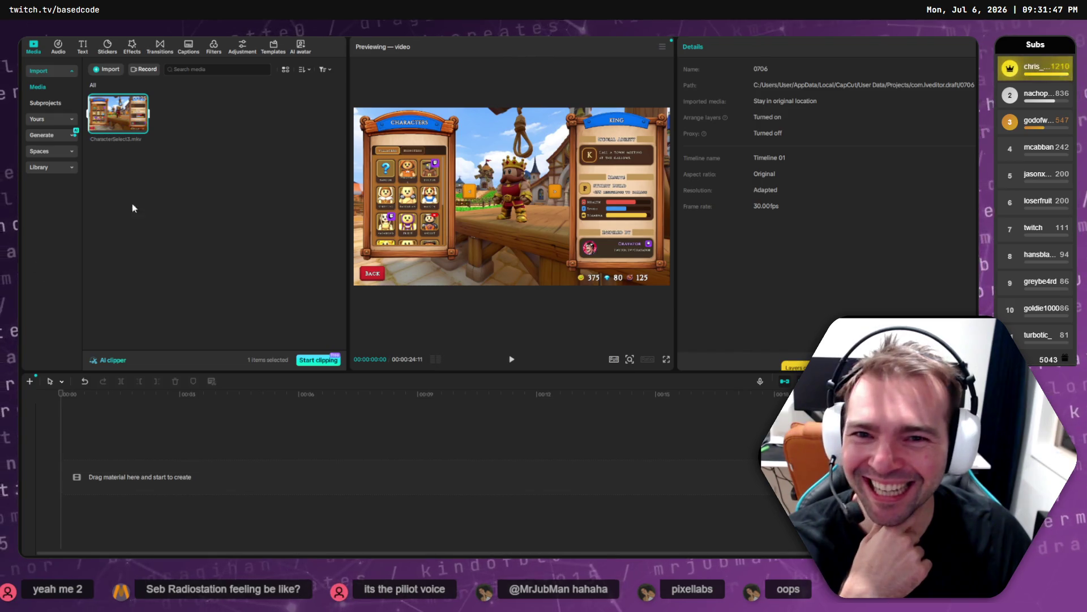
# - Place CharacterSelect3.mkv on the timeline and trim its start and end to 00:00:18:17
pyautogui.moveTo(122, 137)
pyautogui.mouseDown()
pyautogui.moveTo(68, 507)
pyautogui.moveTo(105, 478)
pyautogui.mouseUp()
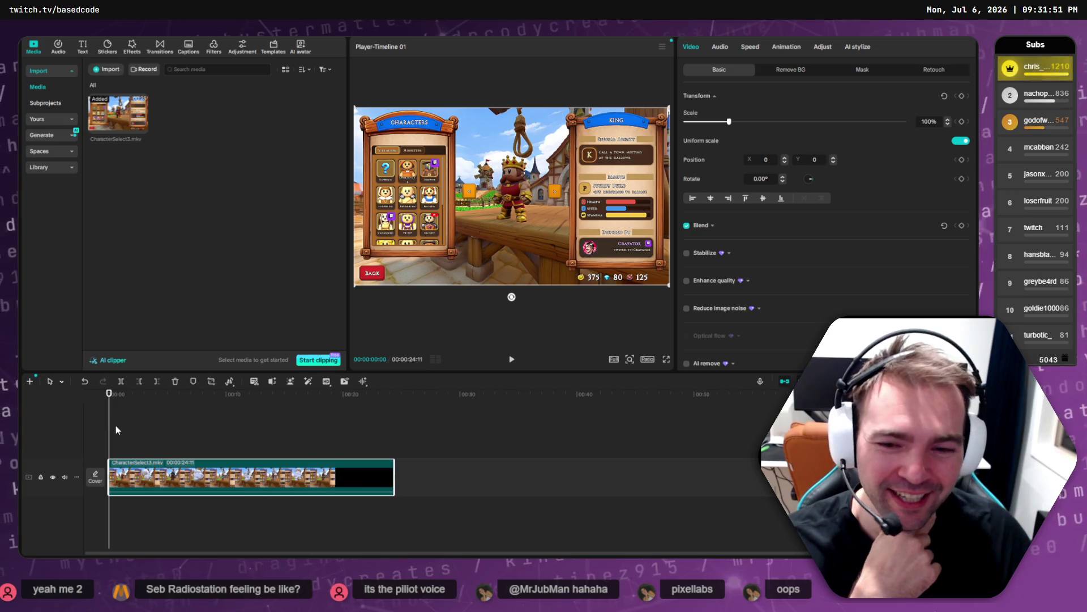
pyautogui.click(116, 394)
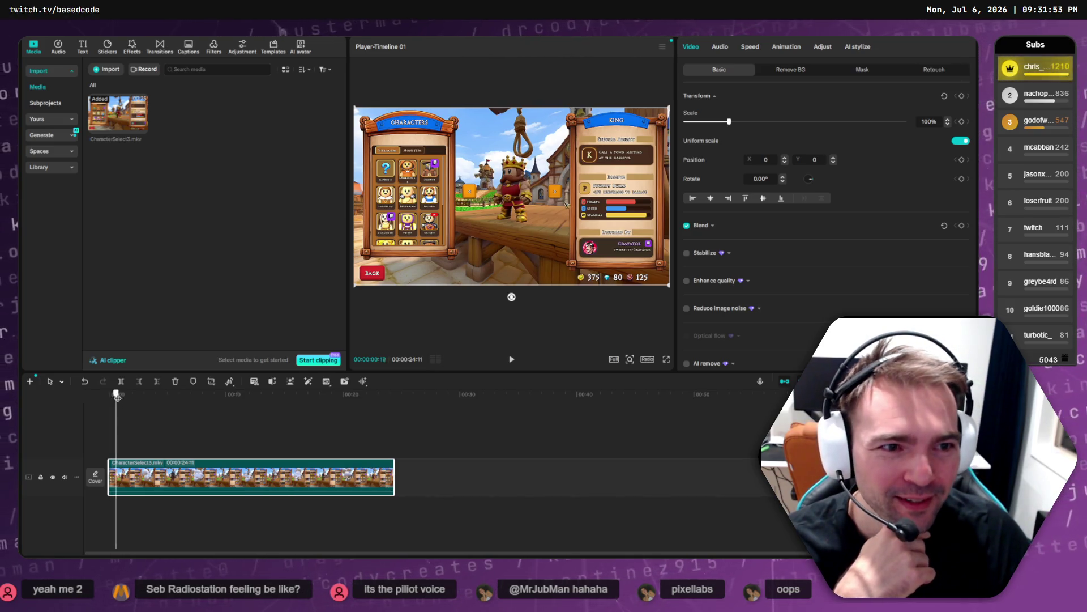
pyautogui.moveTo(117, 397); pyautogui.dragTo(135, 395)
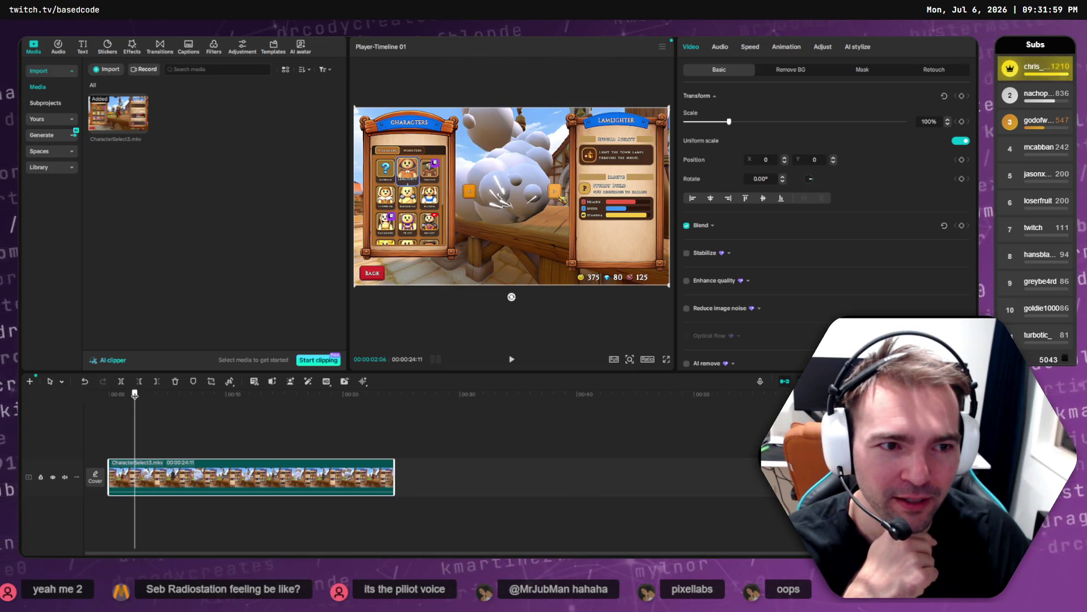
pyautogui.click(138, 381)
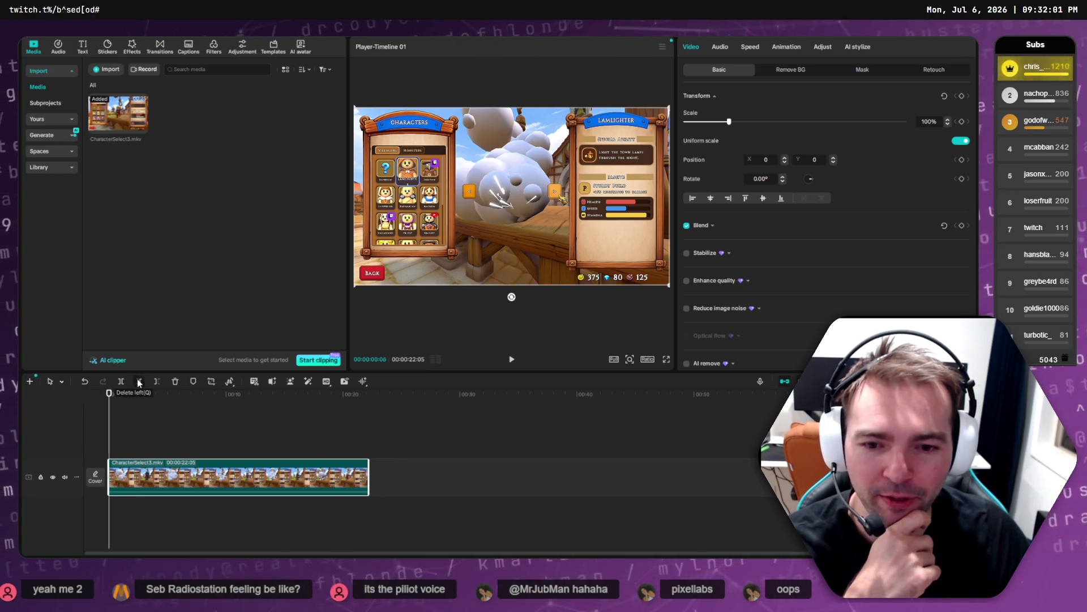
pyautogui.moveTo(125, 395)
pyautogui.mouseDown()
pyautogui.moveTo(372, 396)
pyautogui.moveTo(311, 397)
pyautogui.moveTo(362, 391)
pyautogui.moveTo(326, 403)
pyautogui.mouseUp()
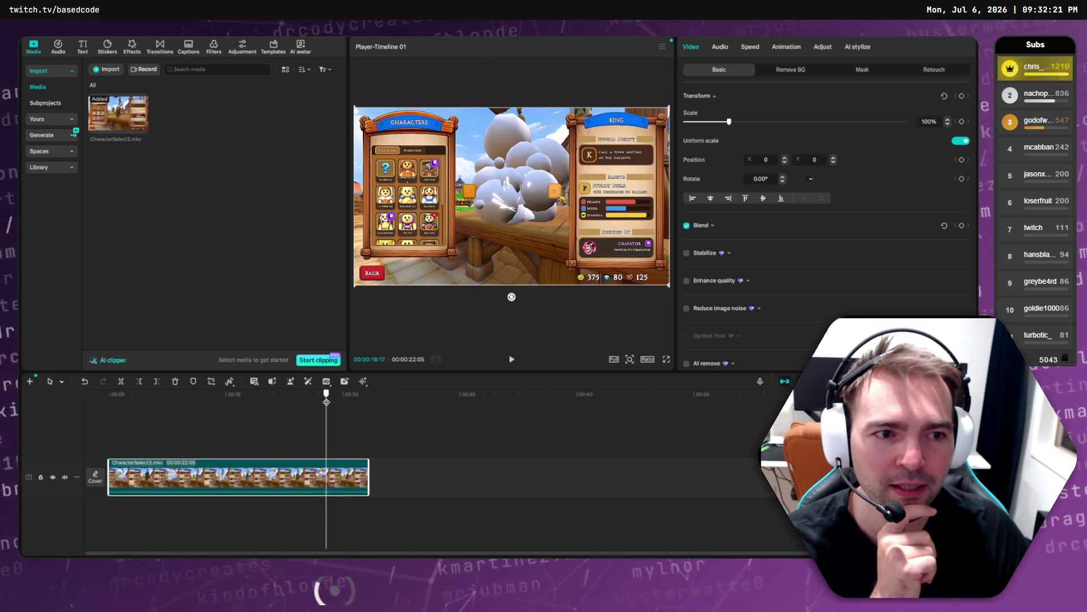
pyautogui.click(158, 382)
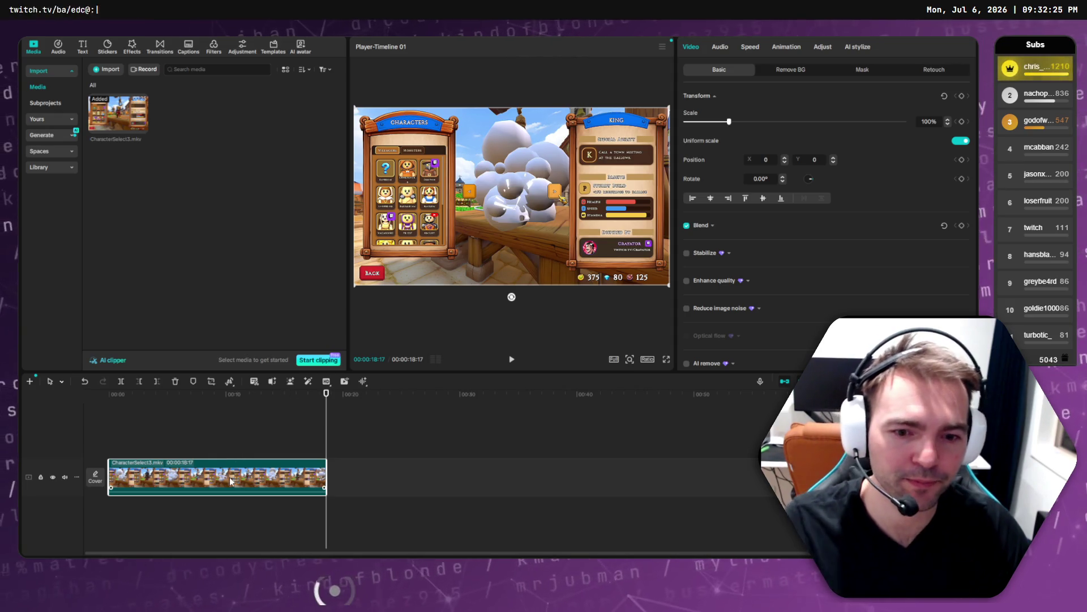
# - Duplicate the clip after itself, play across the join to check the loop, then delete the copy
pyautogui.hotkey('ctrl', 'c')
pyautogui.hotkey('ctrl', 'v')
pyautogui.moveTo(399, 481)
pyautogui.mouseDown()
pyautogui.moveTo(480, 481)
pyautogui.moveTo(458, 481)
pyautogui.mouseUp()
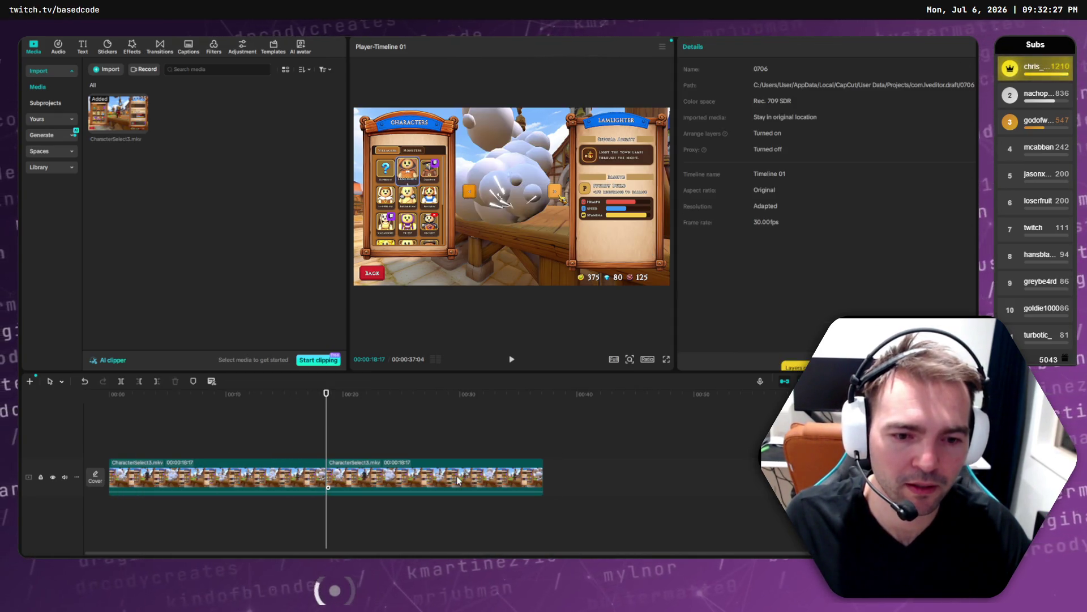
pyautogui.moveTo(325, 393); pyautogui.dragTo(289, 396)
pyautogui.press('space')
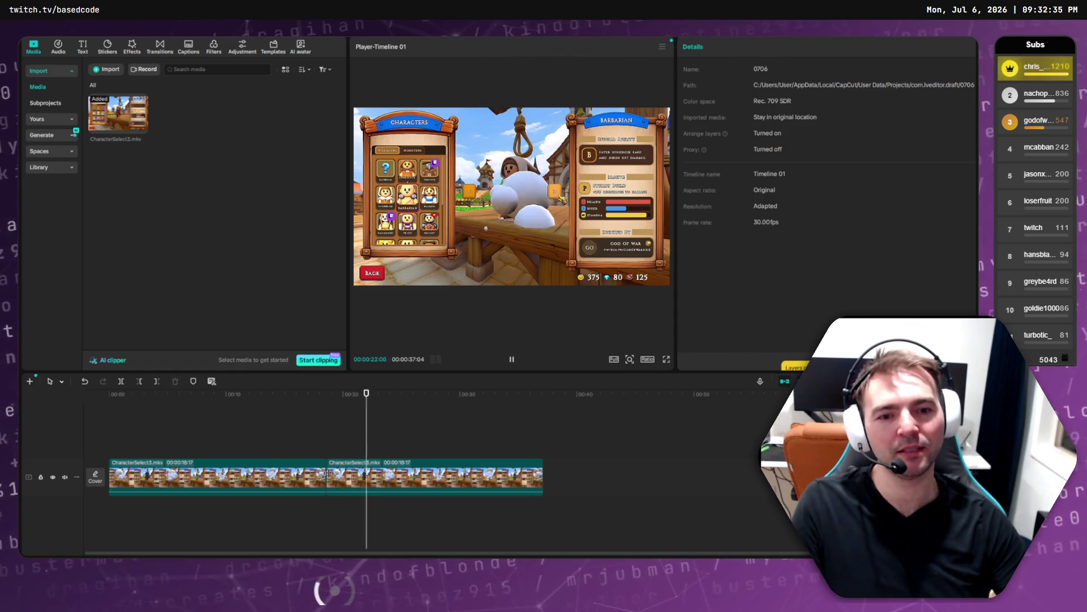
pyautogui.click(443, 480)
pyautogui.press('Delete')
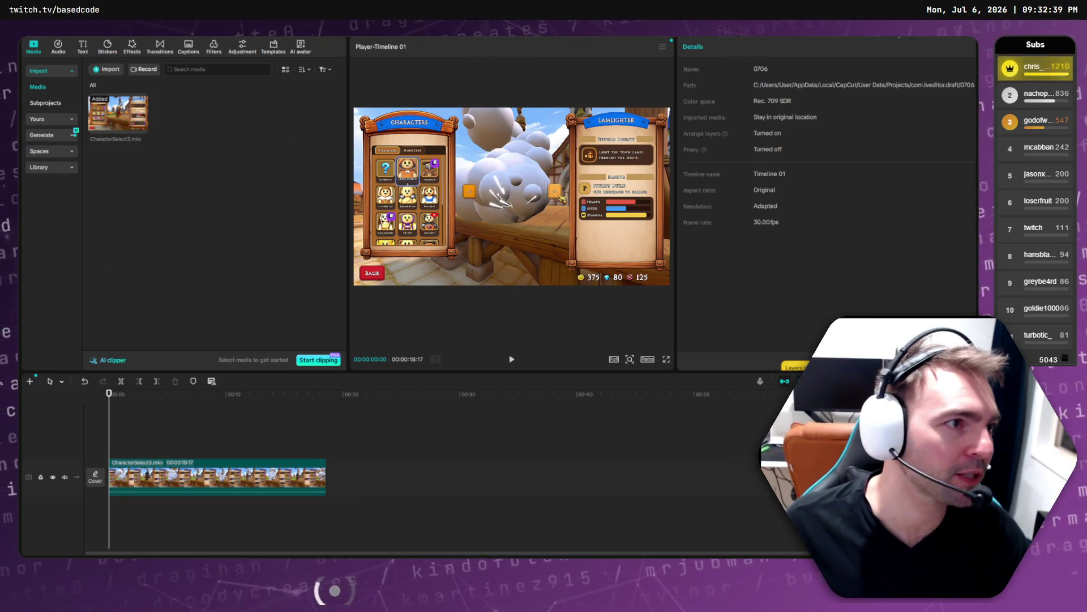
pyautogui.hotkey('ctrl', 'e')
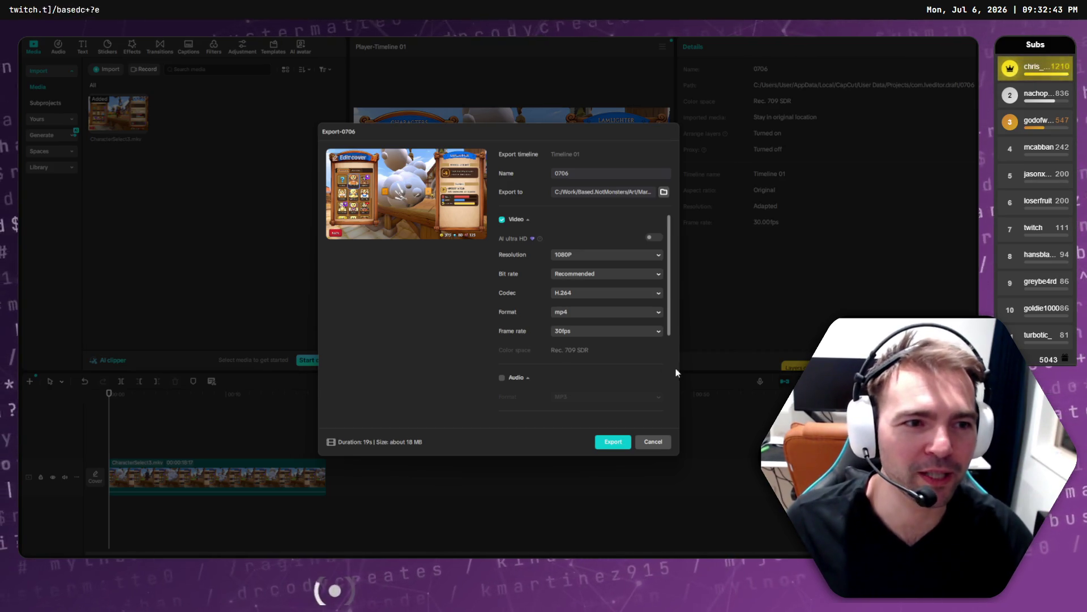
# - Export the clip as CharacterSelect4 into the Marketing folder and close the share view
pyautogui.click(664, 191)
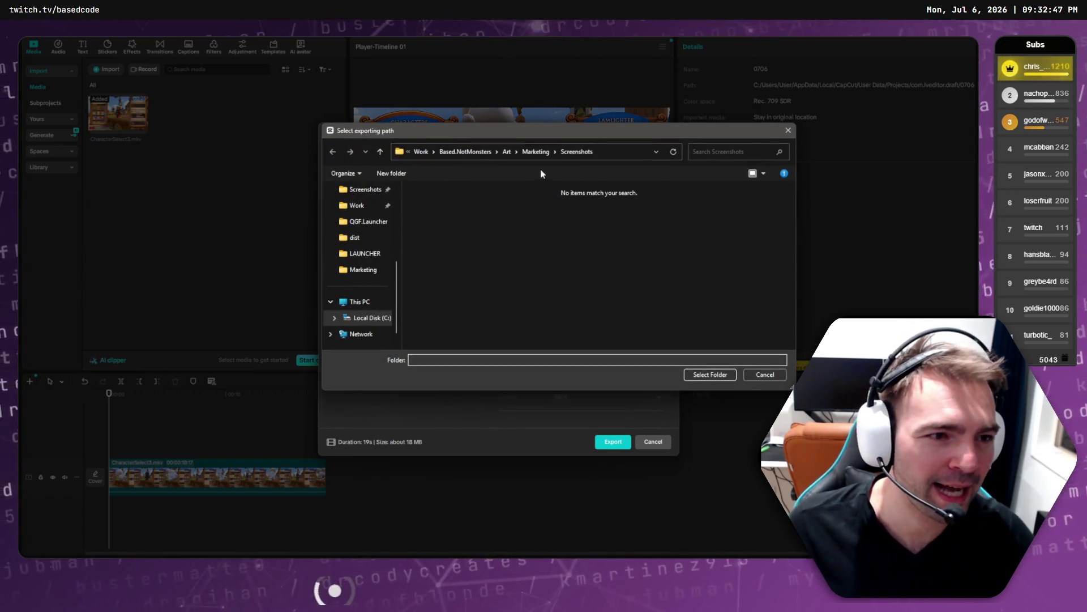
pyautogui.click(538, 154)
pyautogui.click(711, 375)
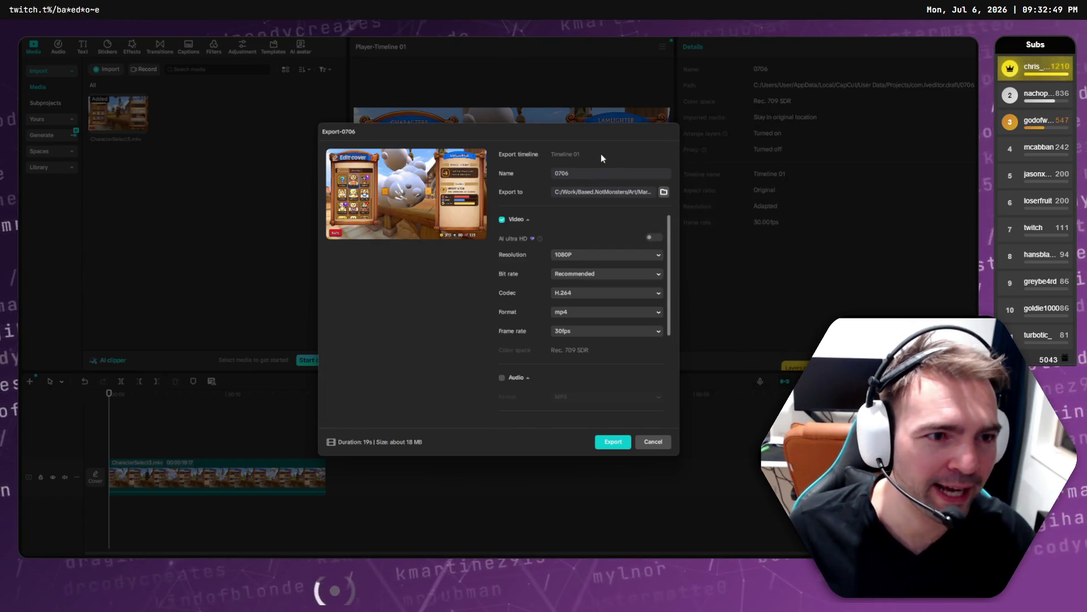
pyautogui.write('Ch')
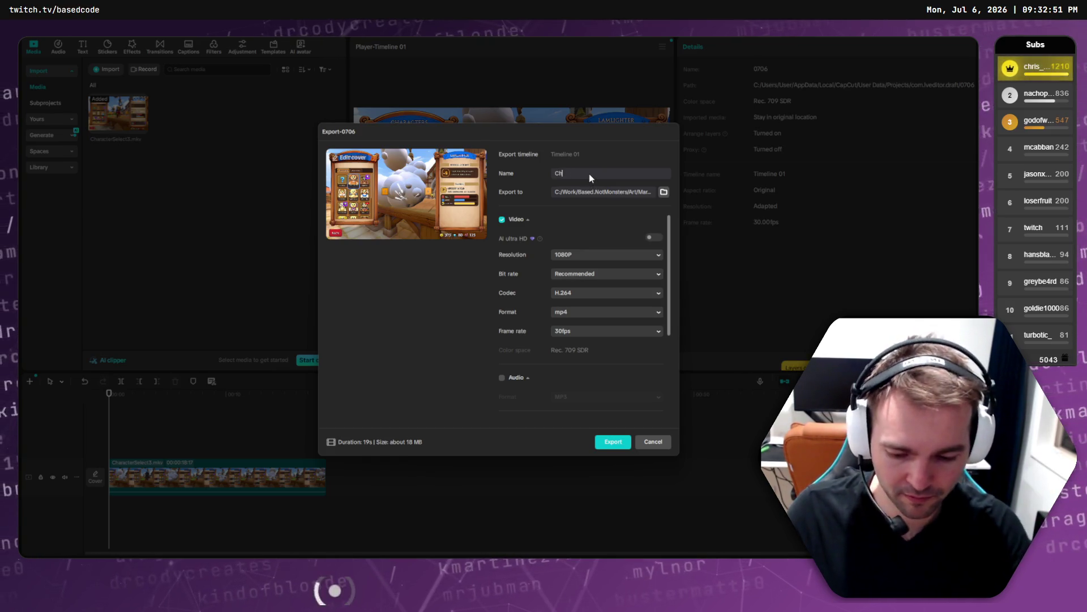
pyautogui.write('aracterSelect4')
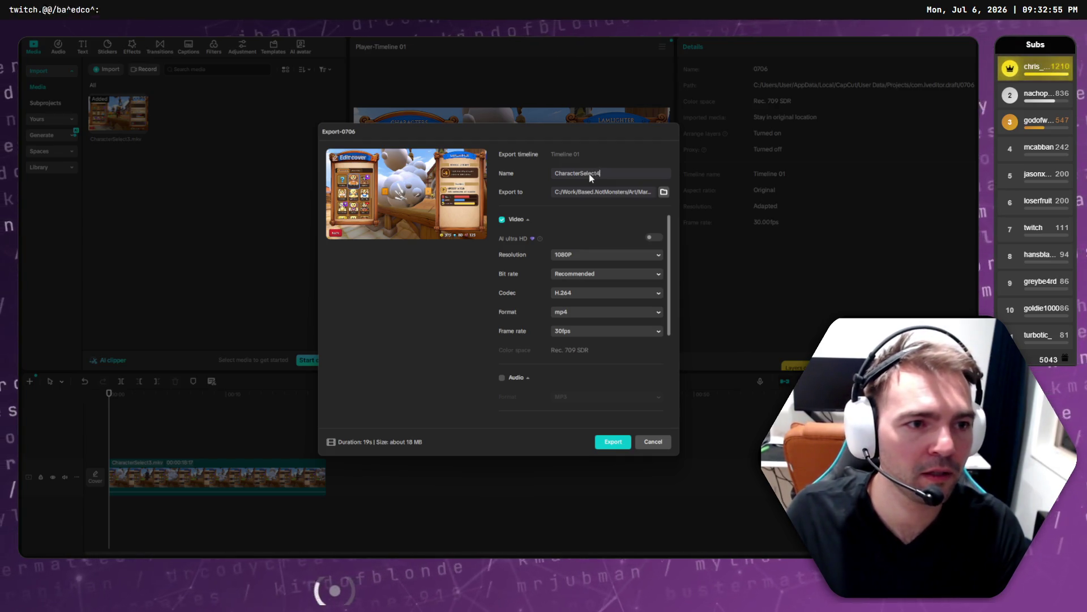
pyautogui.press('Return')
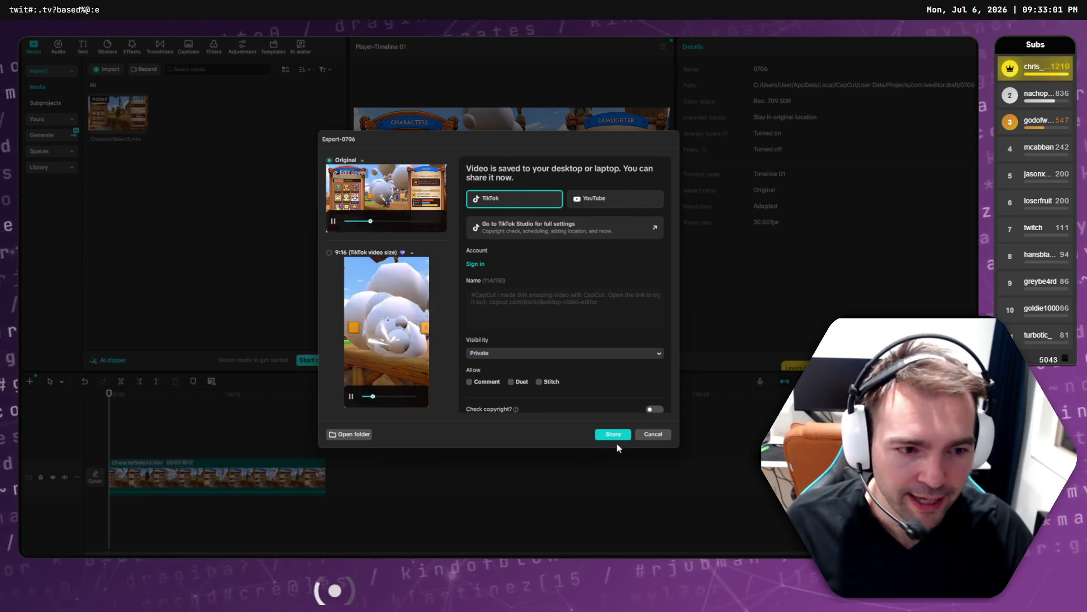
pyautogui.click(651, 435)
pyautogui.click(329, 400)
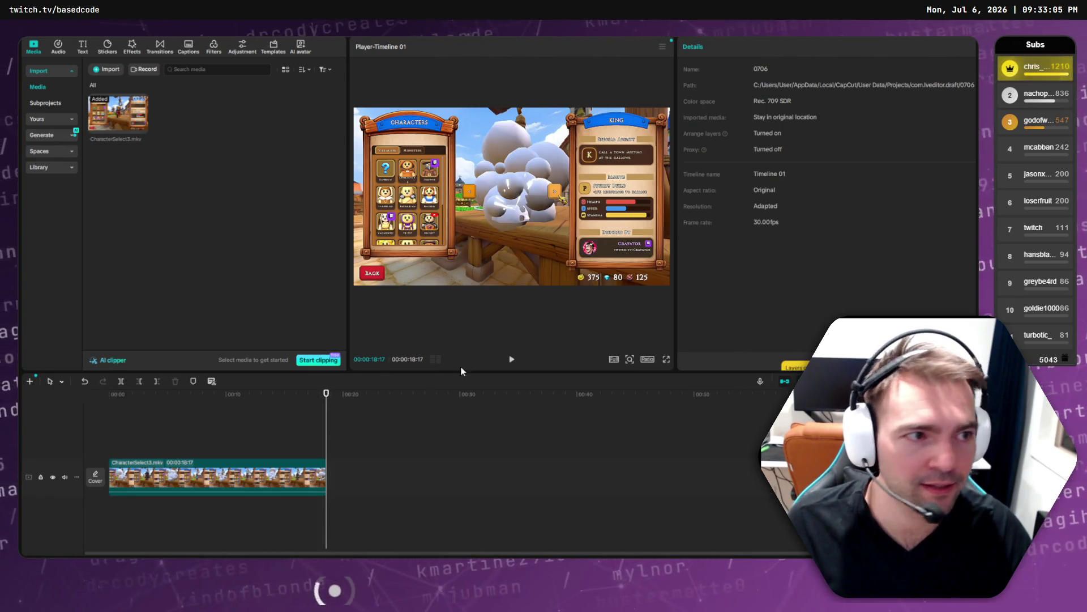
pyautogui.click(229, 476)
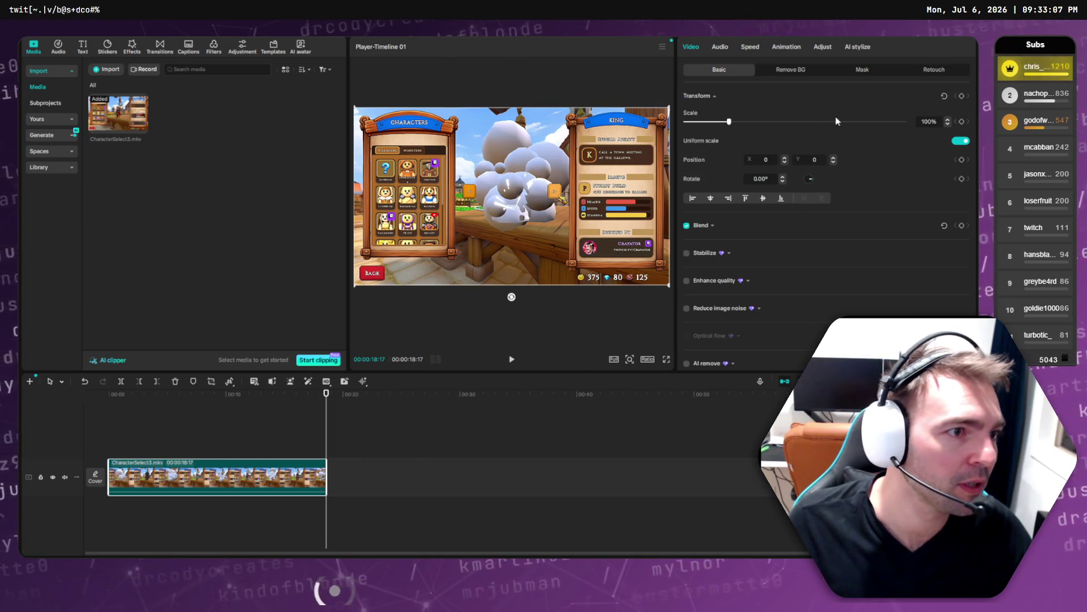
# - Open the clip's Speed settings, try 1.10x, and revert to 1.00x
pyautogui.click(801, 71)
pyautogui.click(720, 47)
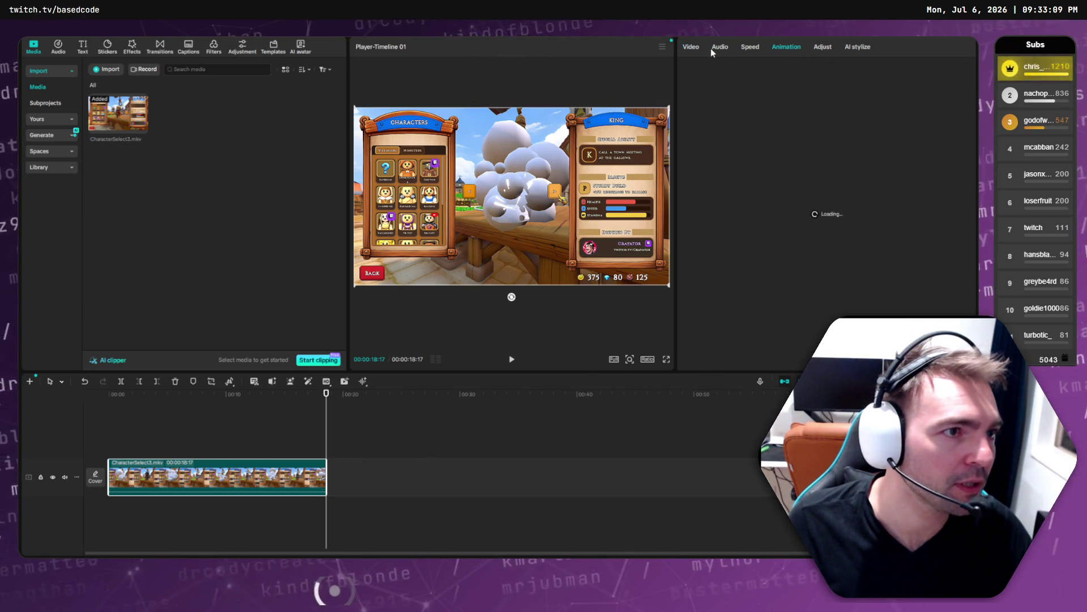
pyautogui.click(751, 46)
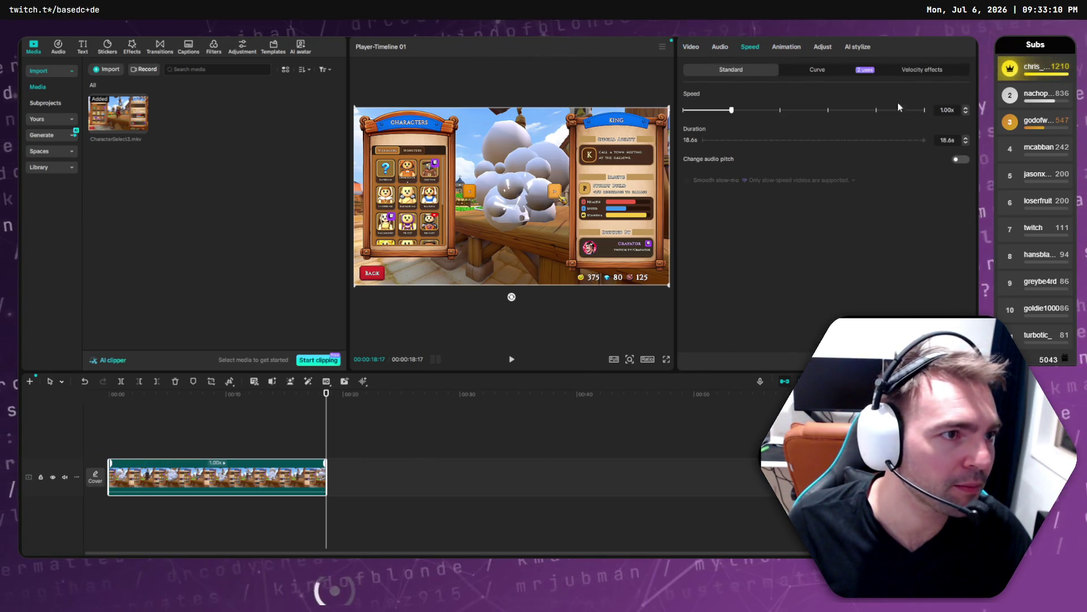
pyautogui.click(965, 109)
pyautogui.click(966, 109)
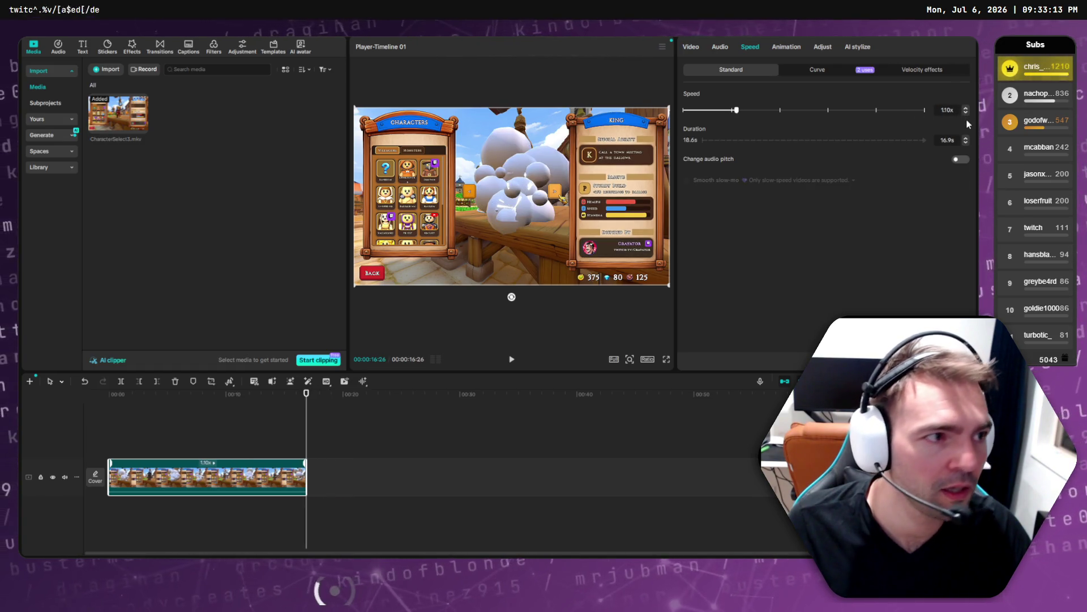
pyautogui.click(966, 112)
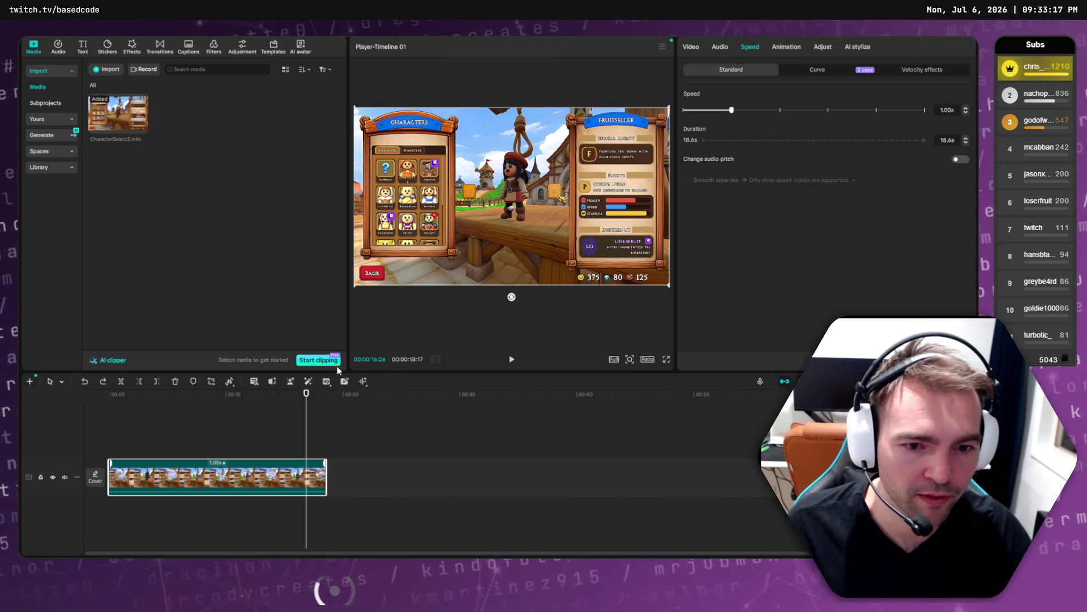
pyautogui.moveTo(238, 400); pyautogui.dragTo(250, 400)
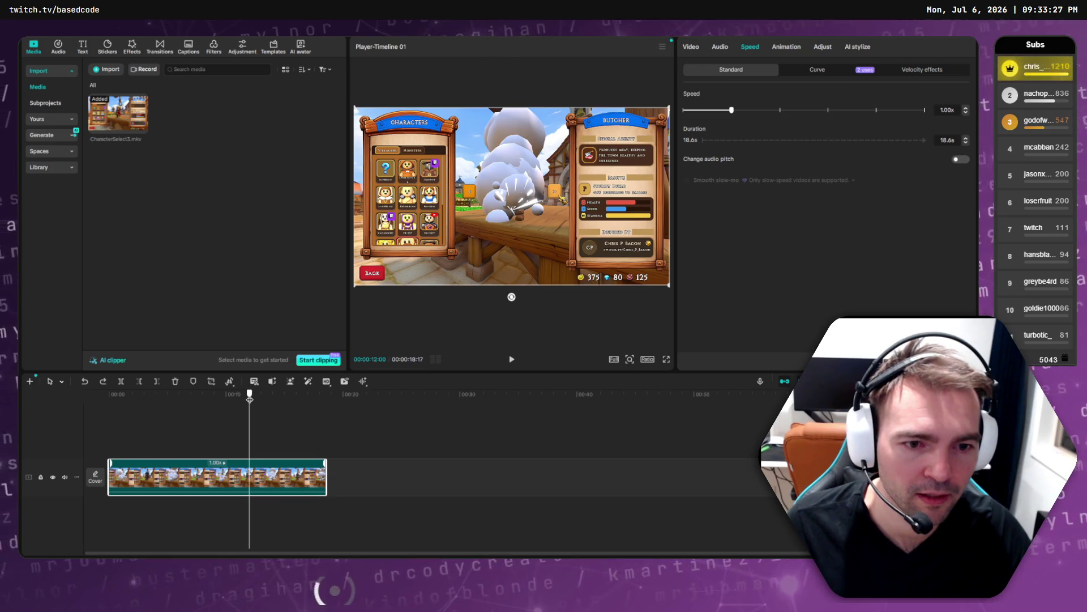
# - Raise the clip speed to 1.60x and preview the 11.6s result from the start
pyautogui.click(966, 109)
pyautogui.click(966, 109)
pyautogui.click(966, 109)
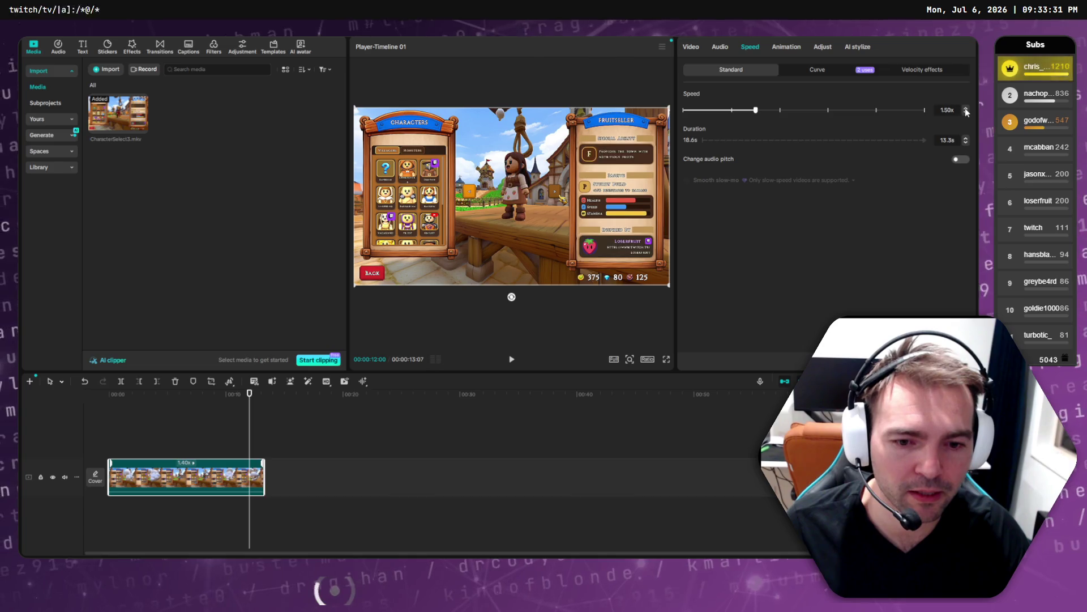
pyautogui.click(966, 109)
pyautogui.click(967, 108)
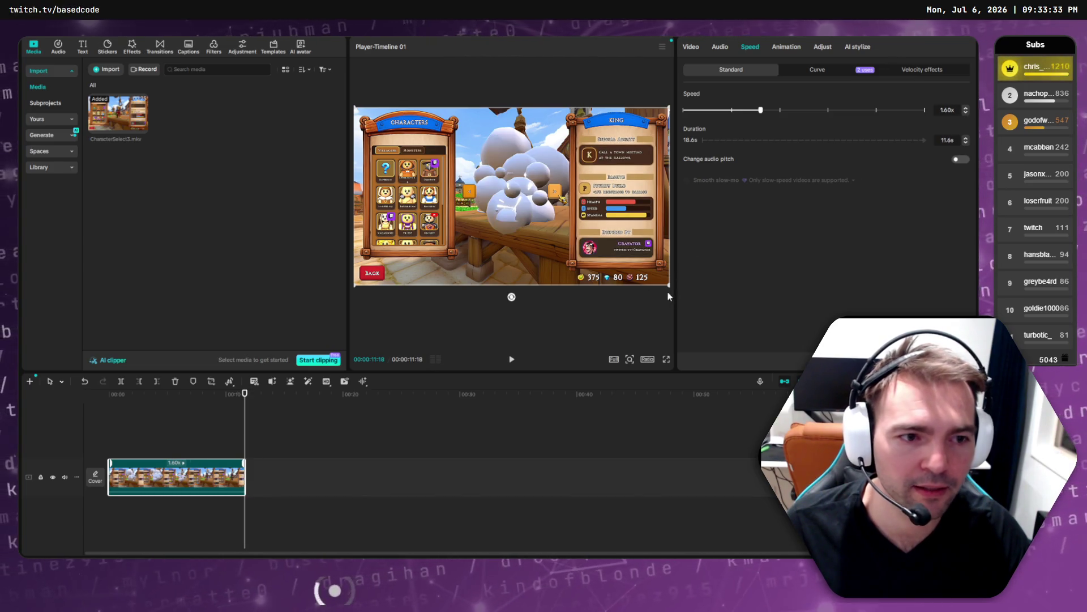
pyautogui.click(113, 393)
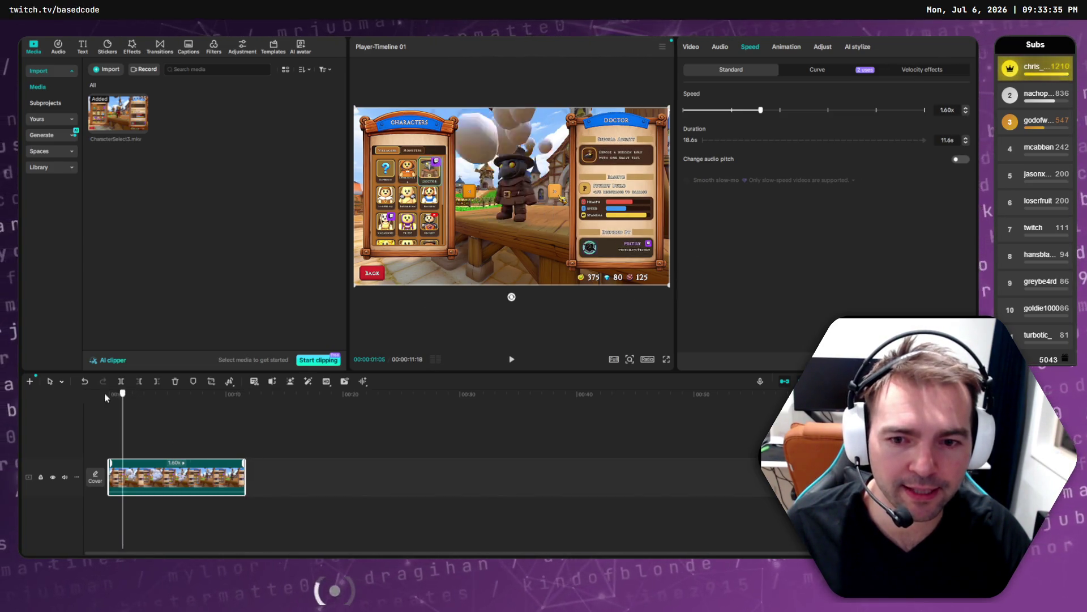
pyautogui.press('space')
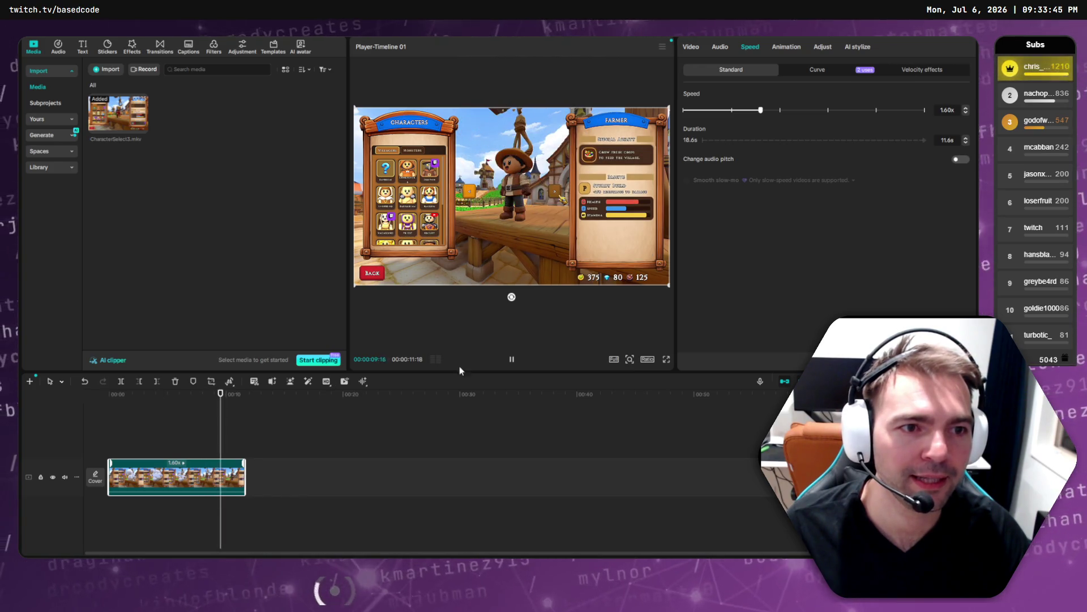
pyautogui.hotkey('ctrl', 'e')
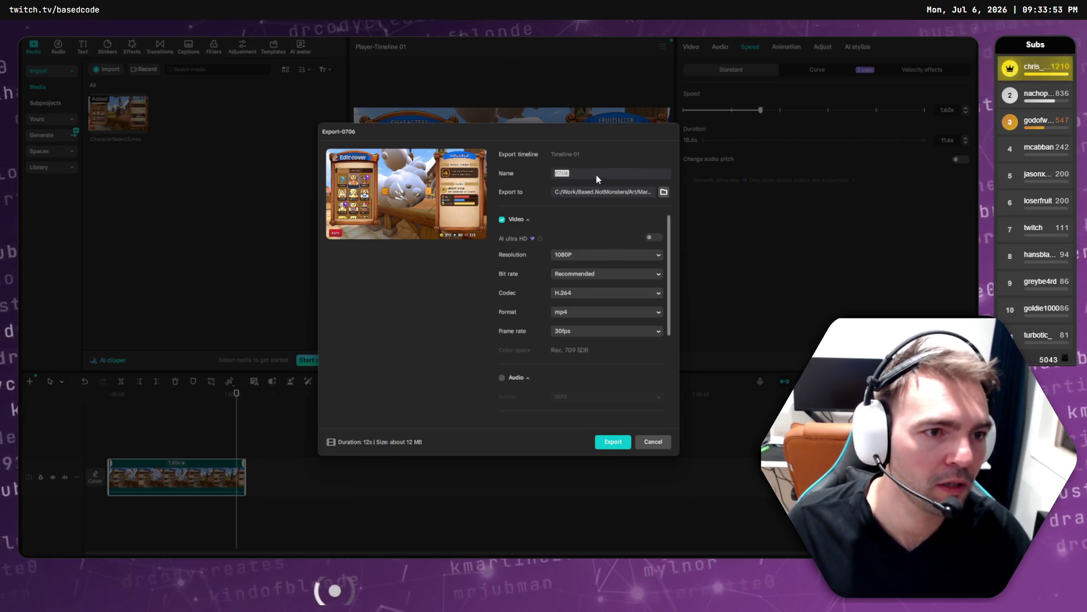
pyautogui.write('CharacterSelect4')
# - Export the sped-up clip as CharacterSelect4, overwriting the existing file, then close the export window
pyautogui.press('Return')
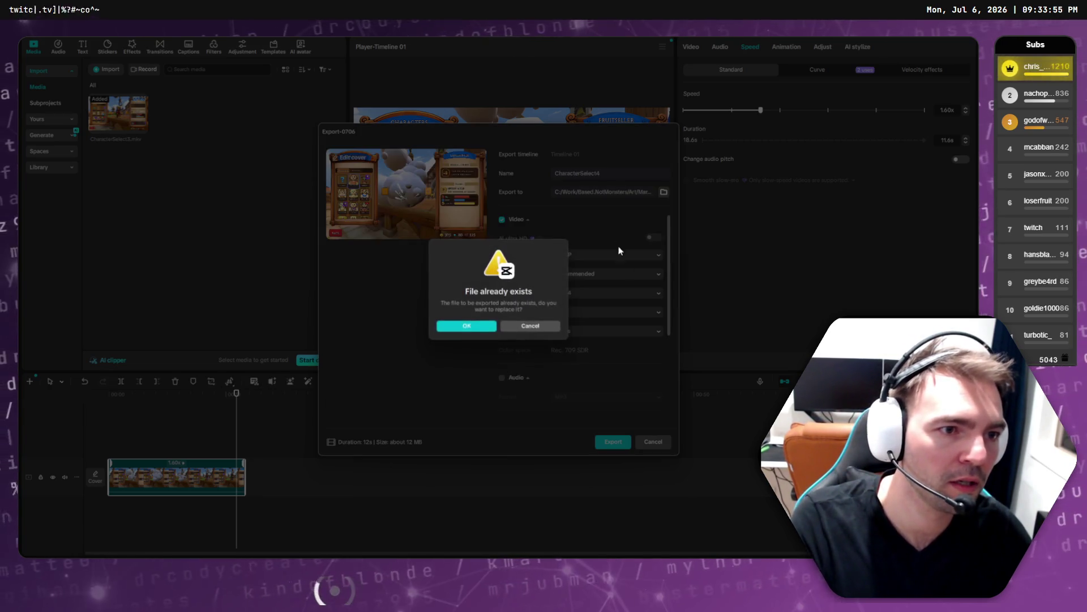
pyautogui.click(467, 326)
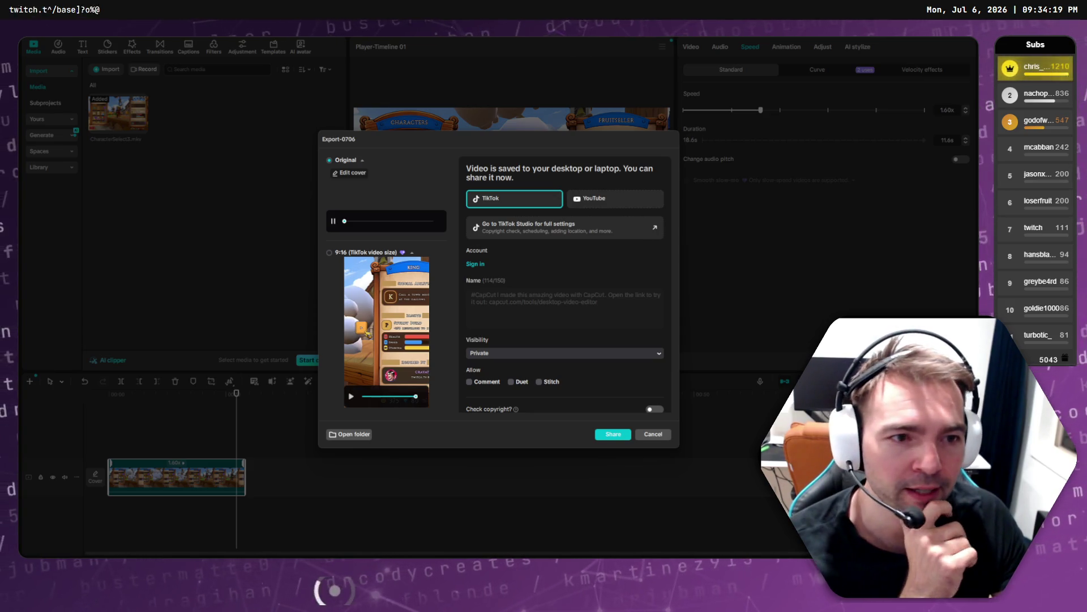
pyautogui.click(653, 434)
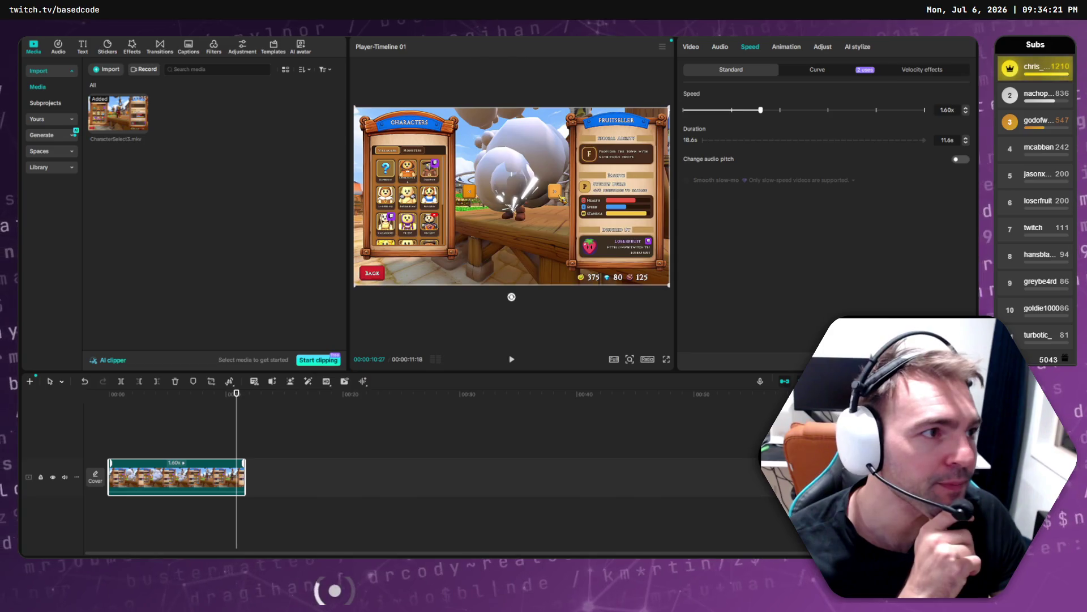
pyautogui.click(917, 32)
# - Check the live store page, then copy the characterselect2 image name in the Steamworks editor
pyautogui.hotkey('alt', 'Tab')
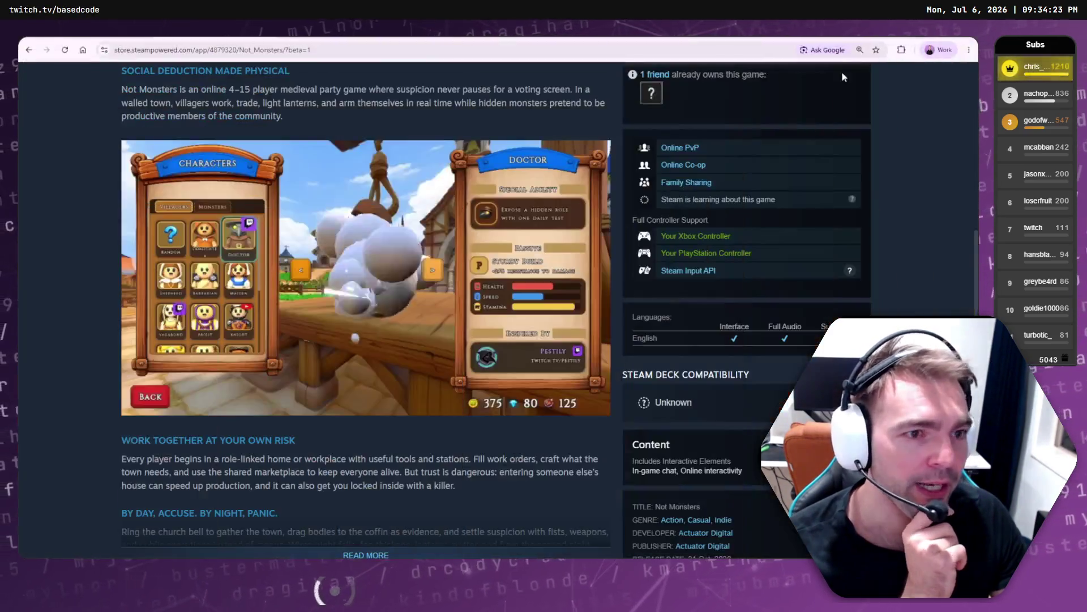
pyautogui.scroll(10, 820, 280)
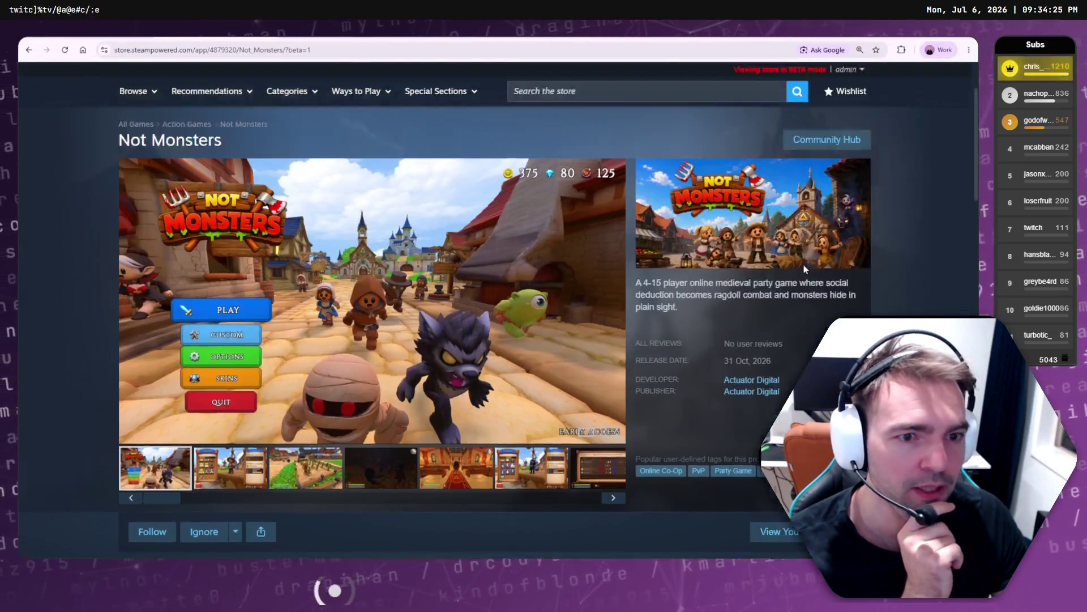
pyautogui.hotkey('ctrl', 'w')
pyautogui.scroll(-10, 580, 272)
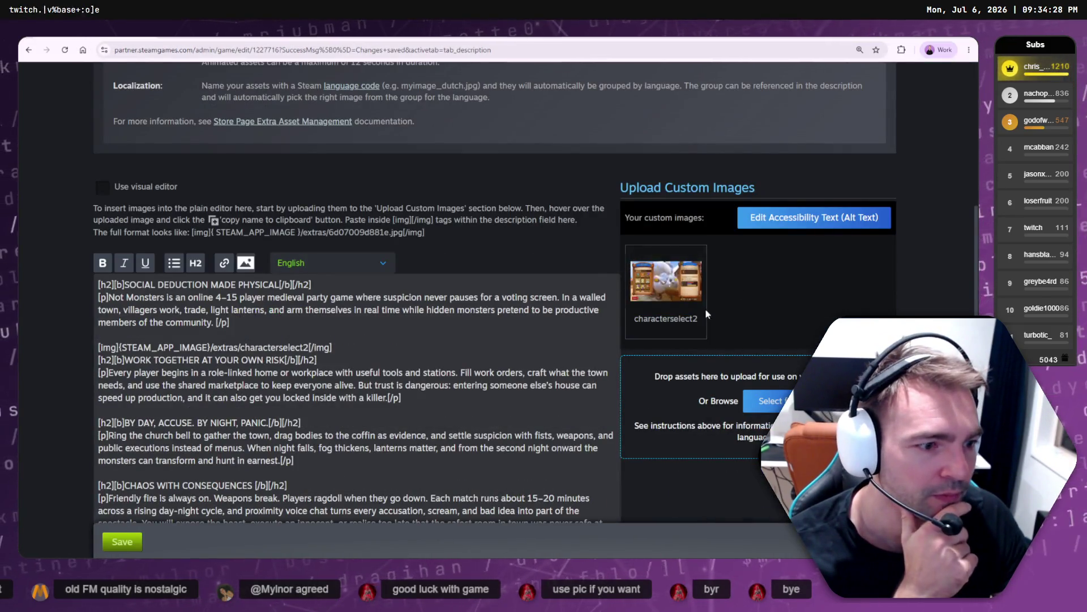
pyautogui.moveTo(662, 269)
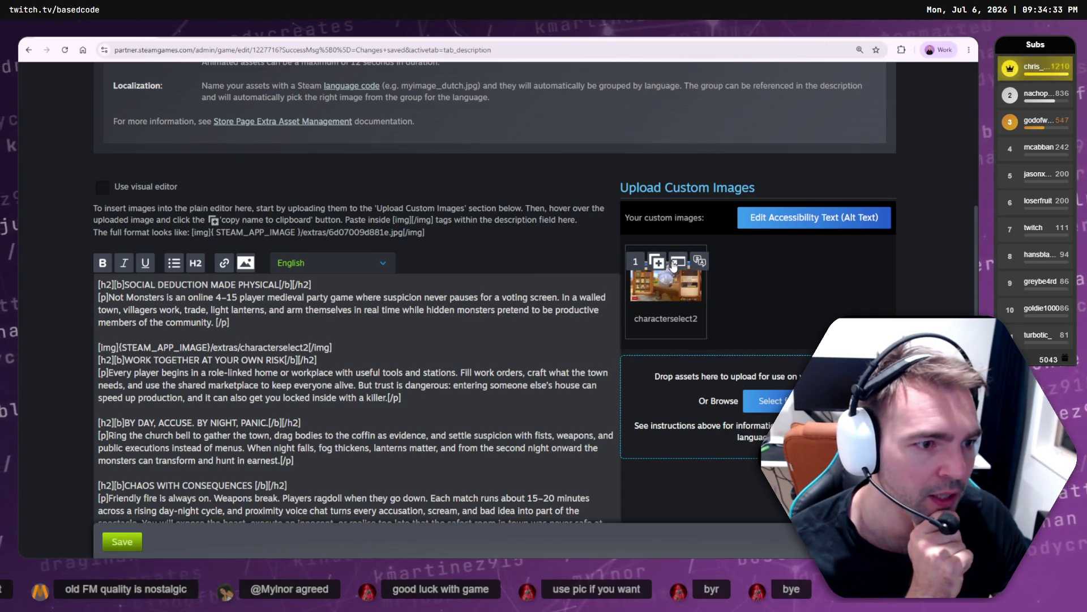
pyautogui.click(706, 266)
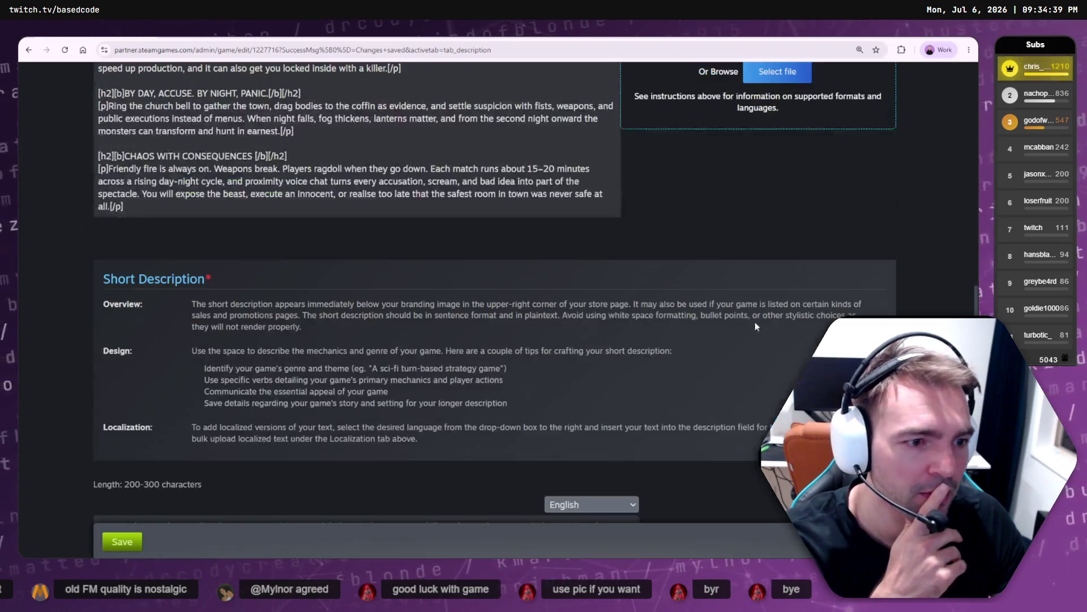
# - View the characterselect2 video on its own, return to the editor, and place the Screenshots folder beside it
pyautogui.scroll(4, 756, 327)
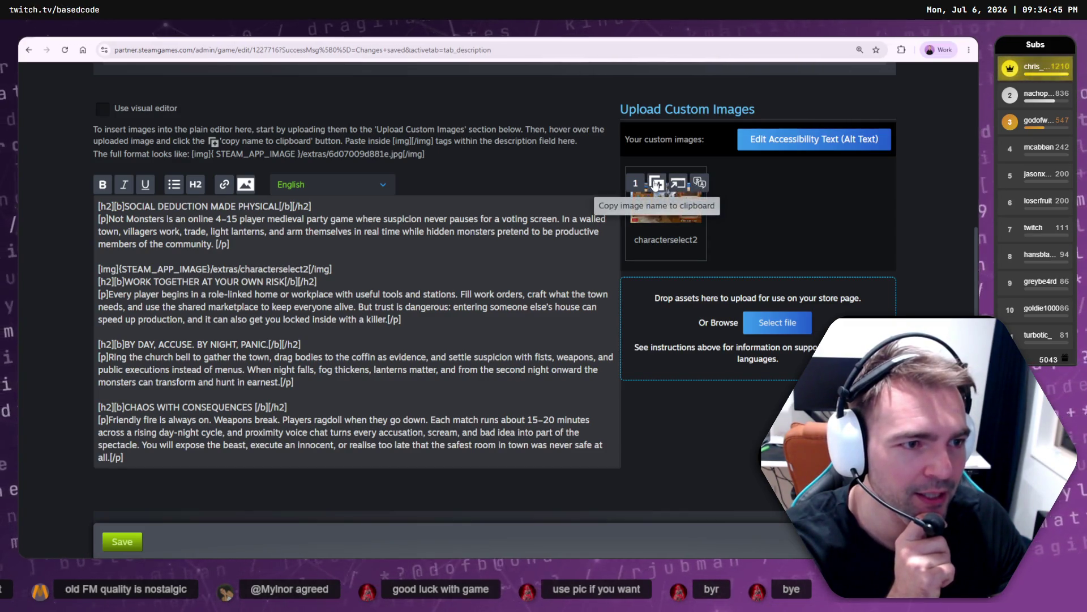
pyautogui.moveTo(638, 184)
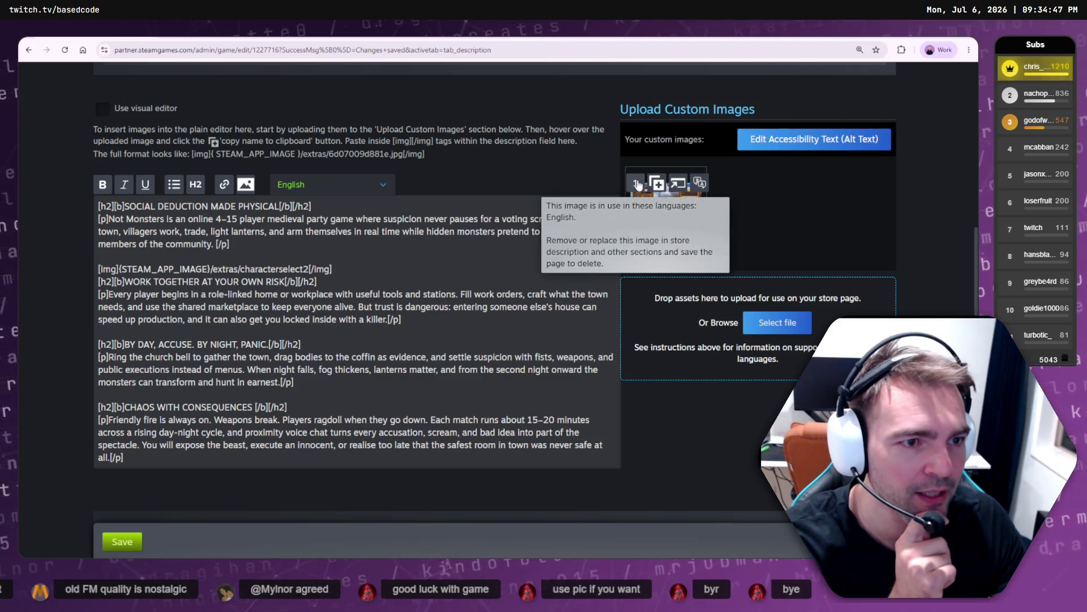
pyautogui.click(680, 183)
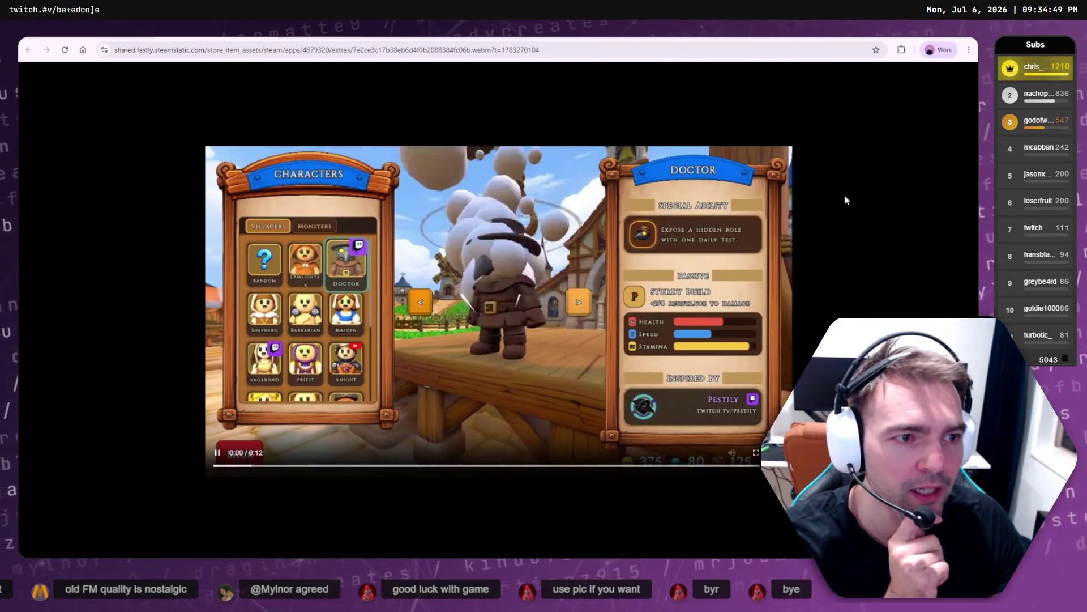
pyautogui.hotkey('alt', 'Left')
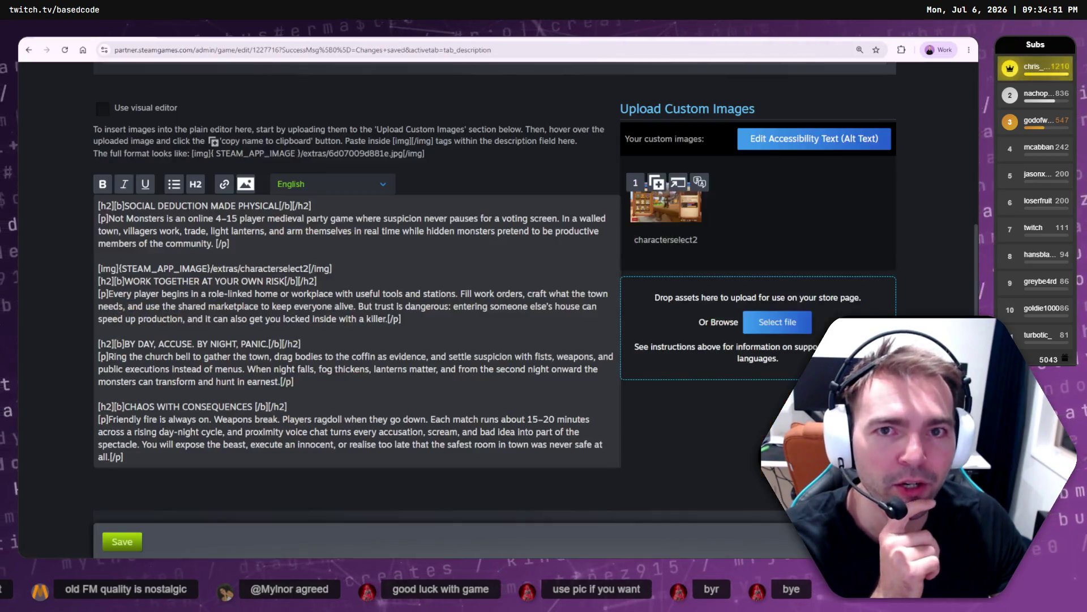
pyautogui.scroll(-15, 788, 254)
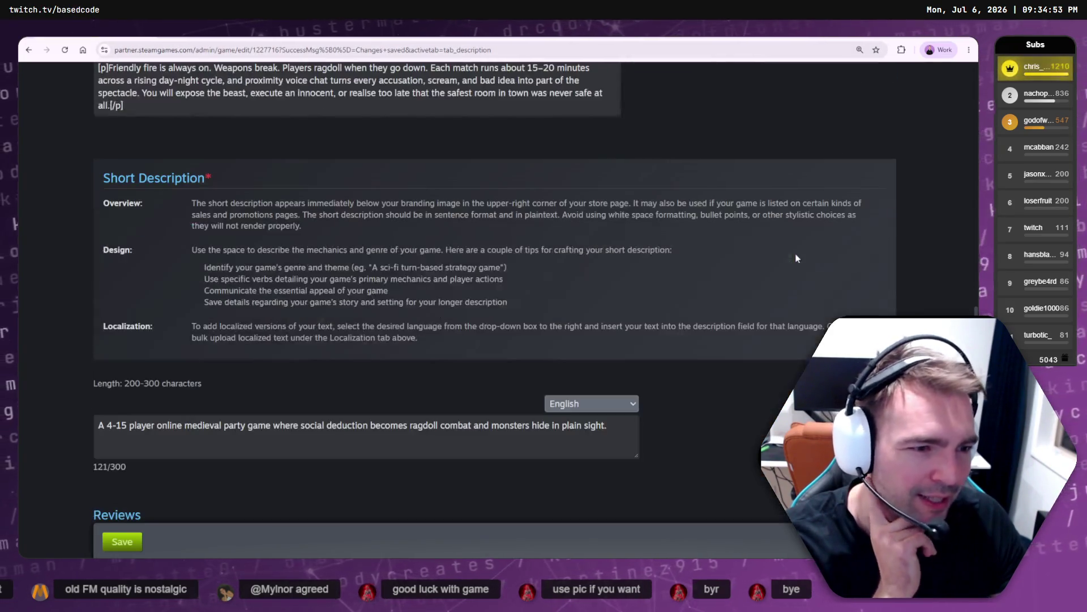
pyautogui.scroll(-5, 790, 263)
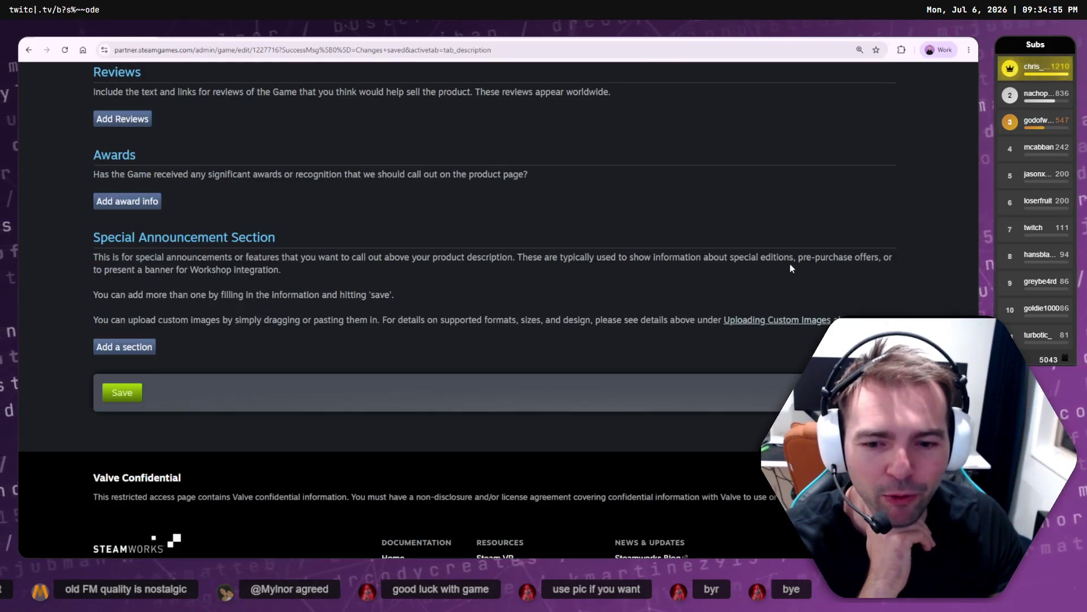
pyautogui.scroll(20, 599, 277)
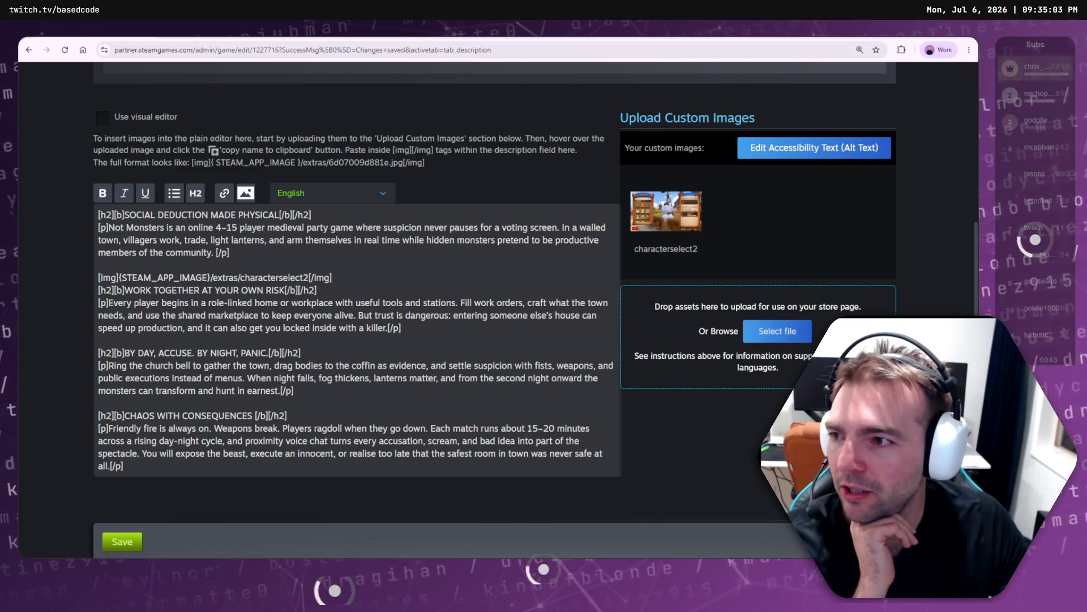
pyautogui.moveTo(0, 171); pyautogui.dragTo(352, 169)
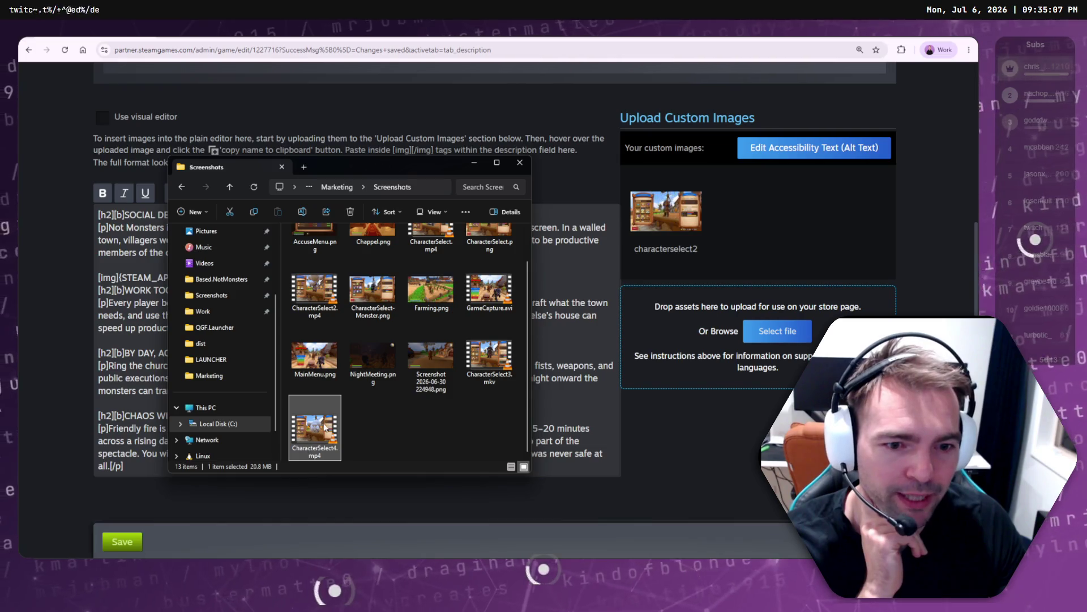
# - Drop CharacterSelect4.mp4 into the characterselect2 image group and upload it, then reload after it fails
pyautogui.moveTo(315, 429)
pyautogui.mouseDown()
pyautogui.moveTo(782, 207)
pyautogui.moveTo(722, 304)
pyautogui.moveTo(814, 320)
pyautogui.mouseUp()
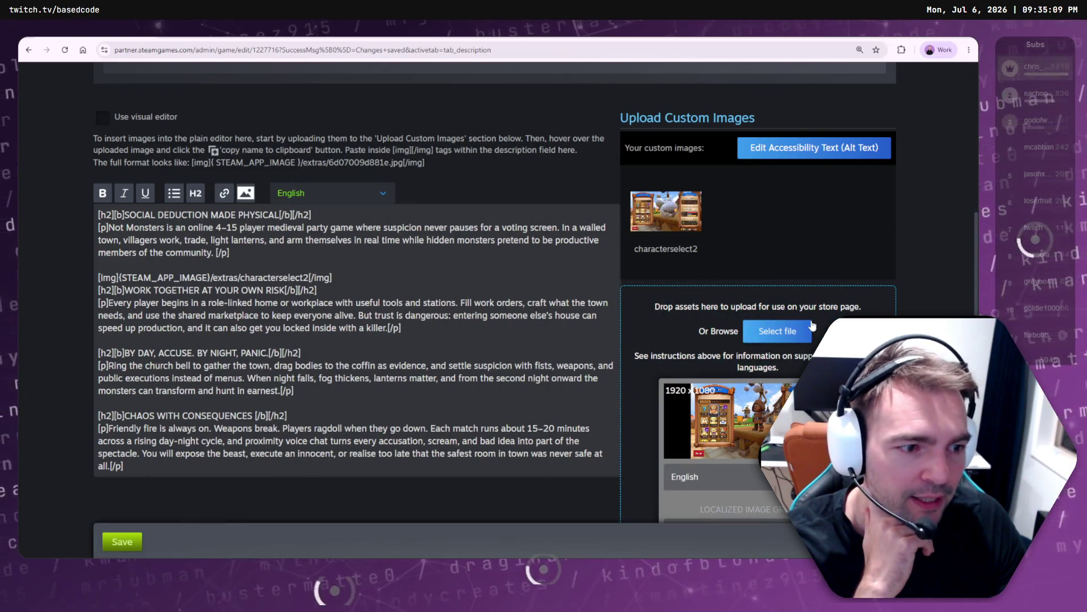
pyautogui.scroll(-3, 782, 374)
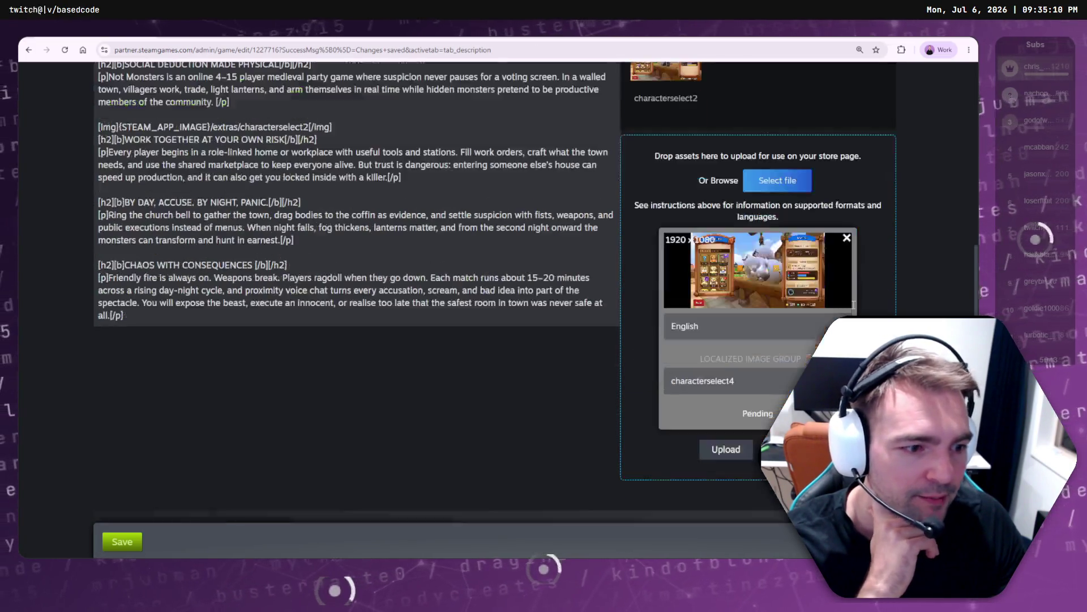
pyautogui.click(787, 381)
pyautogui.click(736, 416)
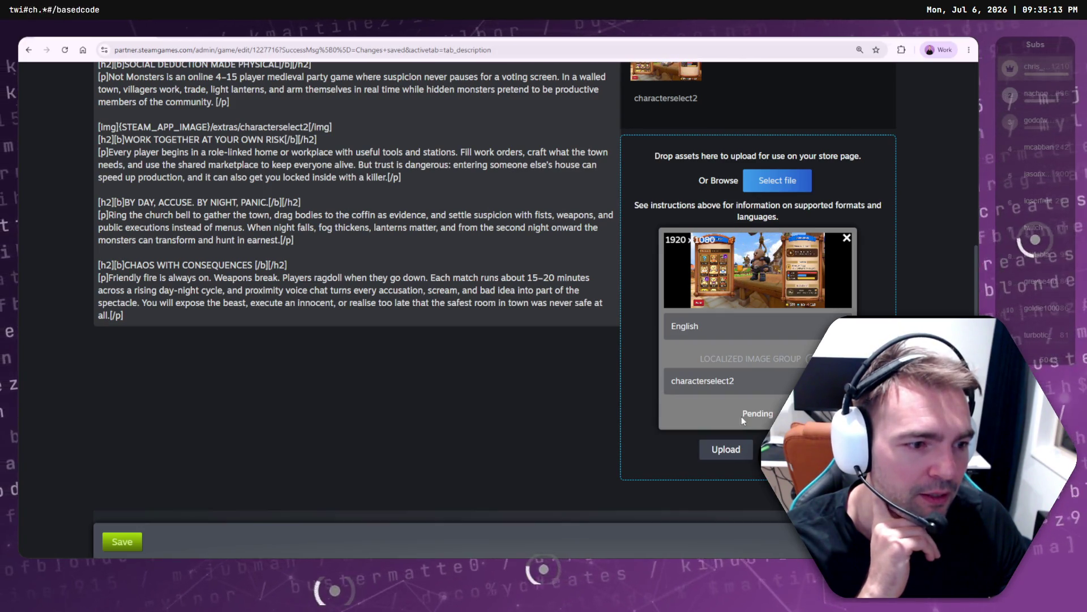
pyautogui.click(720, 452)
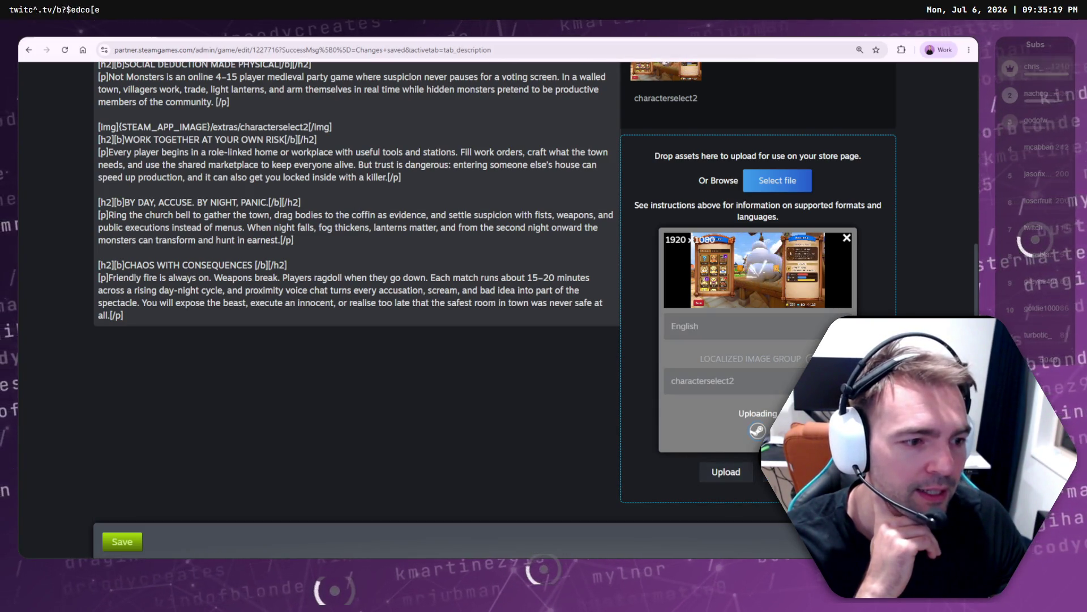
pyautogui.scroll(3, 668, 295)
pyautogui.moveTo(662, 266)
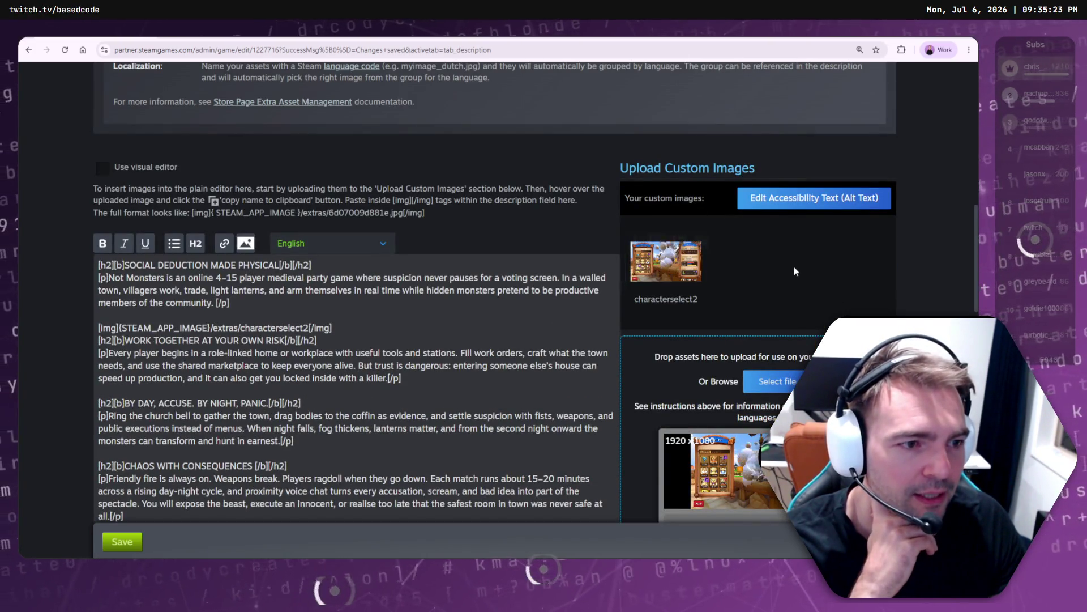
pyautogui.scroll(-3, 795, 271)
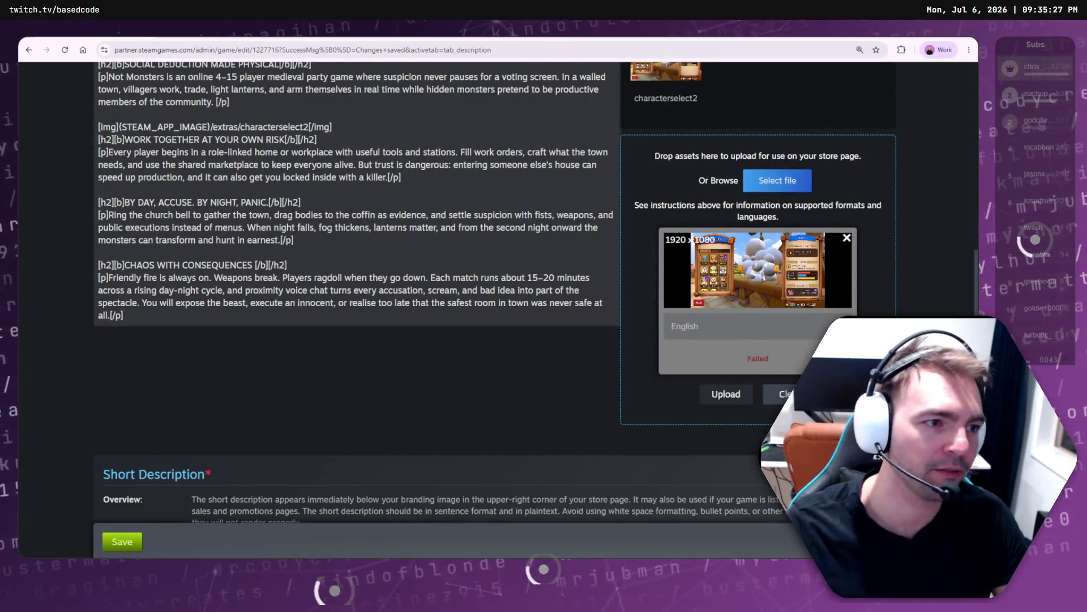
pyautogui.press('F5')
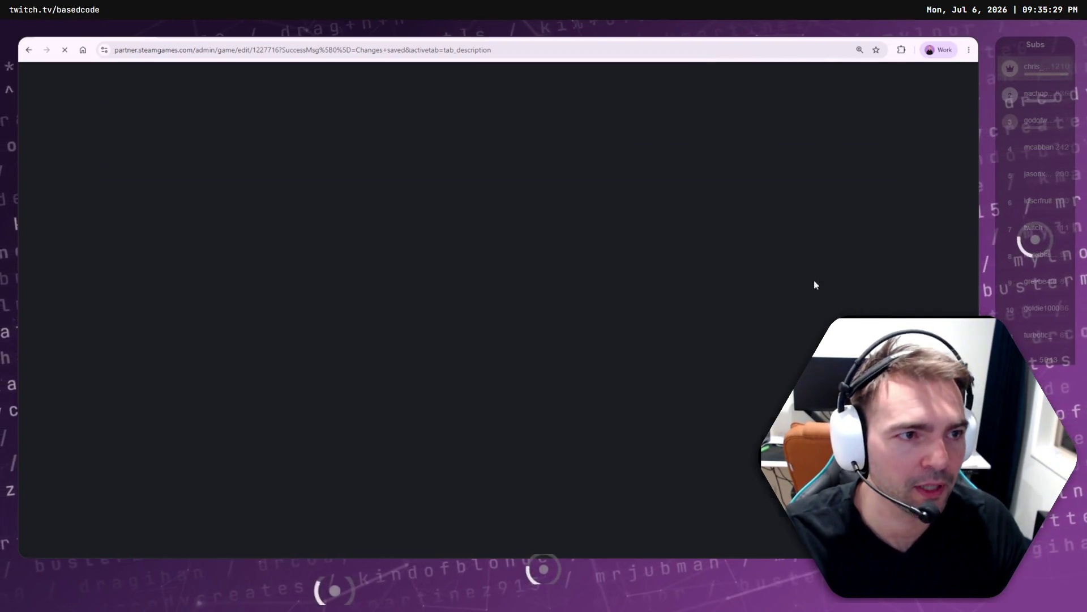
pyautogui.scroll(4, 754, 324)
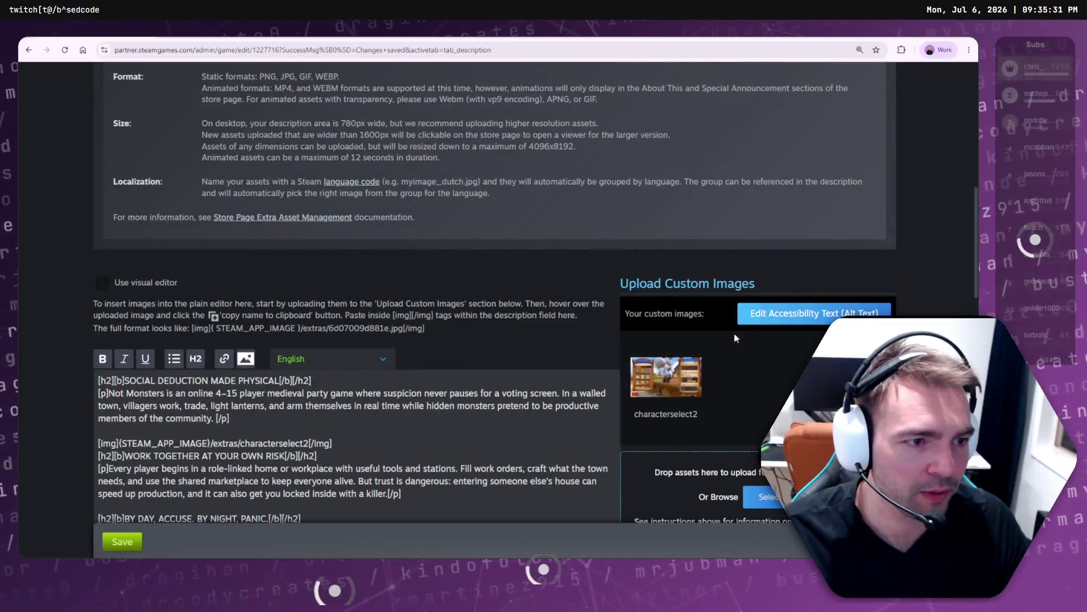
pyautogui.moveTo(676, 383)
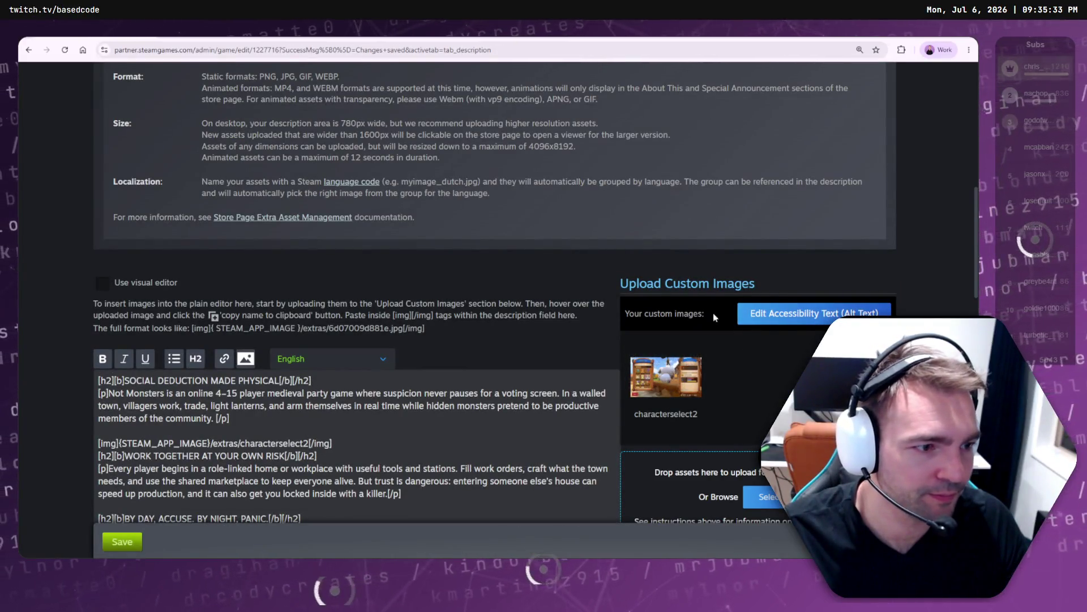
pyautogui.click(753, 314)
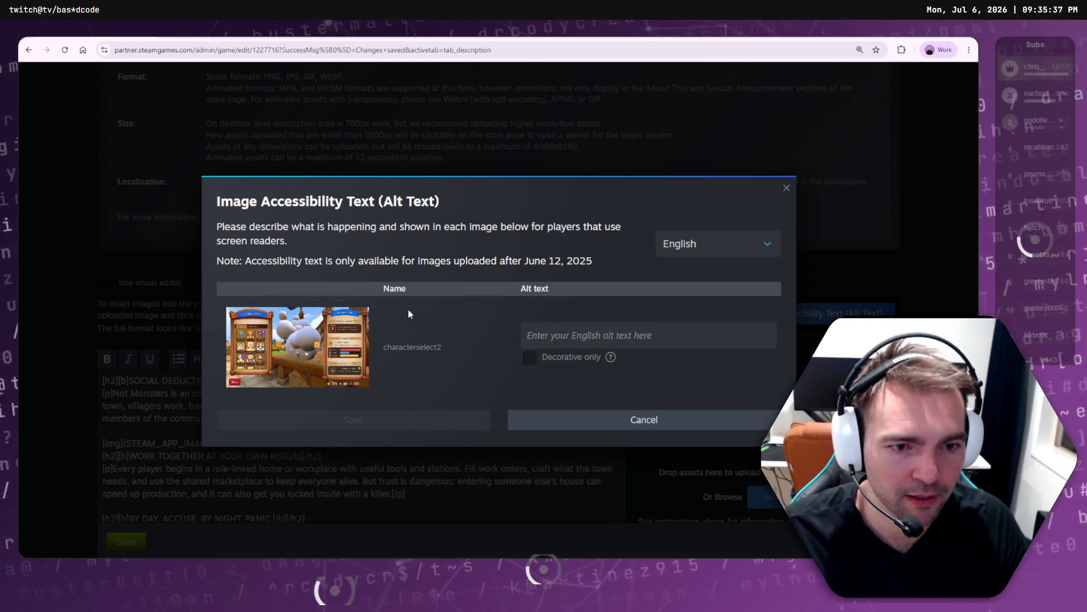
pyautogui.click(617, 425)
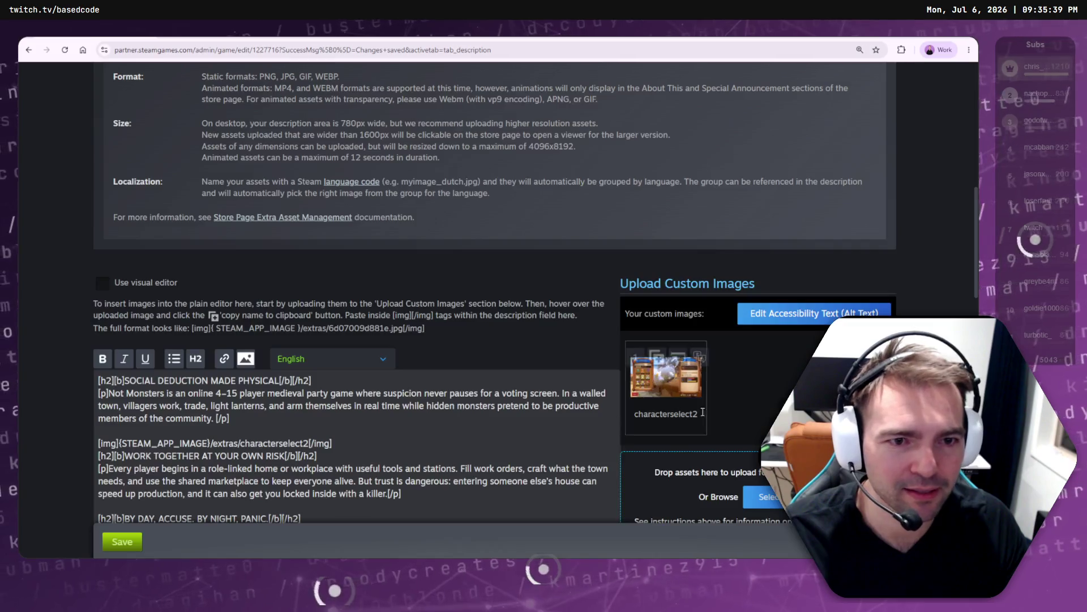
pyautogui.scroll(-4, 770, 389)
pyautogui.click(771, 302)
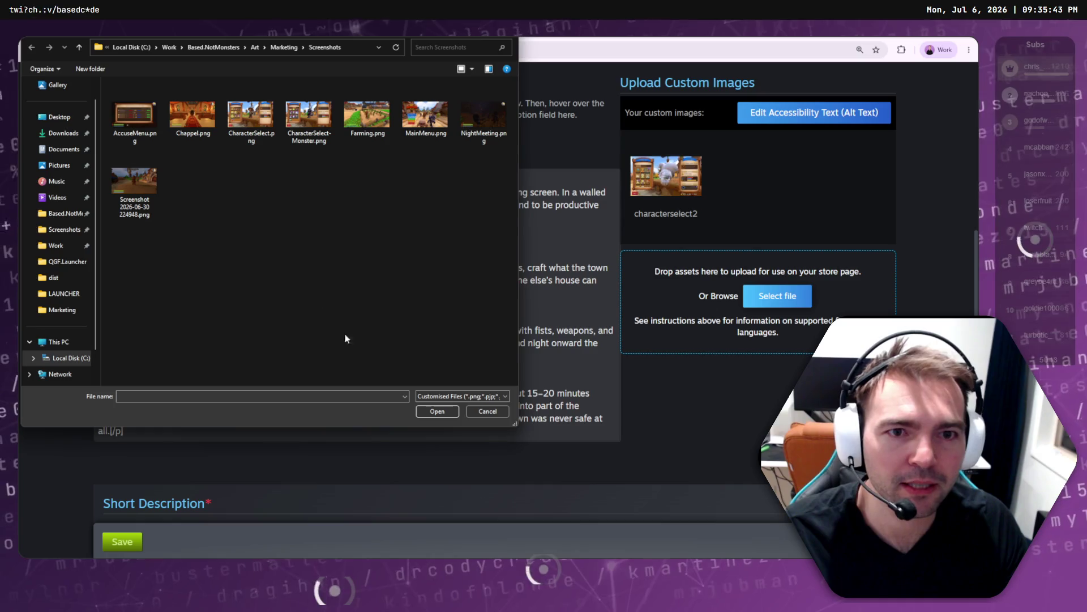
pyautogui.click(460, 396)
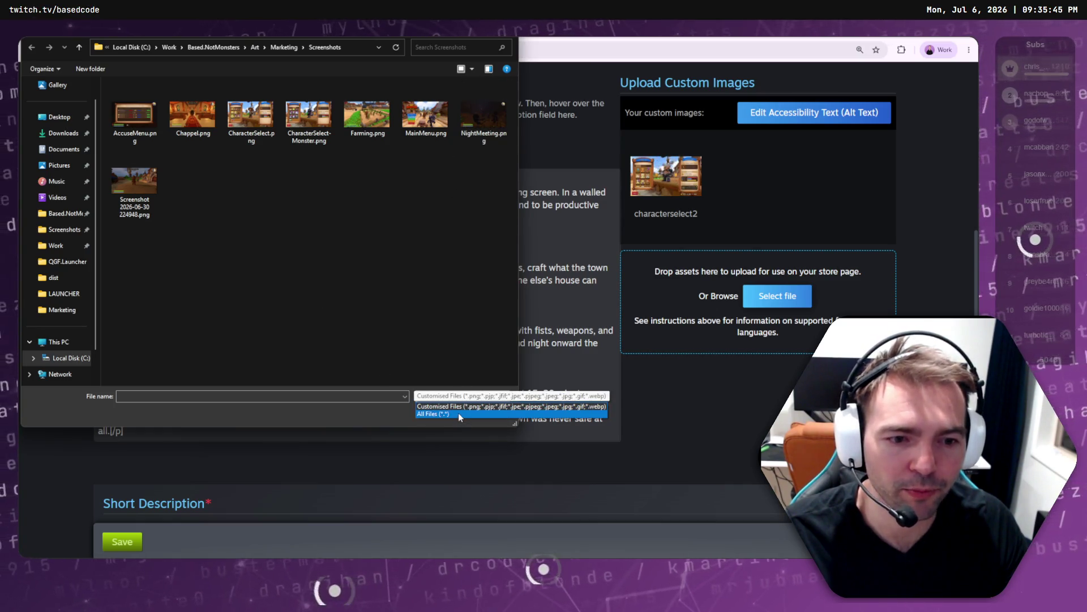
pyautogui.click(457, 413)
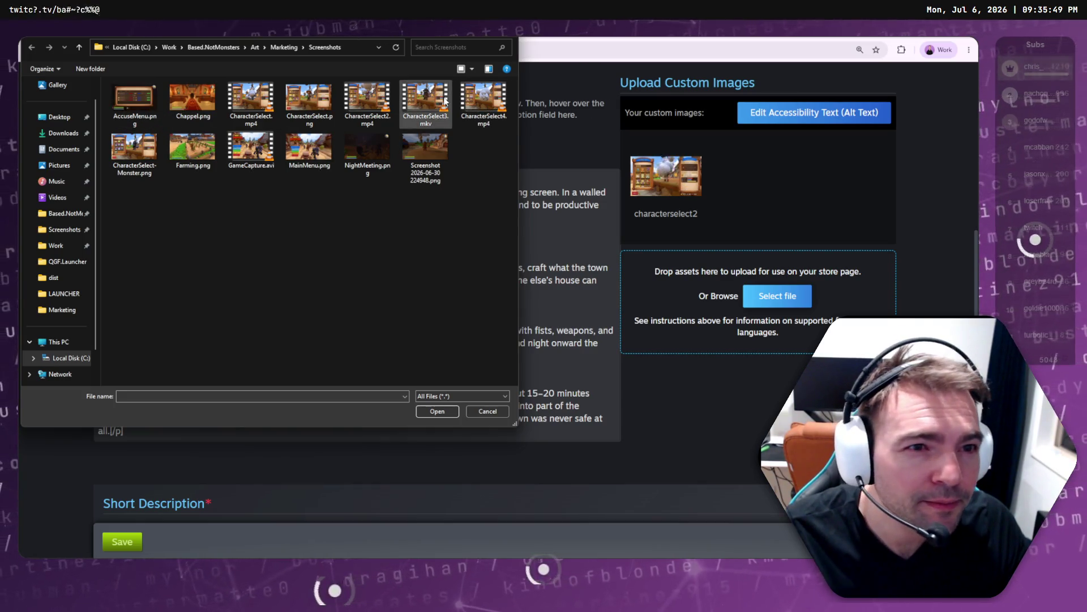
pyautogui.doubleClick(483, 99)
pyautogui.scroll(-3, 493, 289)
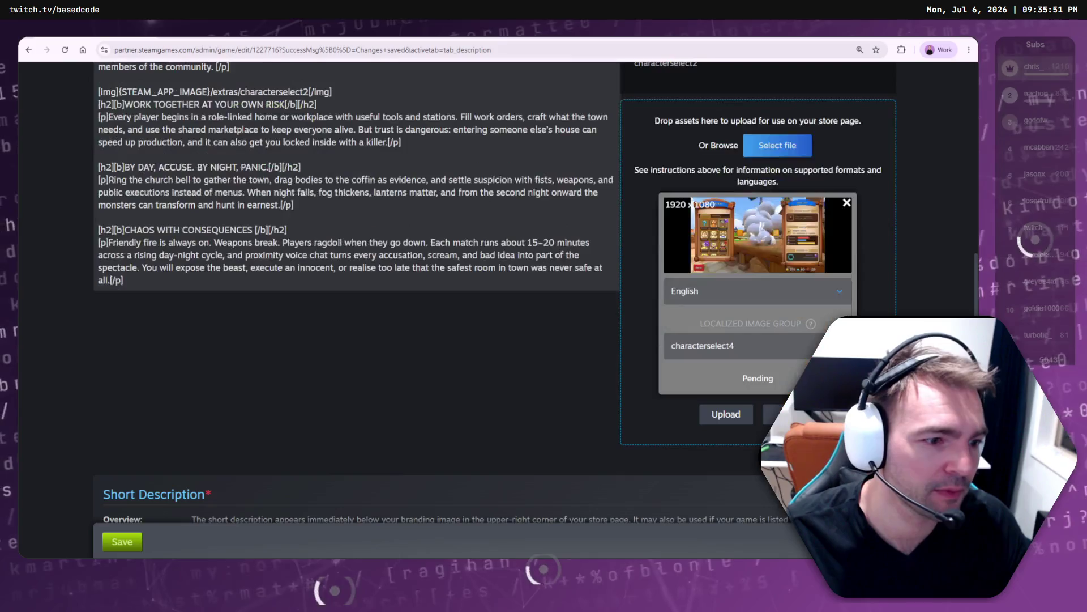
pyautogui.click(743, 419)
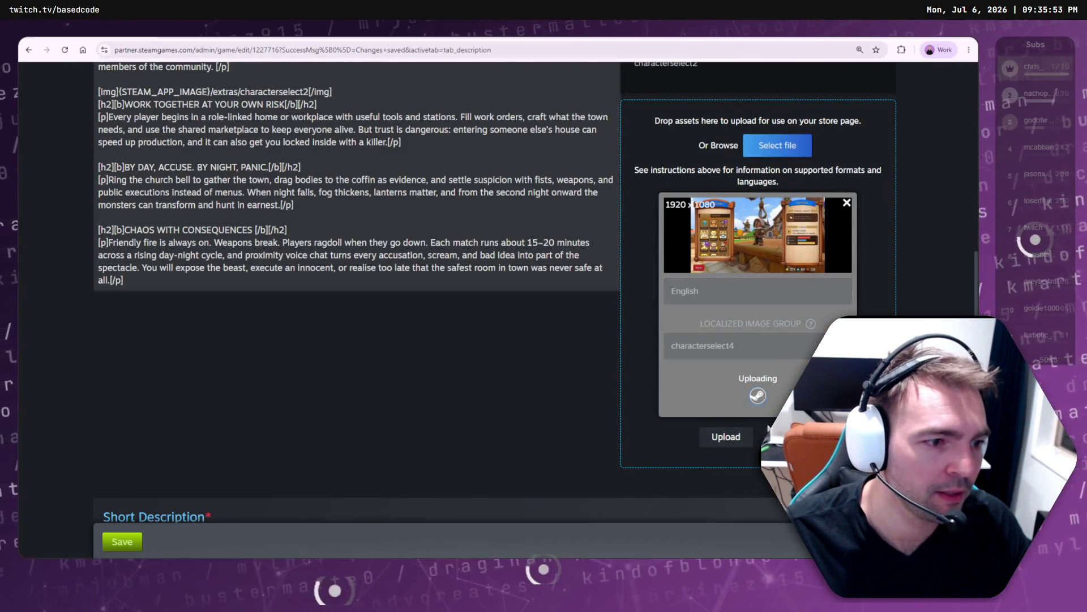
pyautogui.click(733, 361)
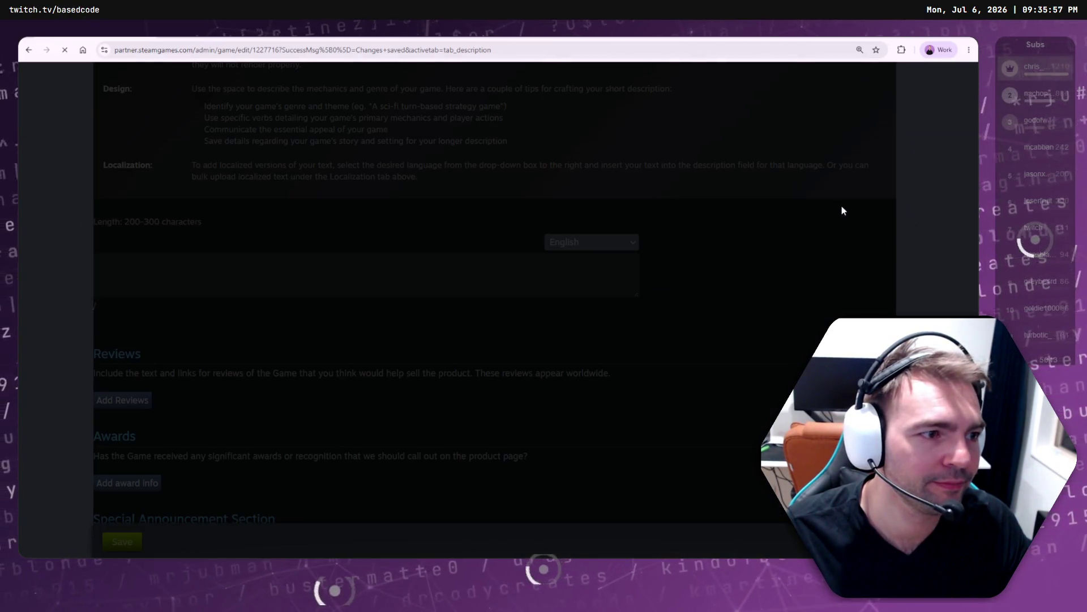
pyautogui.scroll(3, 804, 286)
pyautogui.scroll(6, 818, 295)
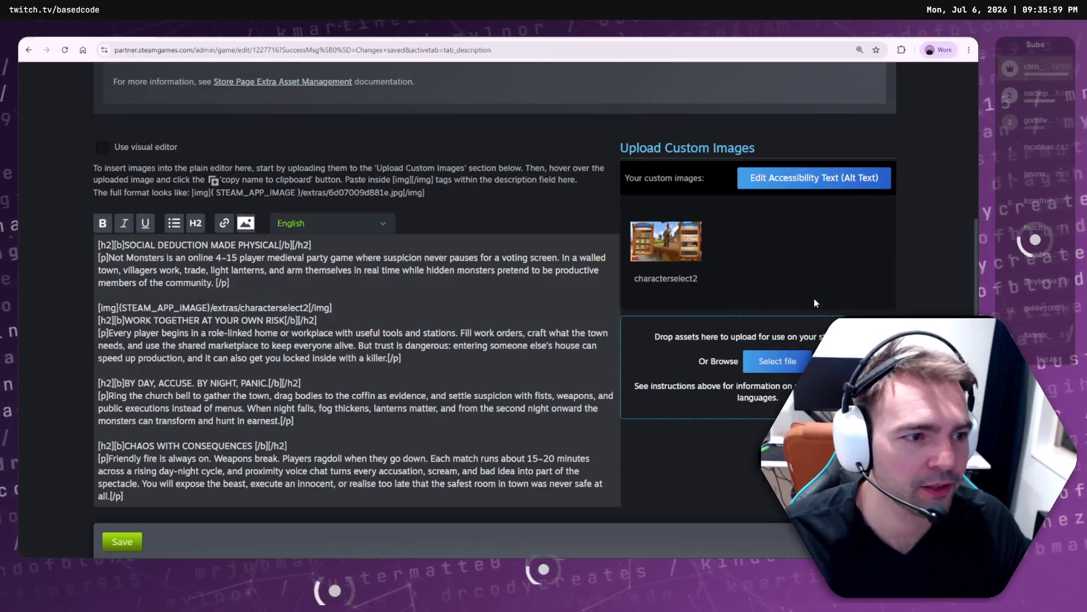
pyautogui.moveTo(695, 255)
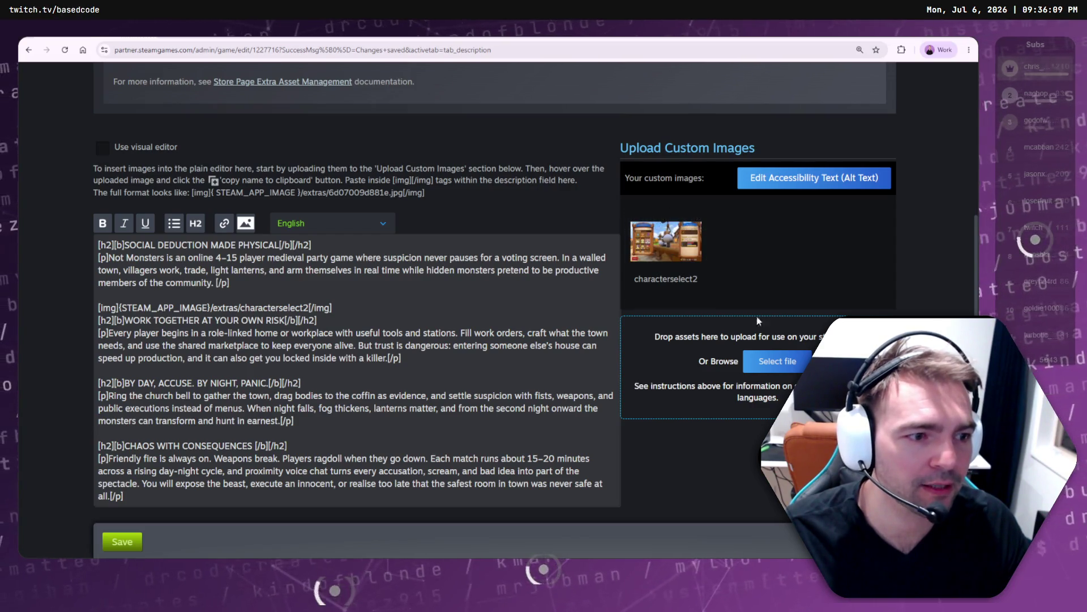
pyautogui.click(771, 363)
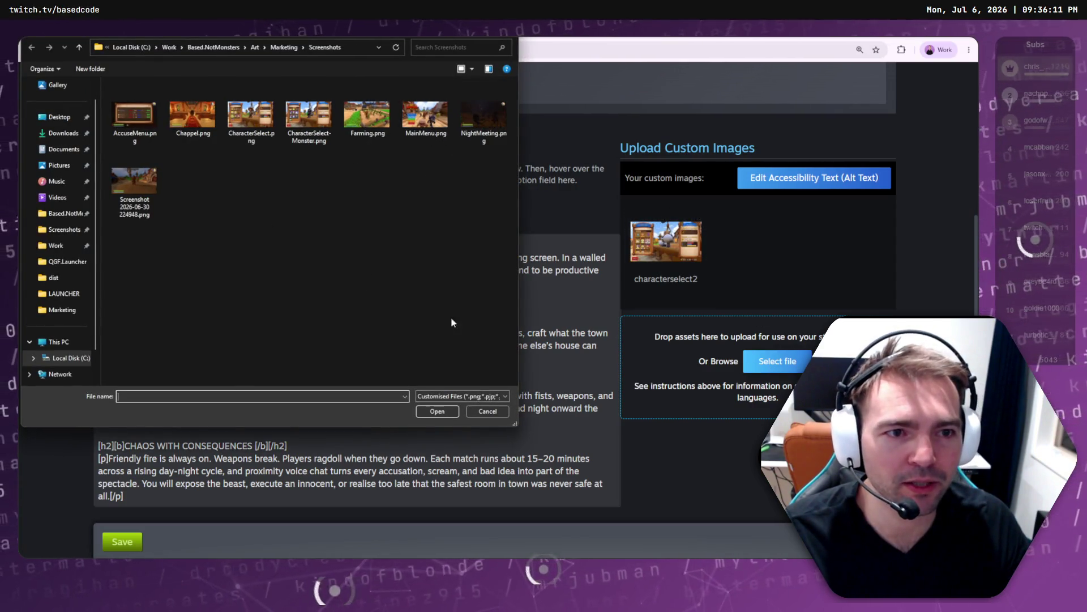
# - Pick CharacterSelect4.mp4 under the All Files filter and upload it; Steamworks rejects it as 18.6 s long
pyautogui.click(481, 396)
pyautogui.click(467, 414)
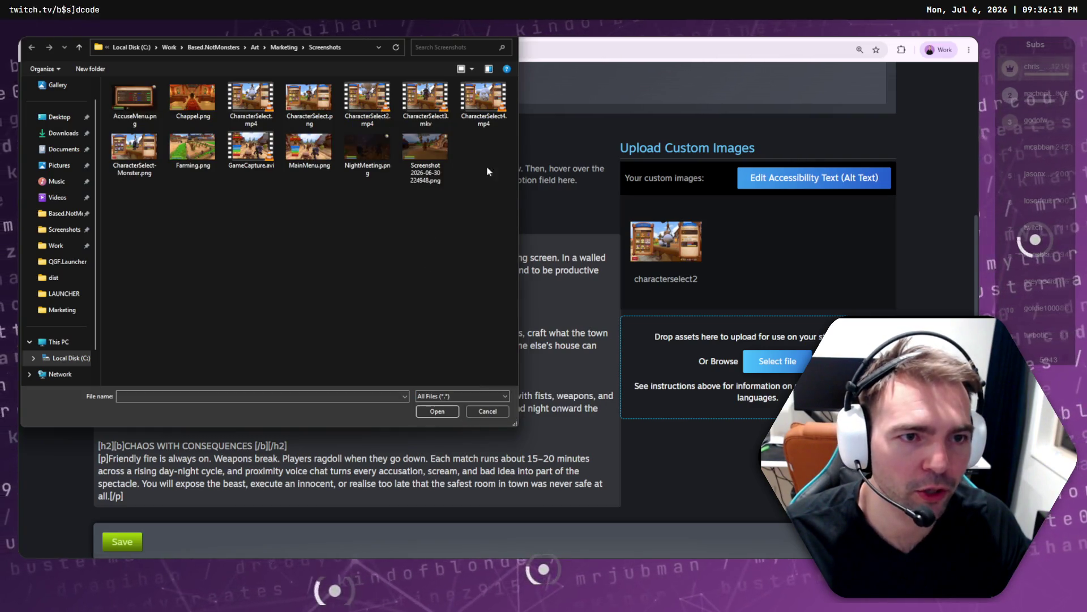
pyautogui.click(454, 411)
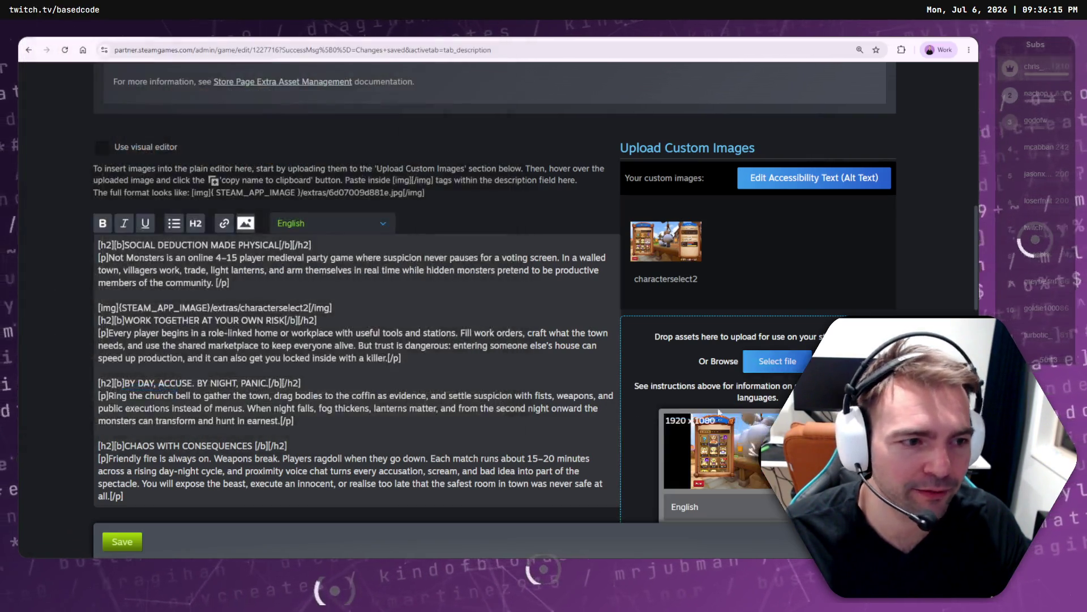
pyautogui.scroll(-3, 748, 476)
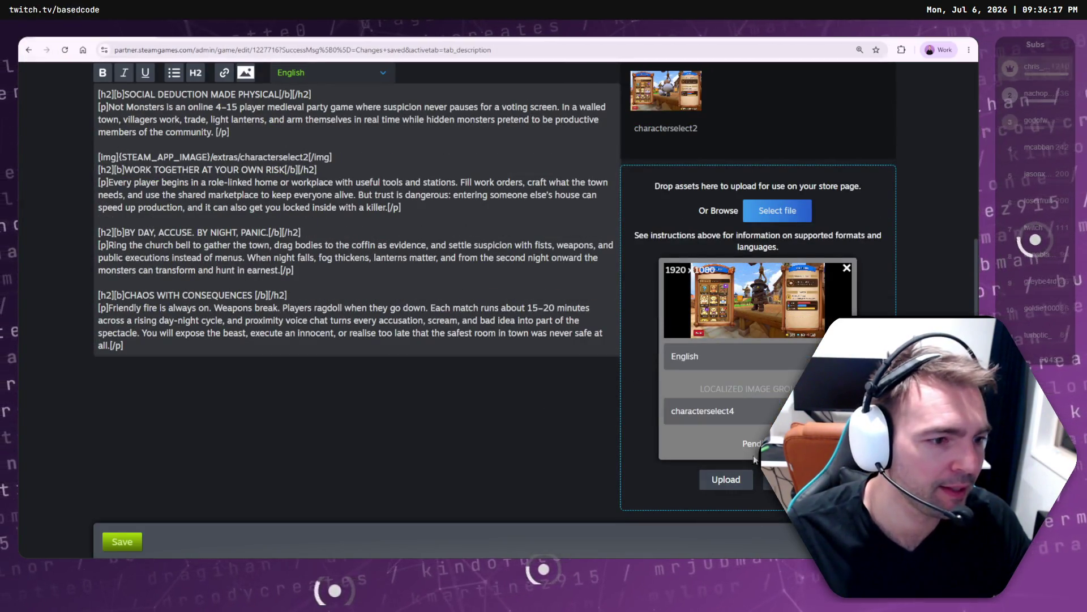
pyautogui.click(727, 478)
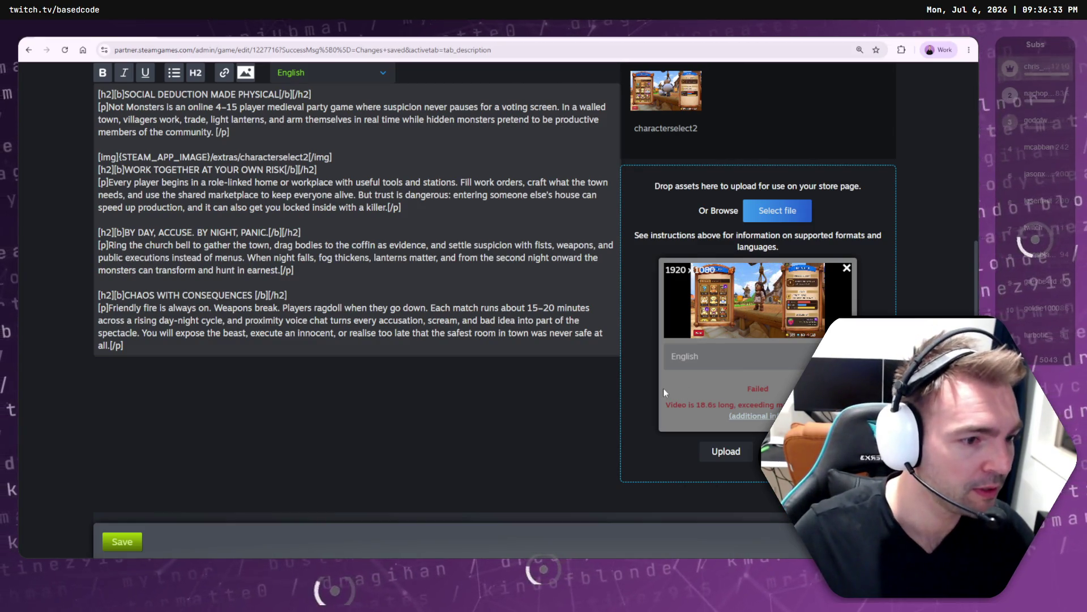
pyautogui.hotkey('alt', 'Tab')
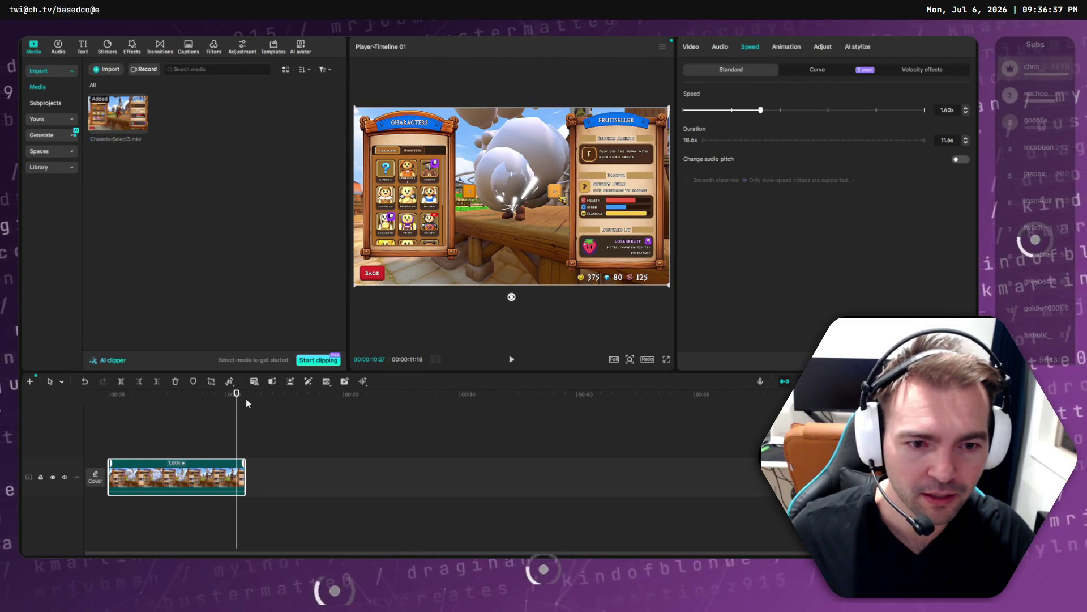
# - Export the 11.6 s, 1.60x clip as CharacterSelect5.mp4 into the Marketing Screenshots folder
pyautogui.moveTo(237, 397); pyautogui.dragTo(252, 398)
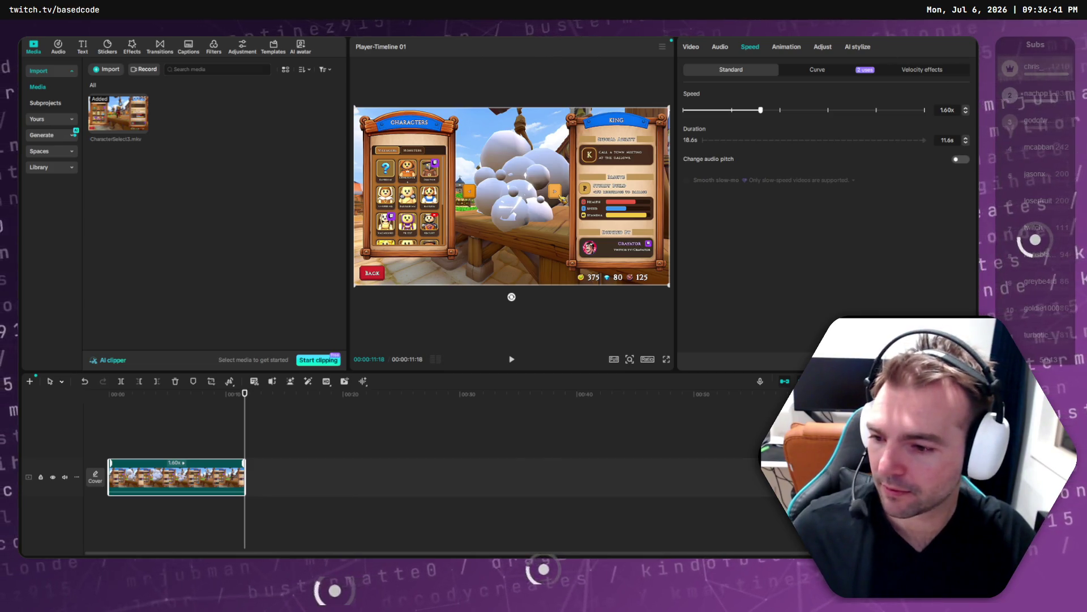
pyautogui.hotkey('alt', 'Tab')
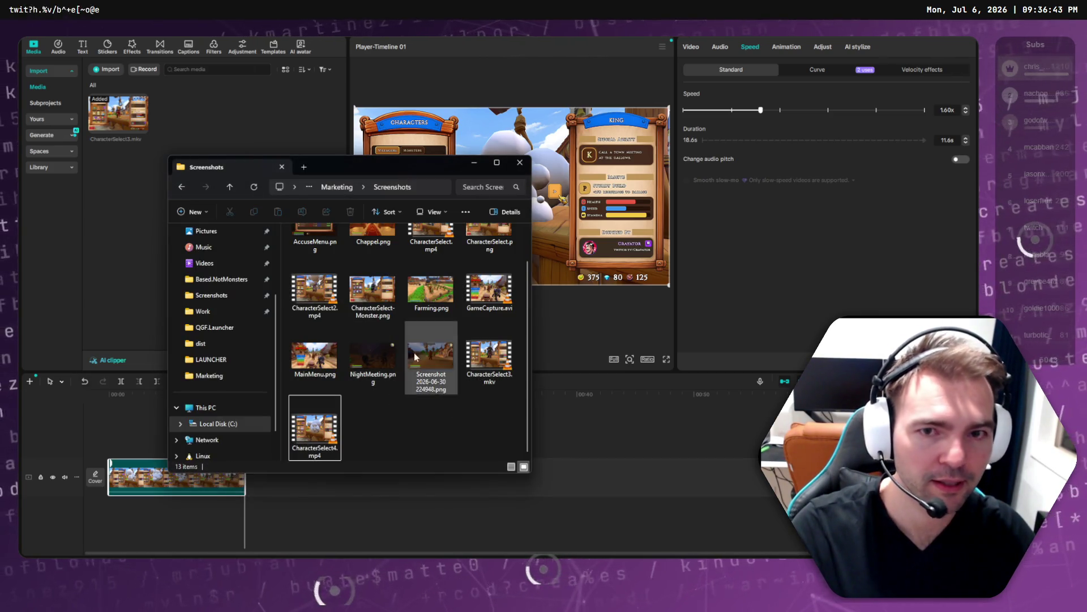
pyautogui.hotkey('ctrl', 'e')
pyautogui.click(522, 238)
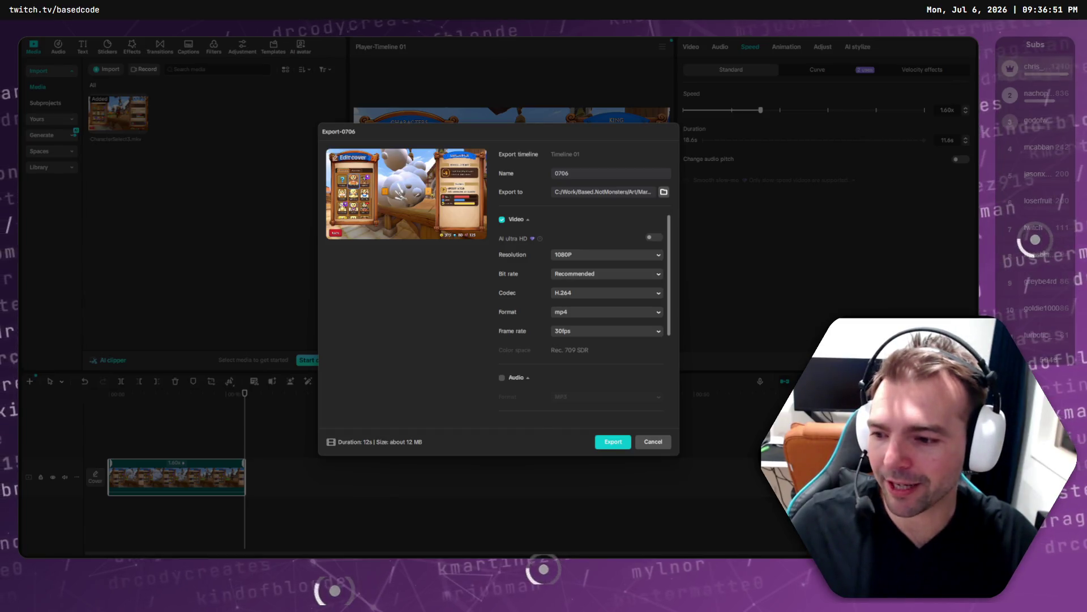
pyautogui.hotkey('alt', 'Tab')
pyautogui.click(384, 442)
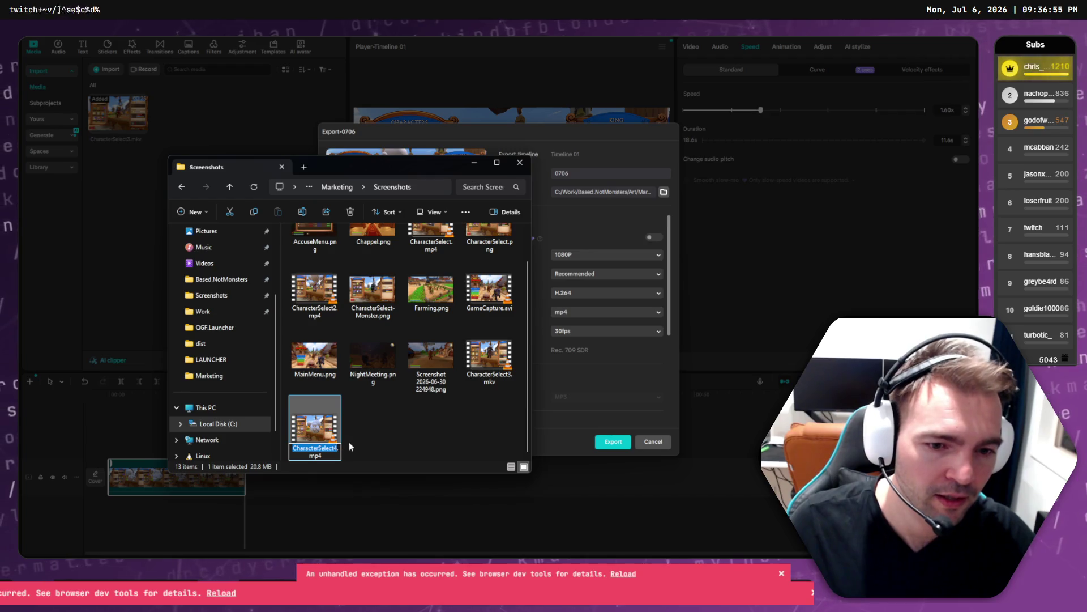
pyautogui.click(596, 174)
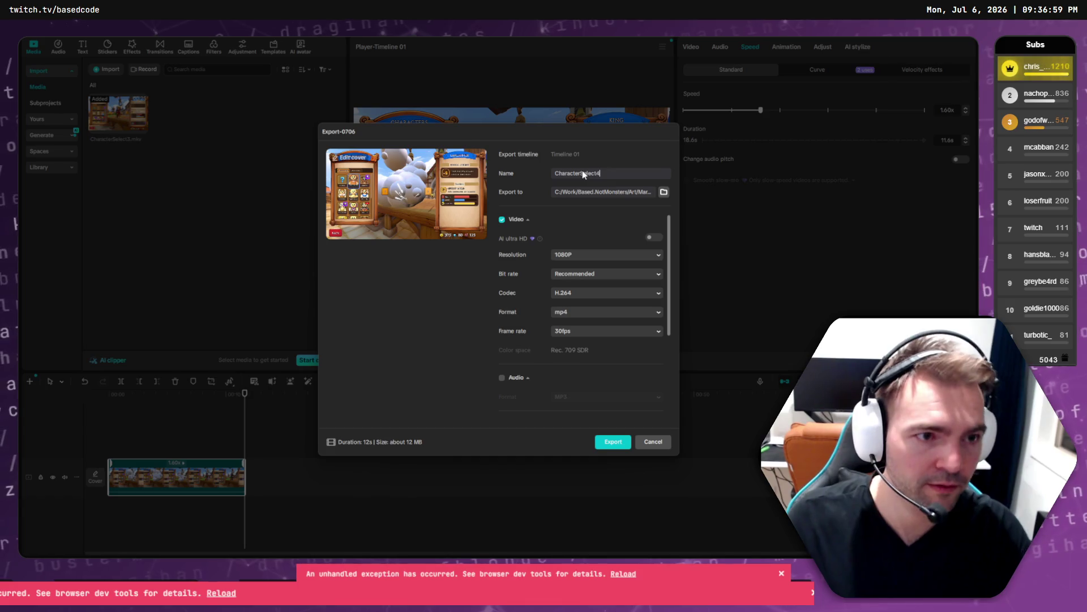
pyautogui.press('Return')
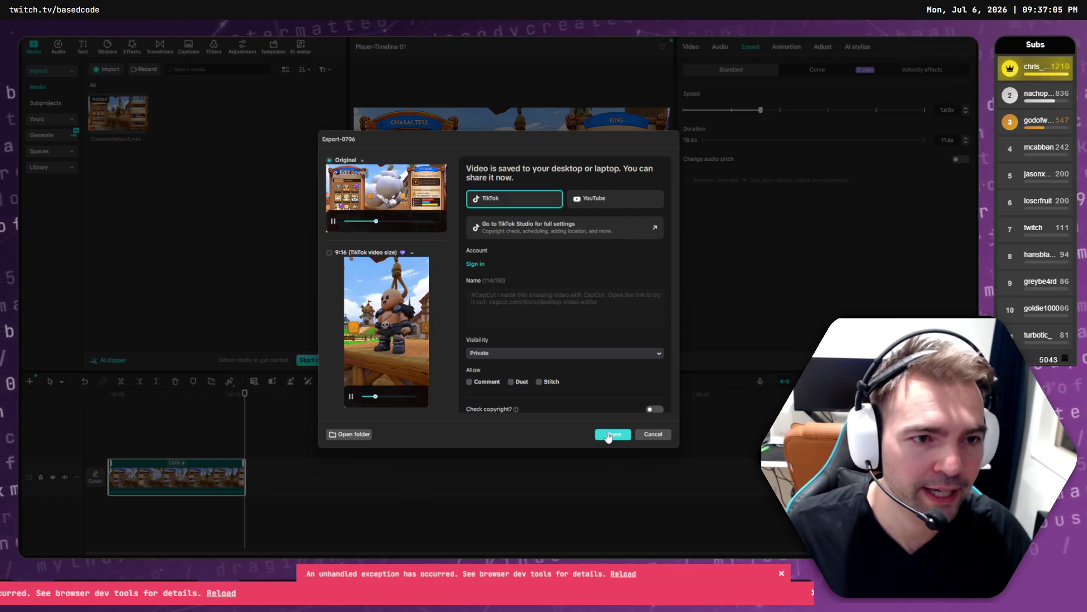
pyautogui.click(349, 434)
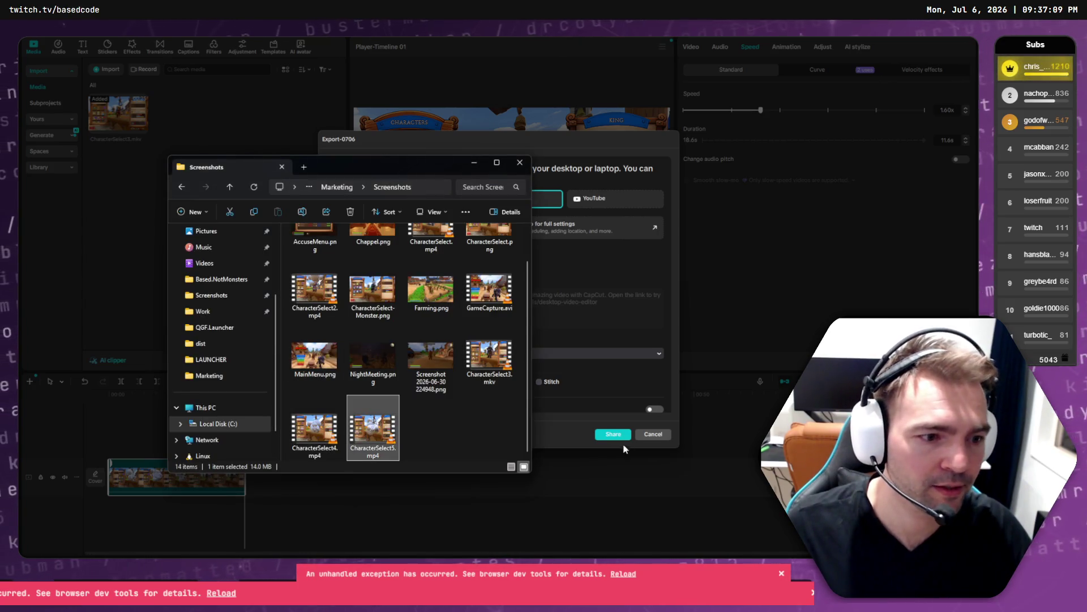
pyautogui.click(654, 434)
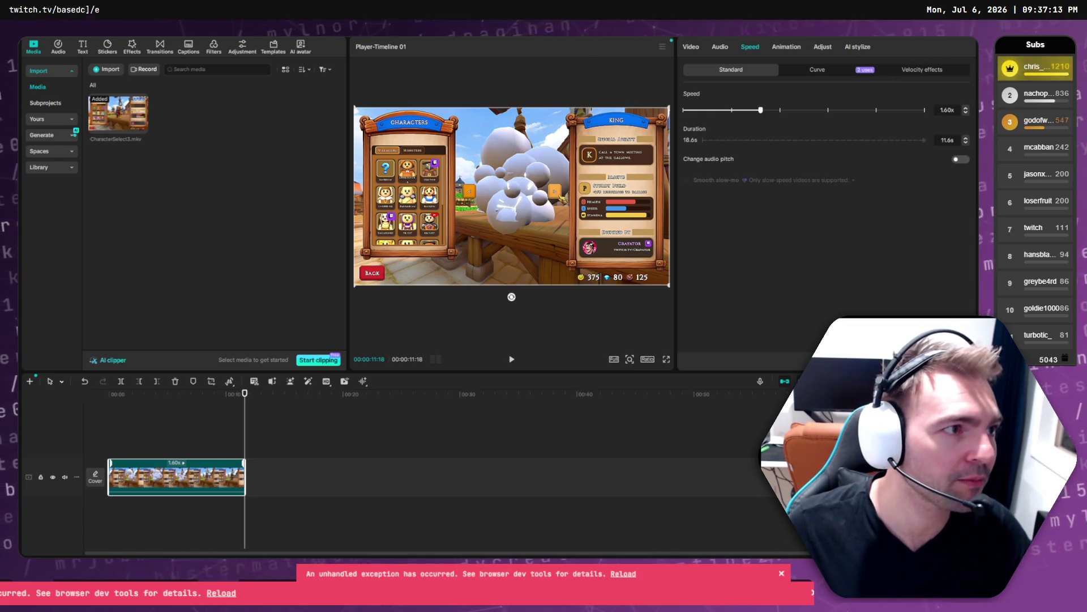
pyautogui.hotkey('alt', 'Tab')
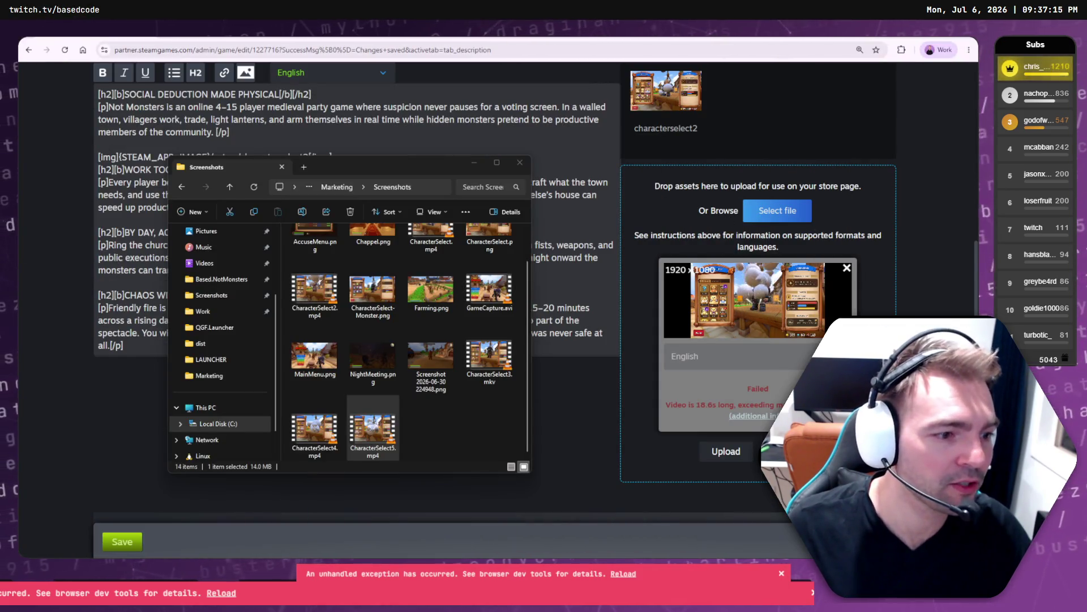
# - Drag CharacterSelect5.mp4 into the upload area and upload it, dismissing the failed card
pyautogui.click(846, 268)
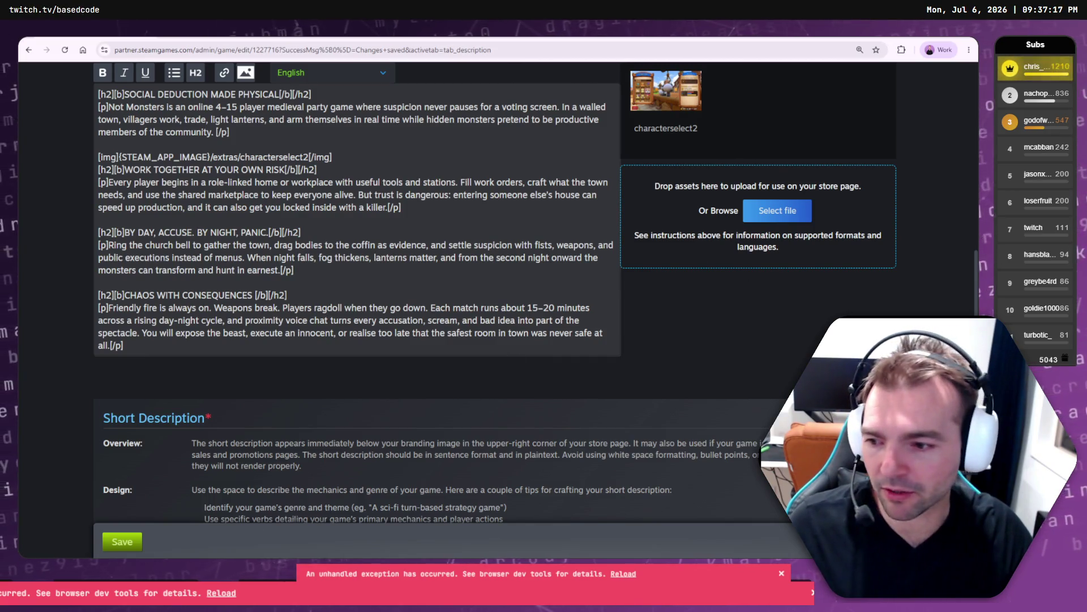
pyautogui.hotkey('alt', 'Tab')
pyautogui.moveTo(373, 439)
pyautogui.mouseDown()
pyautogui.moveTo(558, 360)
pyautogui.moveTo(705, 251)
pyautogui.mouseUp()
pyautogui.scroll(-2, 701, 246)
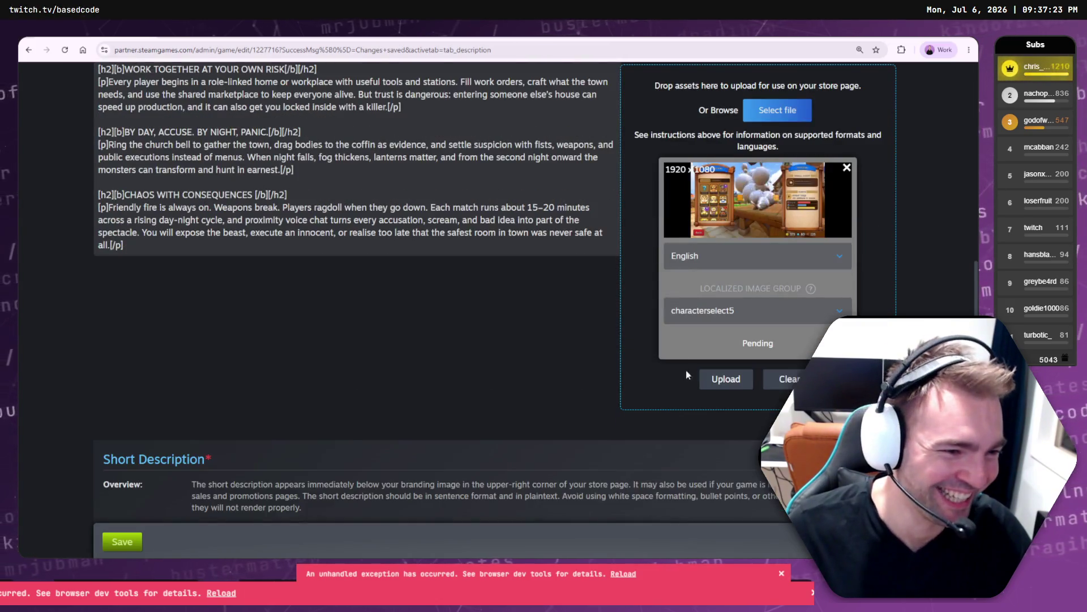
pyautogui.click(721, 379)
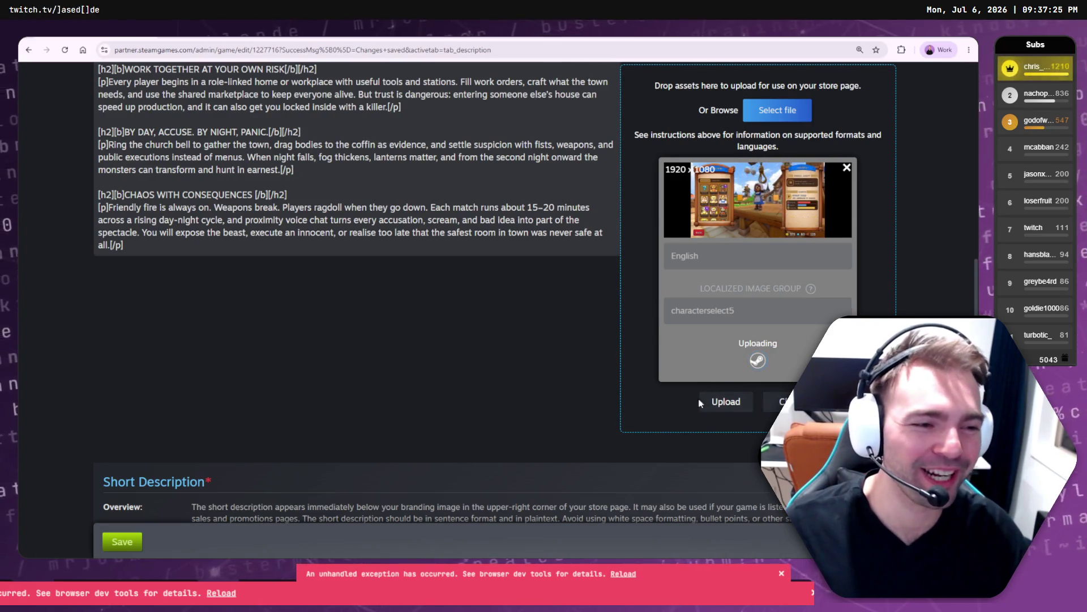
pyautogui.scroll(1, 443, 310)
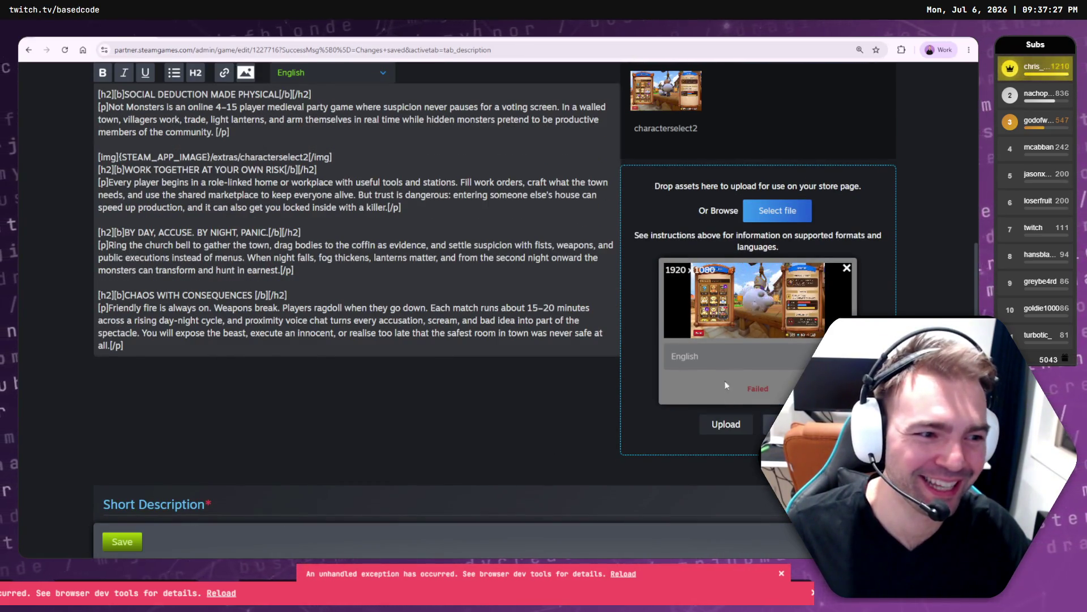
pyautogui.click(847, 268)
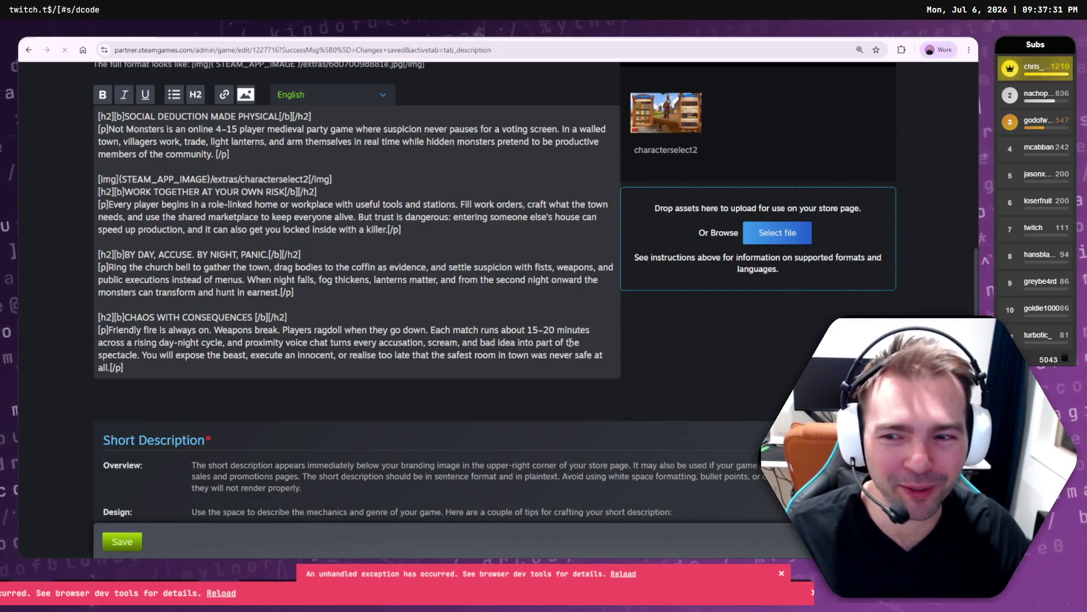
# - Select CharacterSelect5.mp4 under the All Files filter, upload it, and open its full-size preview
pyautogui.click(767, 236)
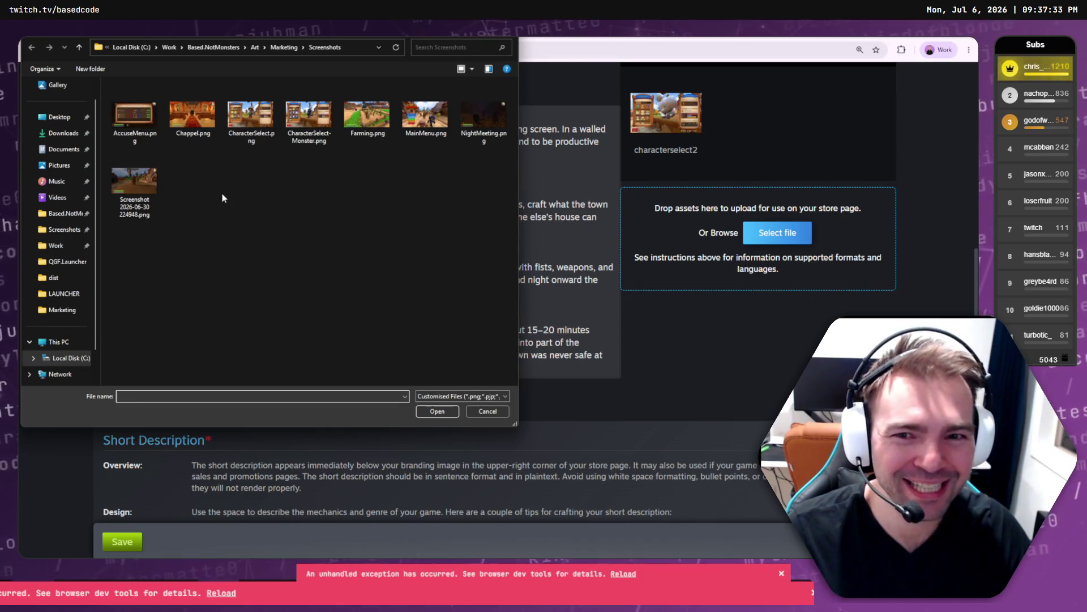
pyautogui.click(450, 395)
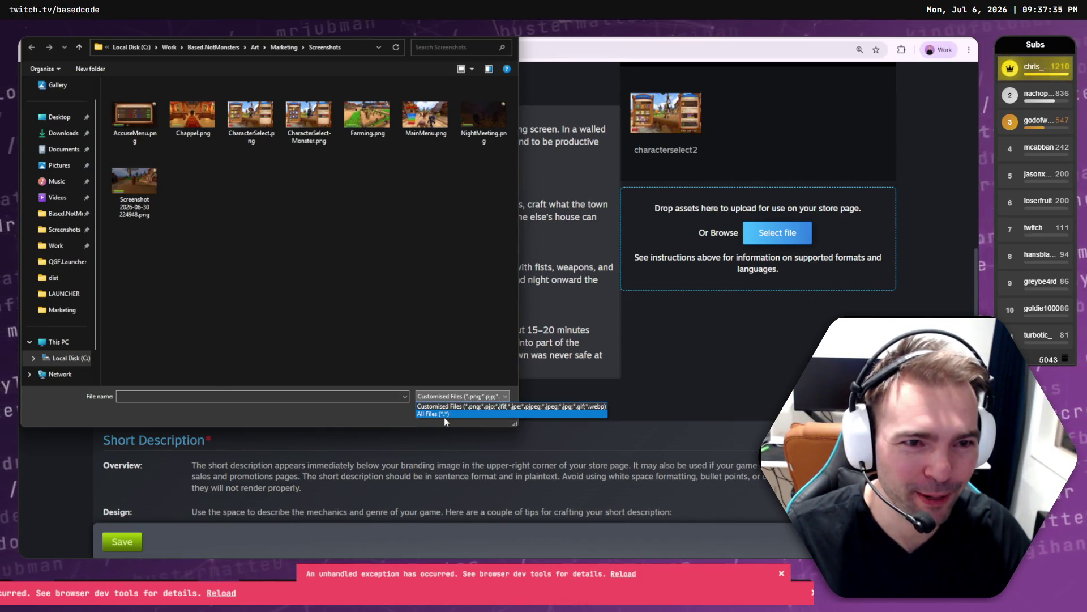
pyautogui.click(443, 414)
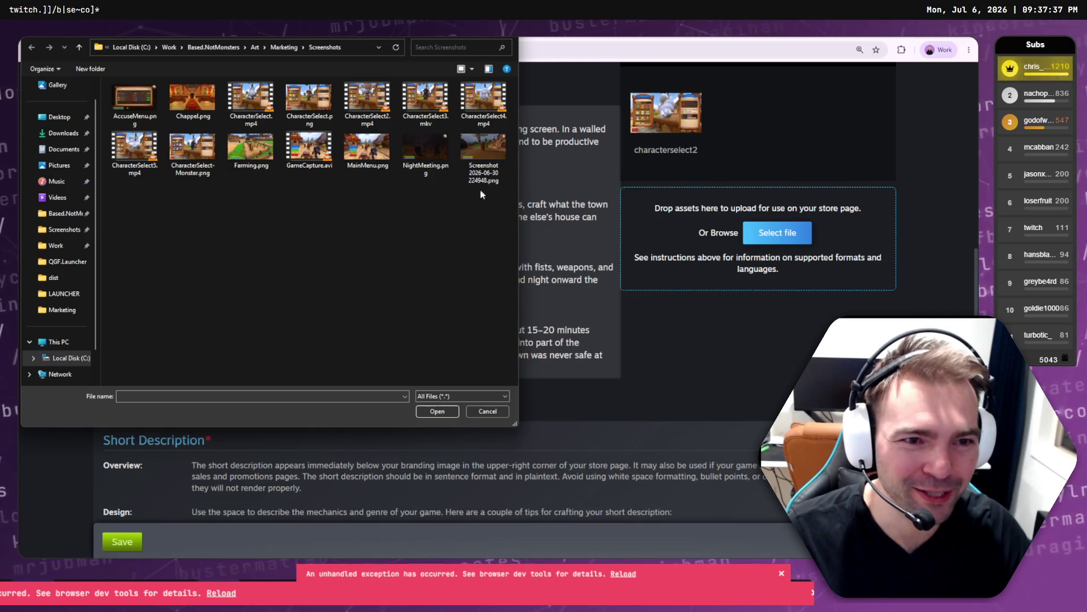
pyautogui.doubleClick(134, 150)
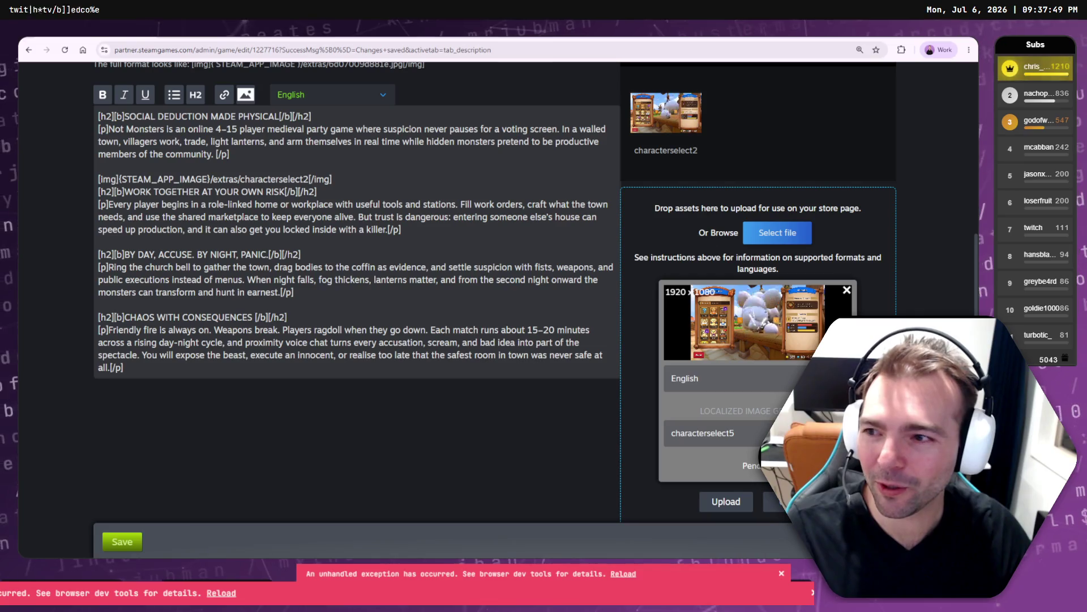
pyautogui.click(728, 510)
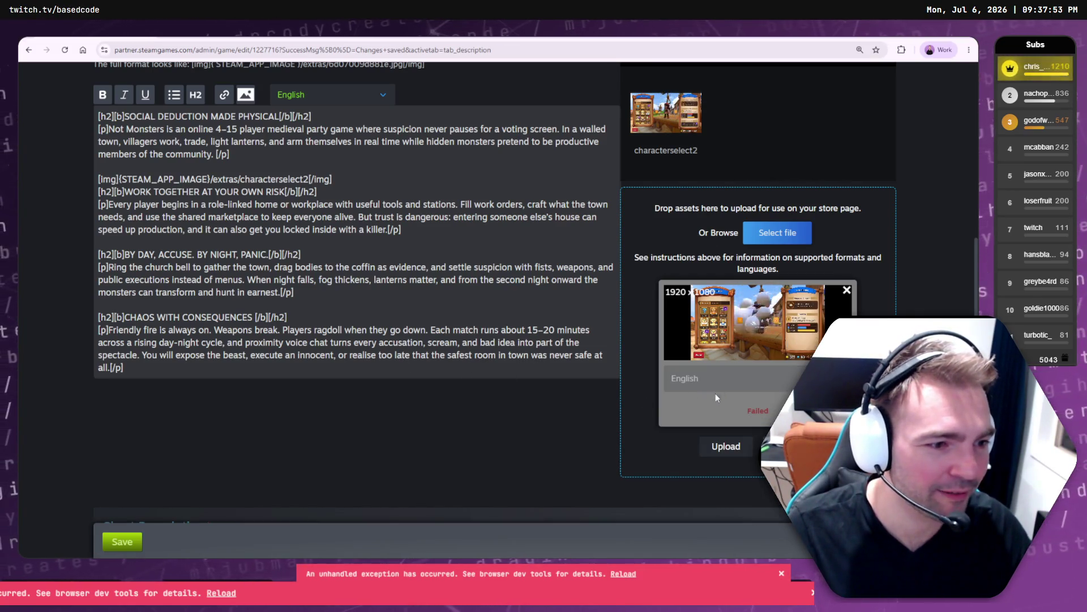
pyautogui.click(748, 323)
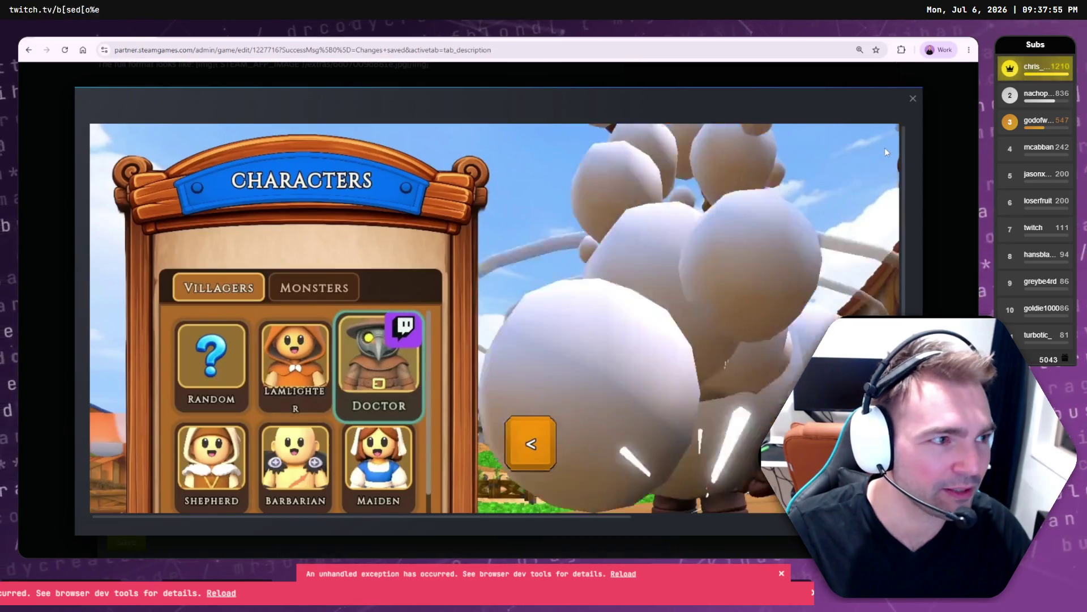
# - Close the preview, then drop CharacterSelect5.mp4 from the Screenshots folder into the upload area and upload it
pyautogui.click(819, 114)
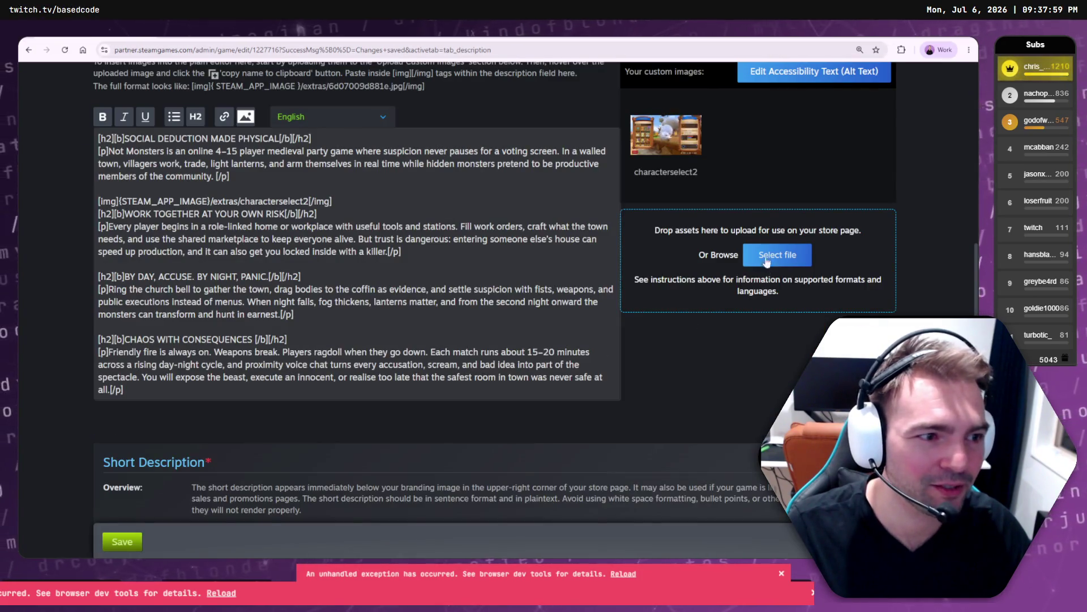
pyautogui.click(767, 252)
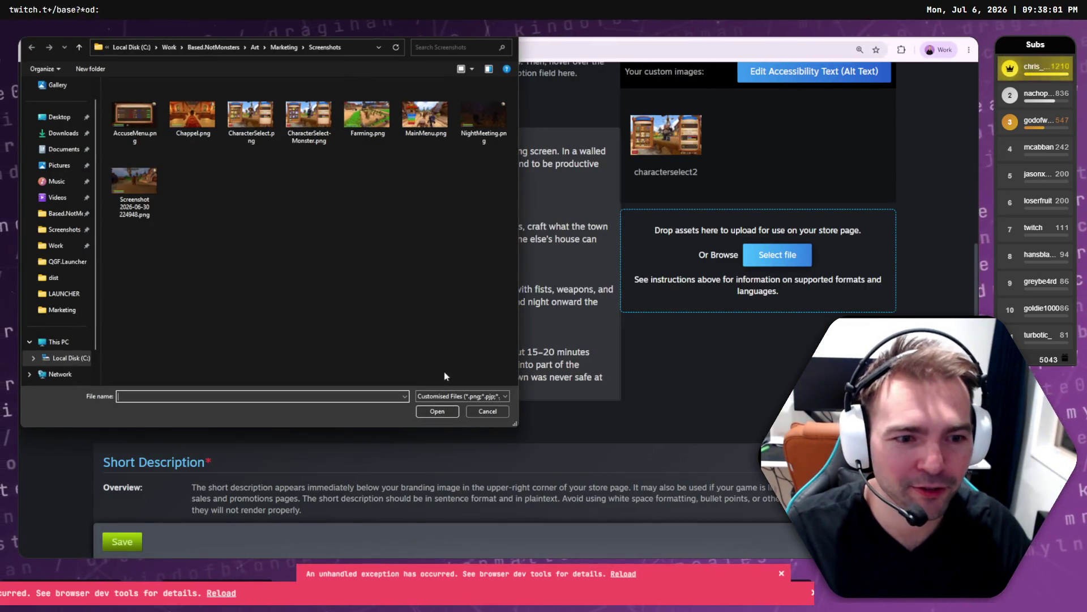
pyautogui.click(493, 410)
pyautogui.hotkey('alt', 'Tab')
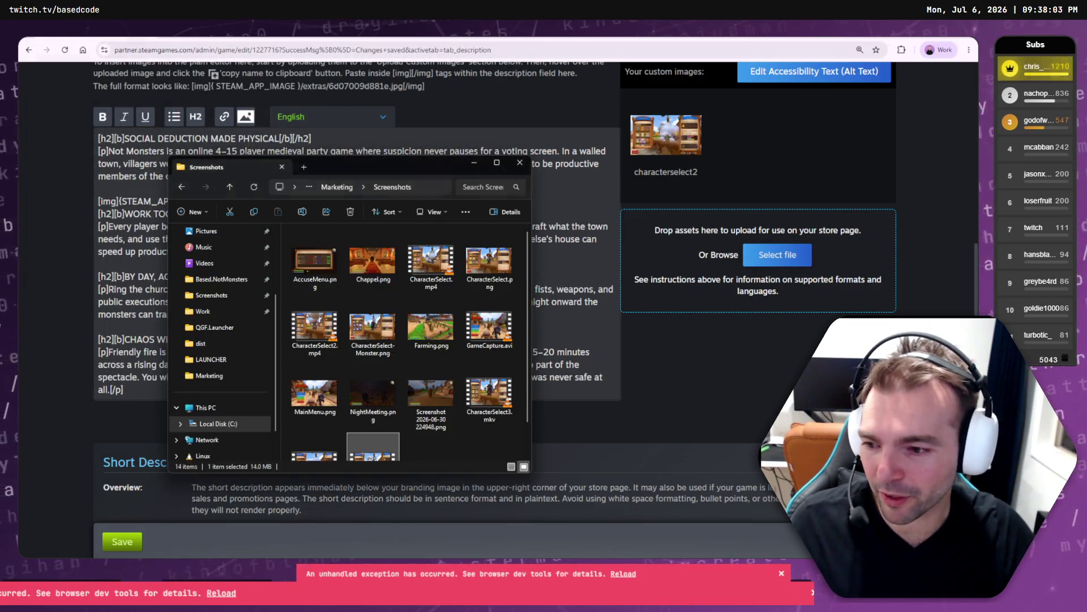
pyautogui.moveTo(390, 452)
pyautogui.mouseDown()
pyautogui.moveTo(704, 273)
pyautogui.moveTo(707, 254)
pyautogui.mouseUp()
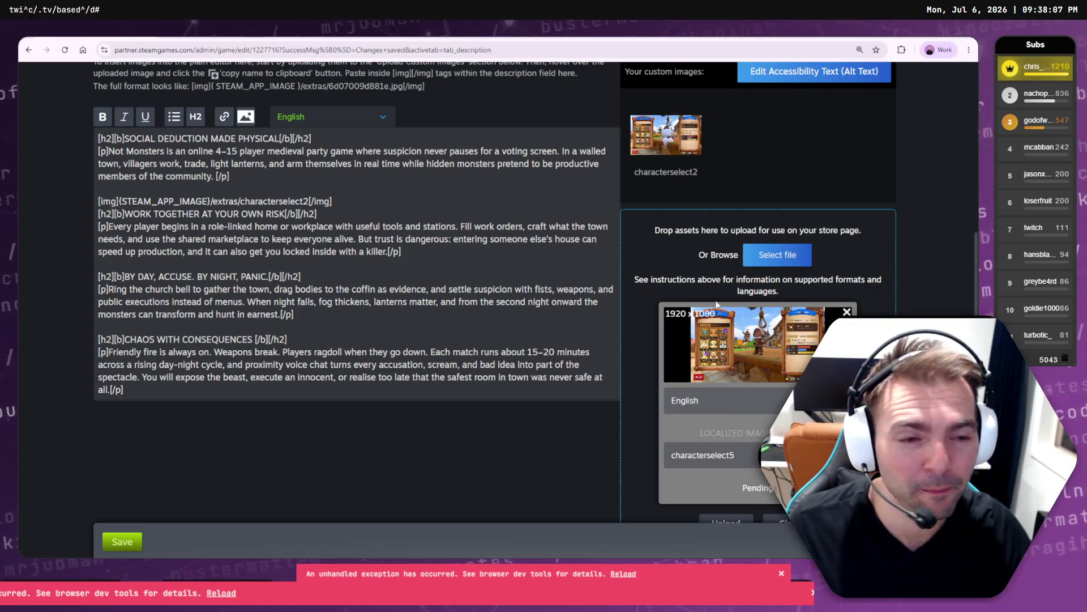
pyautogui.scroll(-1, 759, 479)
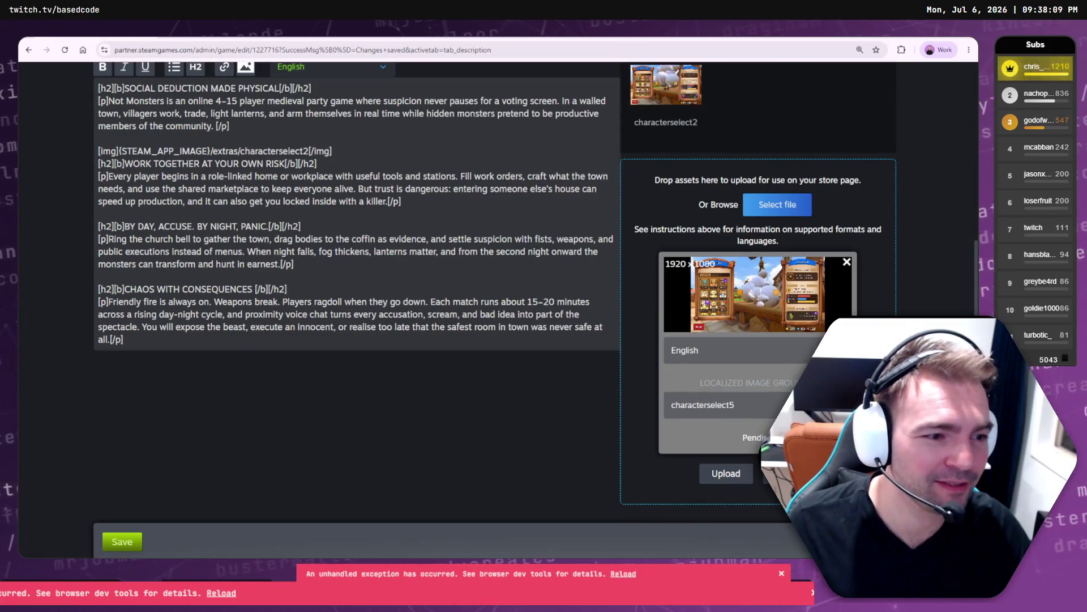
pyautogui.click(721, 476)
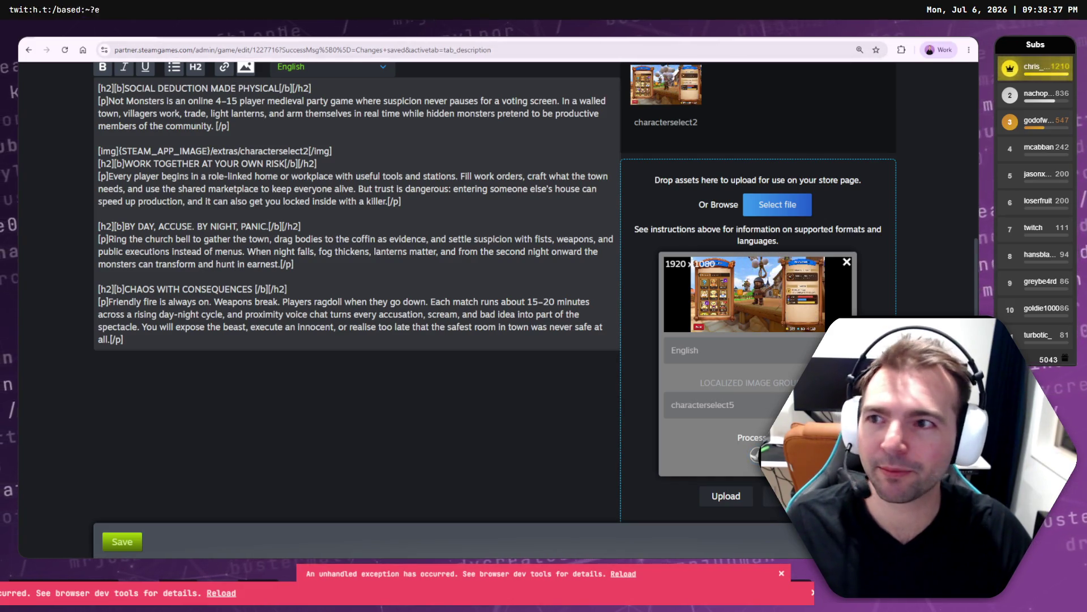
pyautogui.hotkey('ctrl', 'n')
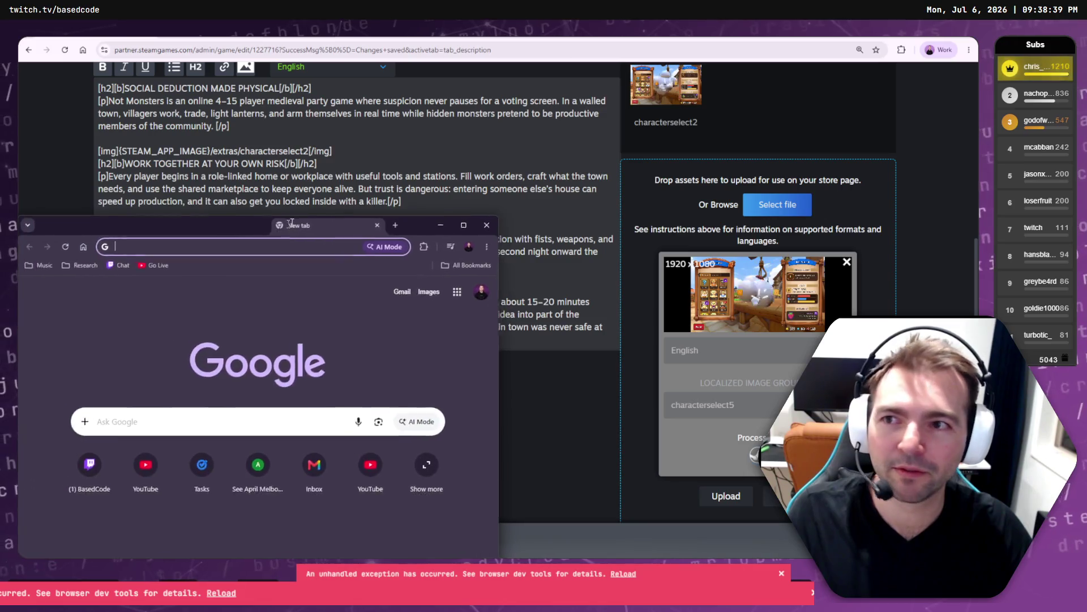
# - Load the suggested Twitch channel address in the new window and maximize it
pyautogui.write('tw')
pyautogui.press('Down')
pyautogui.press('Return')
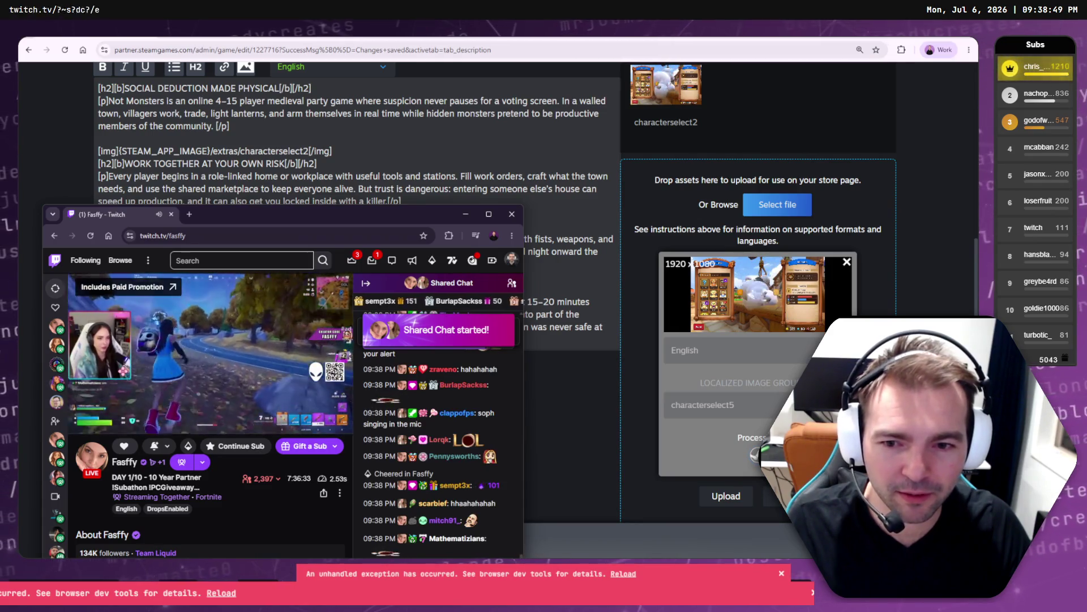
pyautogui.press('super+Up')
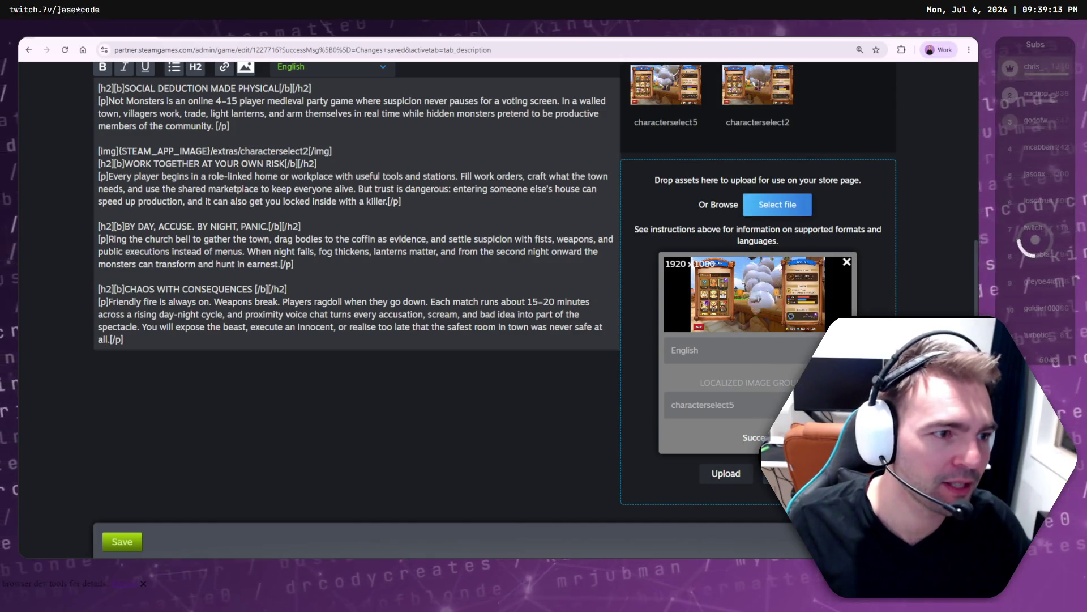
# - Change the description's [img] tag from characterselect2 to characterselect5 and save the description
pyautogui.scroll(3, 765, 258)
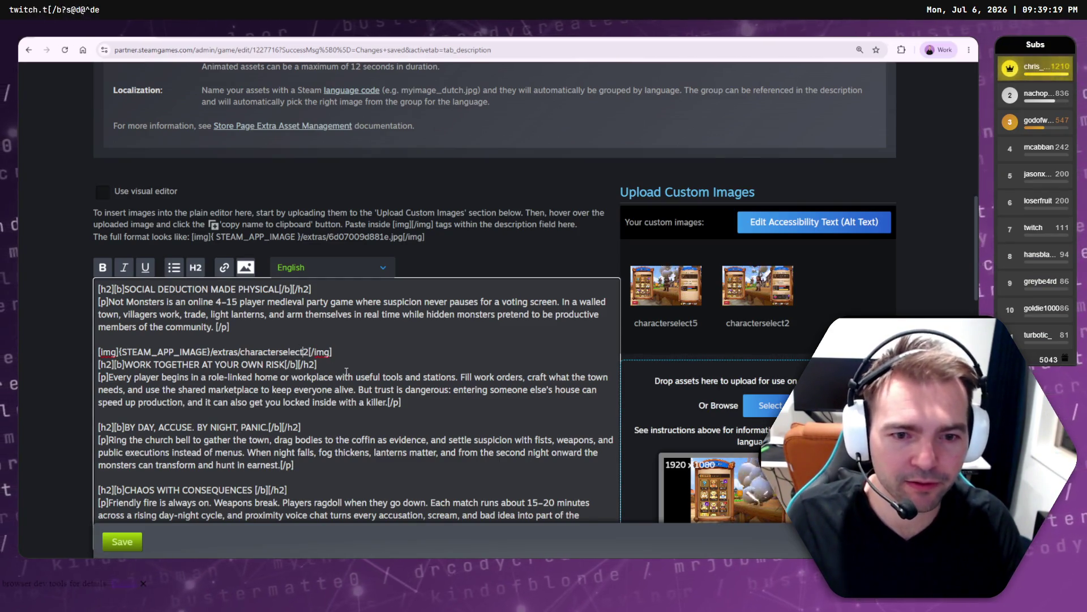
pyautogui.click(121, 542)
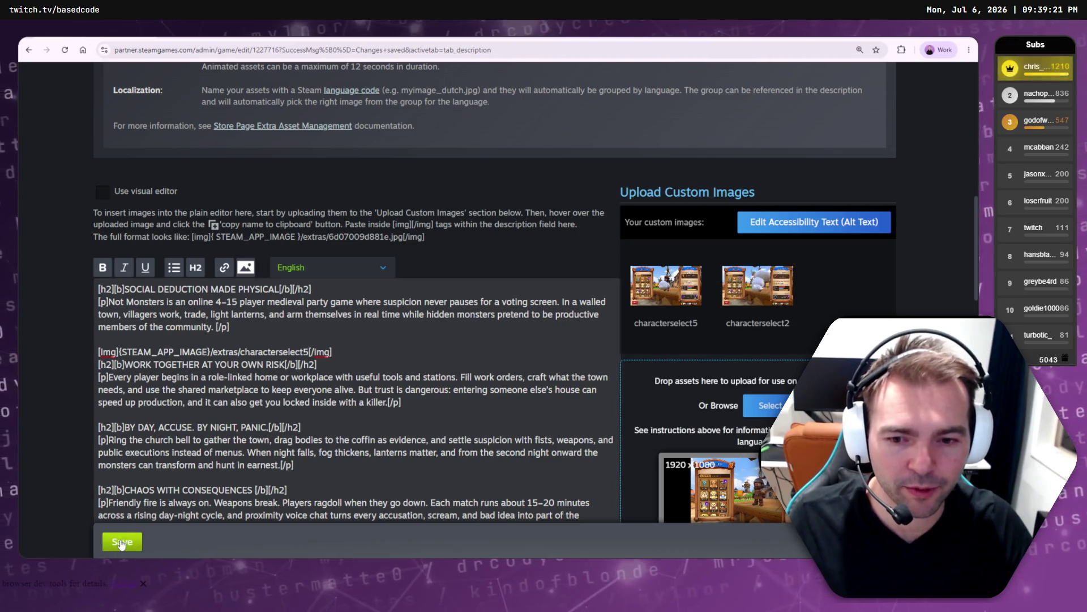
pyautogui.moveTo(692, 279)
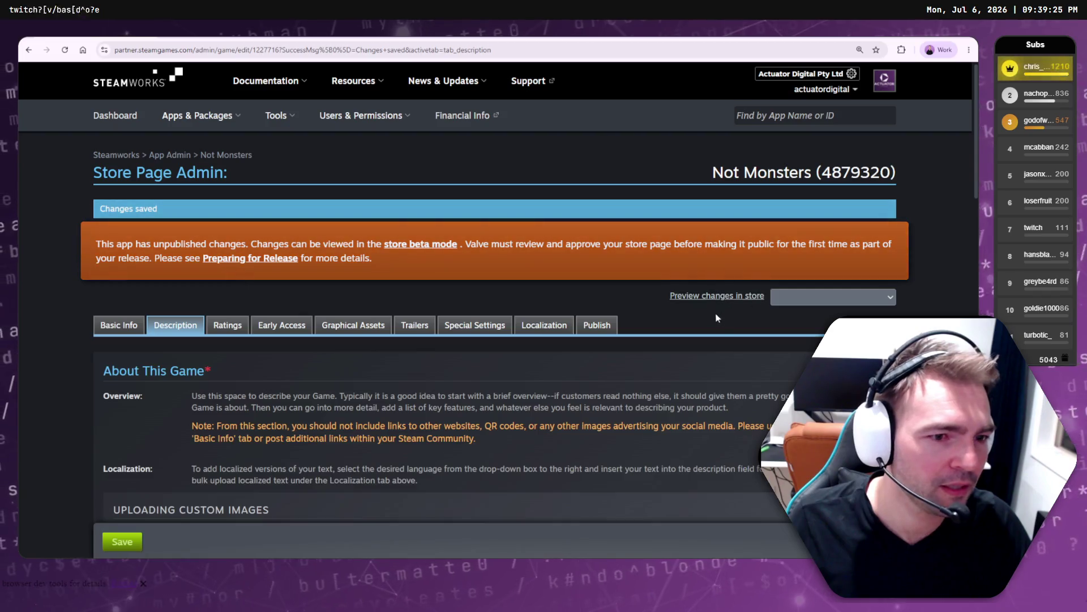
pyautogui.scroll(-7, 650, 308)
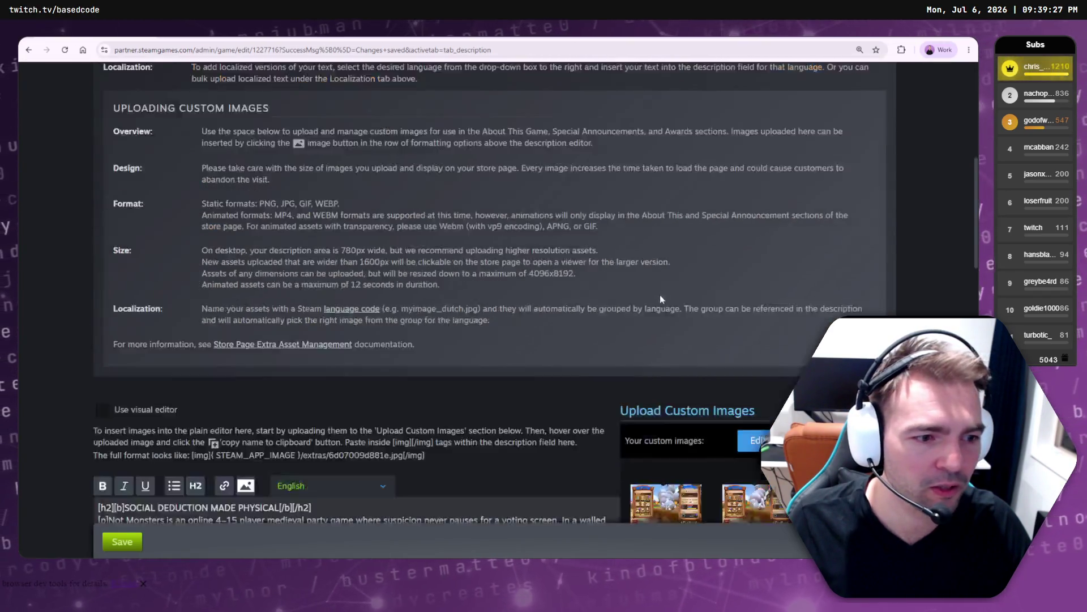
pyautogui.scroll(-4, 659, 298)
pyautogui.moveTo(740, 271)
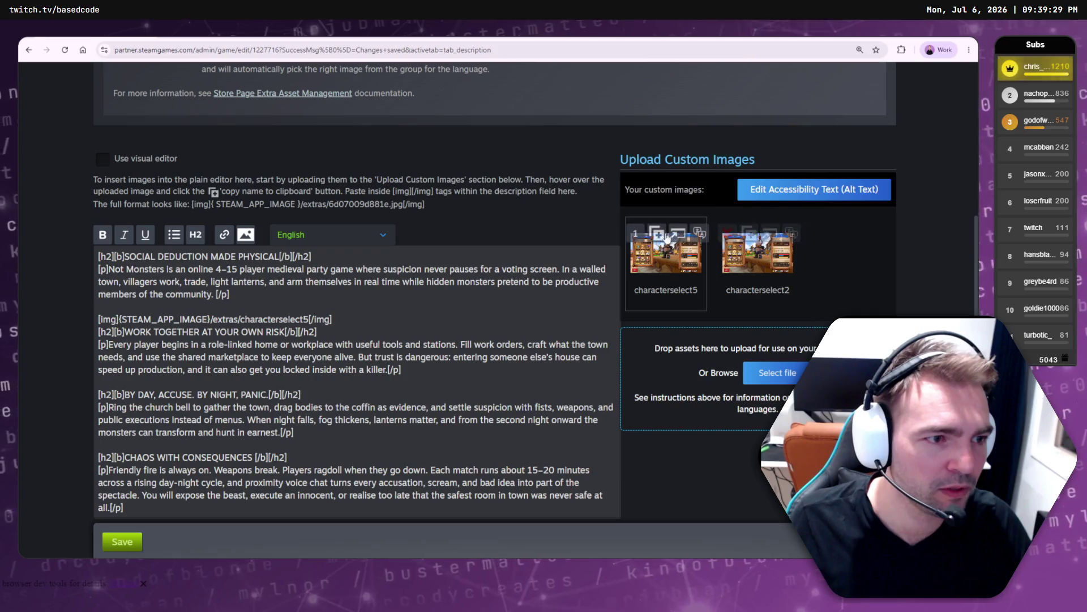
# - Delete the old characterselect2 custom image and save the description again
pyautogui.click(726, 231)
pyautogui.click(444, 343)
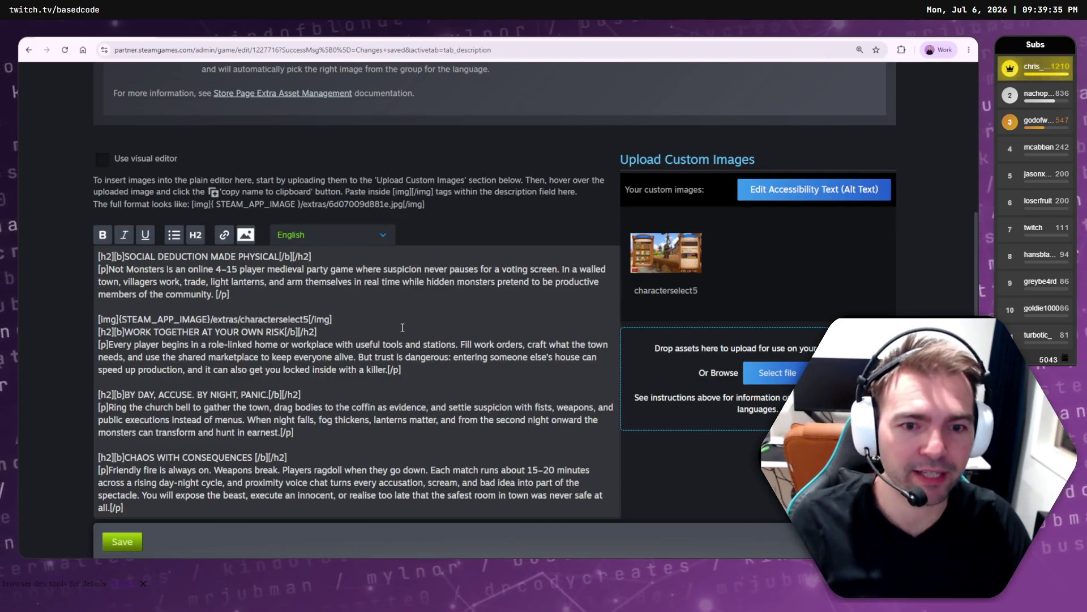
pyautogui.click(402, 327)
pyautogui.click(121, 544)
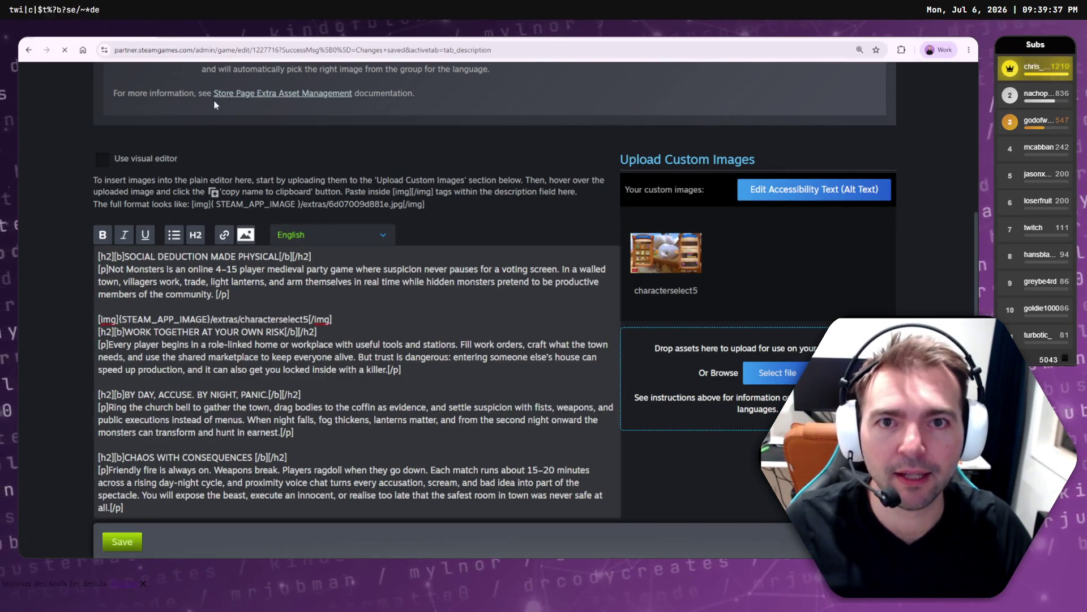
pyautogui.hotkey('ctrl', 'Tab')
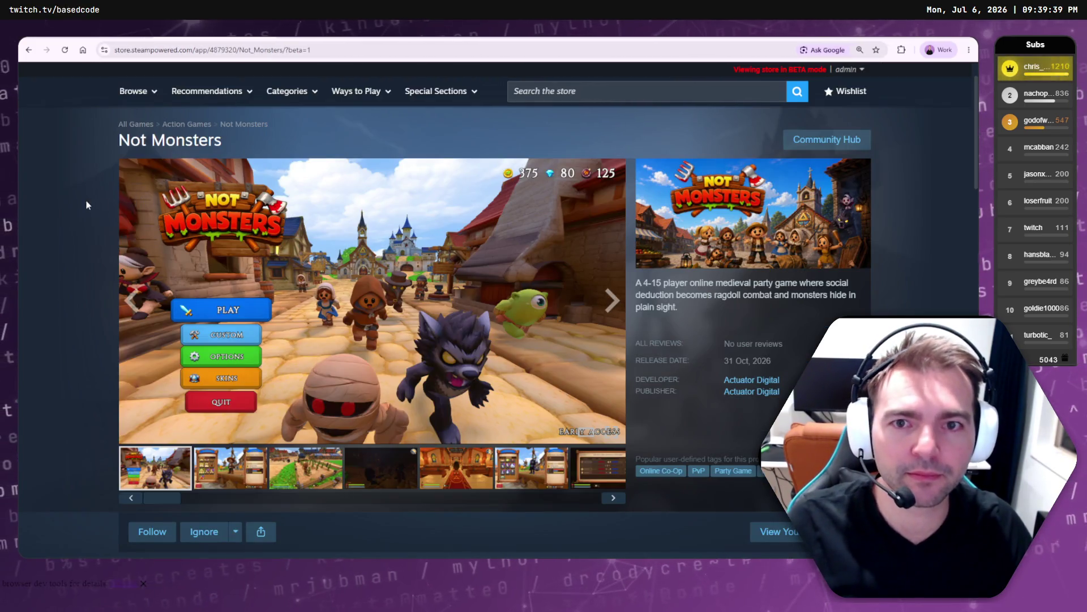
# - Reload the beta store page and watch the sped-up character-select clip in About This Game, then switch to Steamworks
pyautogui.press('F5')
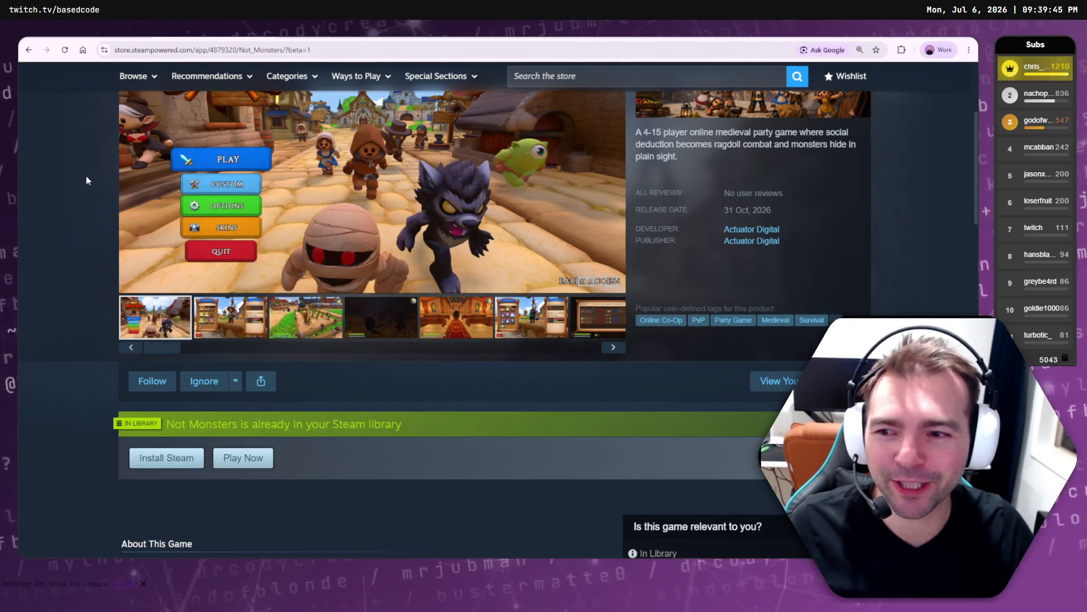
pyautogui.scroll(-5, 97, 187)
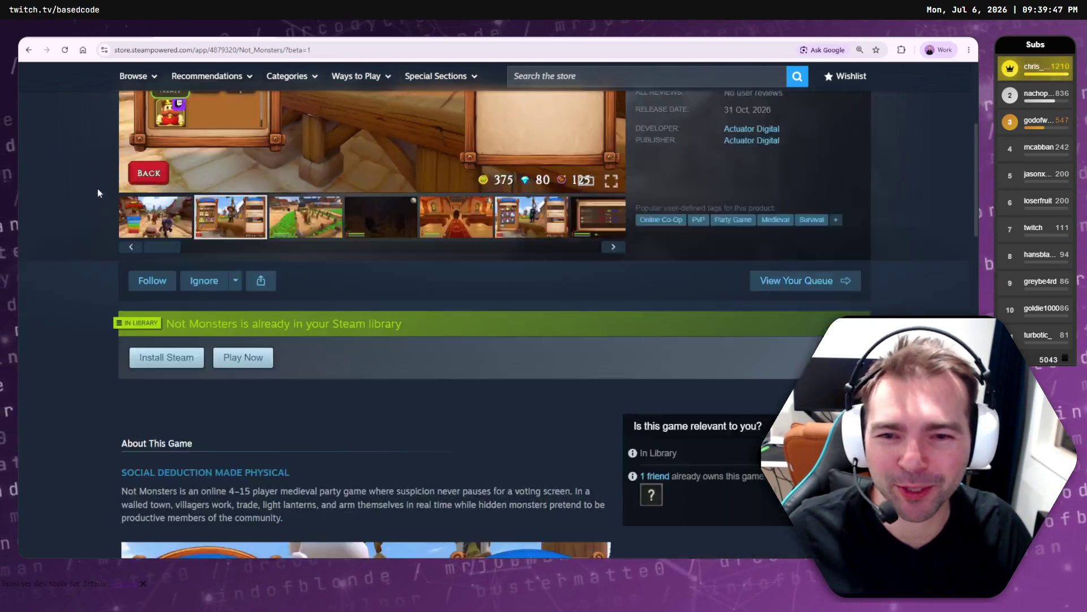
pyautogui.scroll(-2, 99, 182)
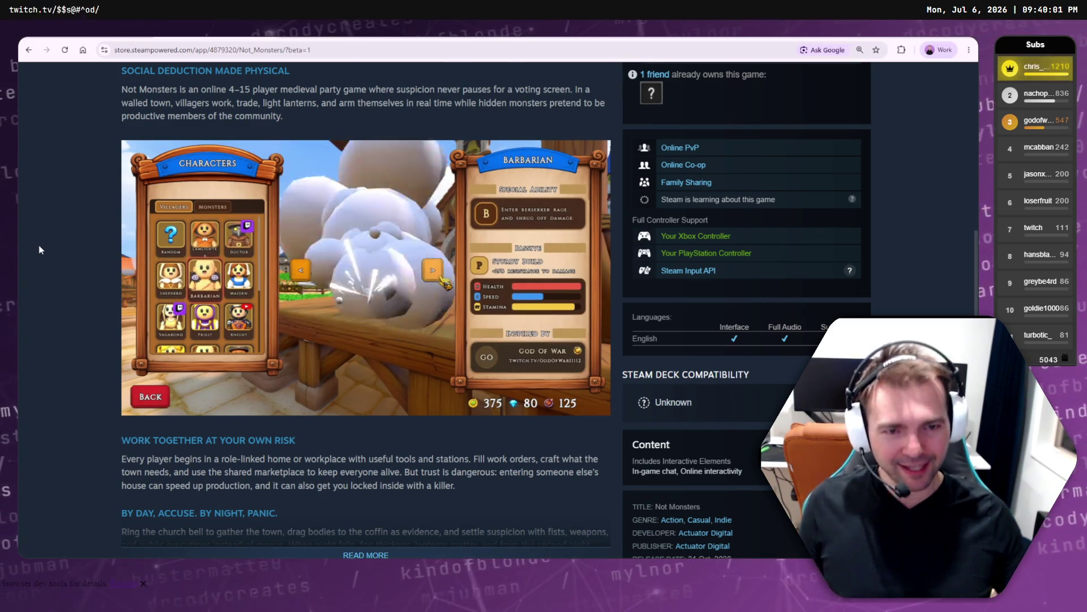
pyautogui.moveTo(409, 224)
pyautogui.scroll(3, 277, 204)
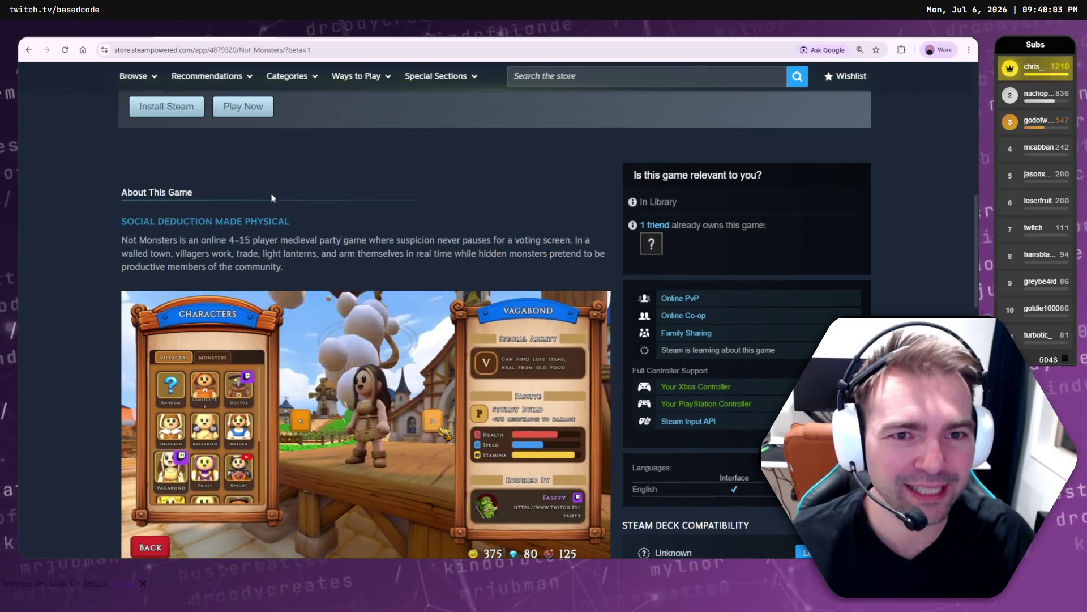
pyautogui.scroll(1, 175, 150)
pyautogui.hotkey('ctrl', 'Tab')
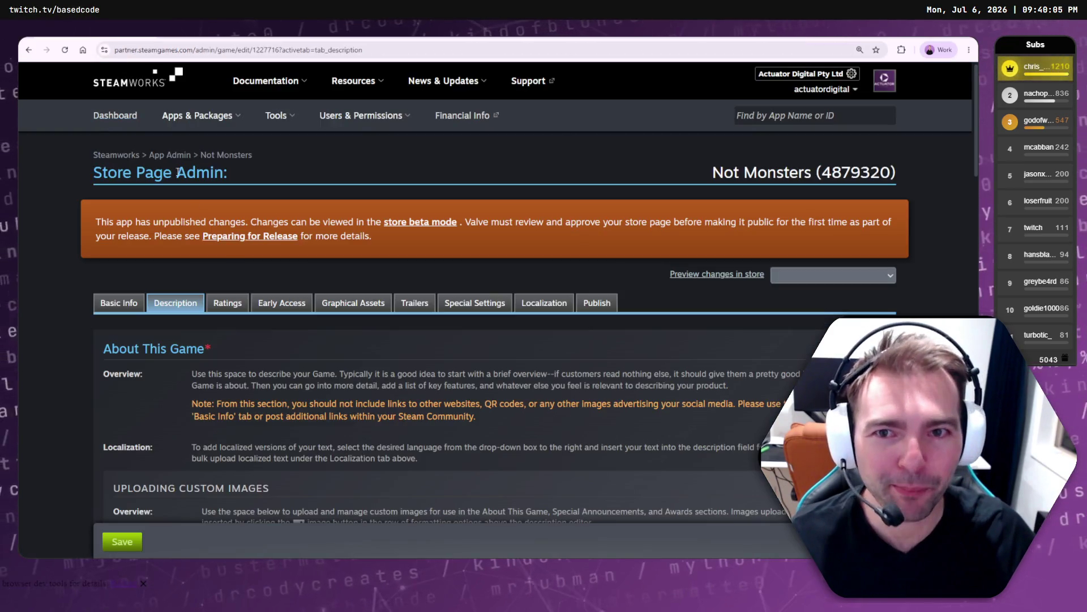
# - Select the [img] characterselect5 tag line in the description, then return to the beta store tab
pyautogui.scroll(-10, 251, 328)
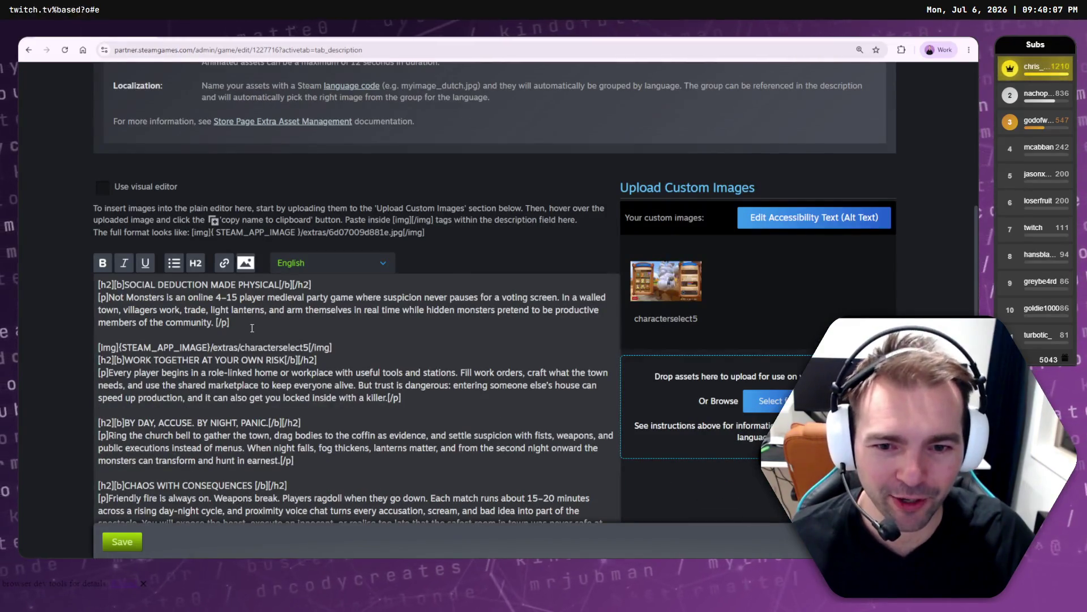
pyautogui.moveTo(358, 352); pyautogui.dragTo(248, 345)
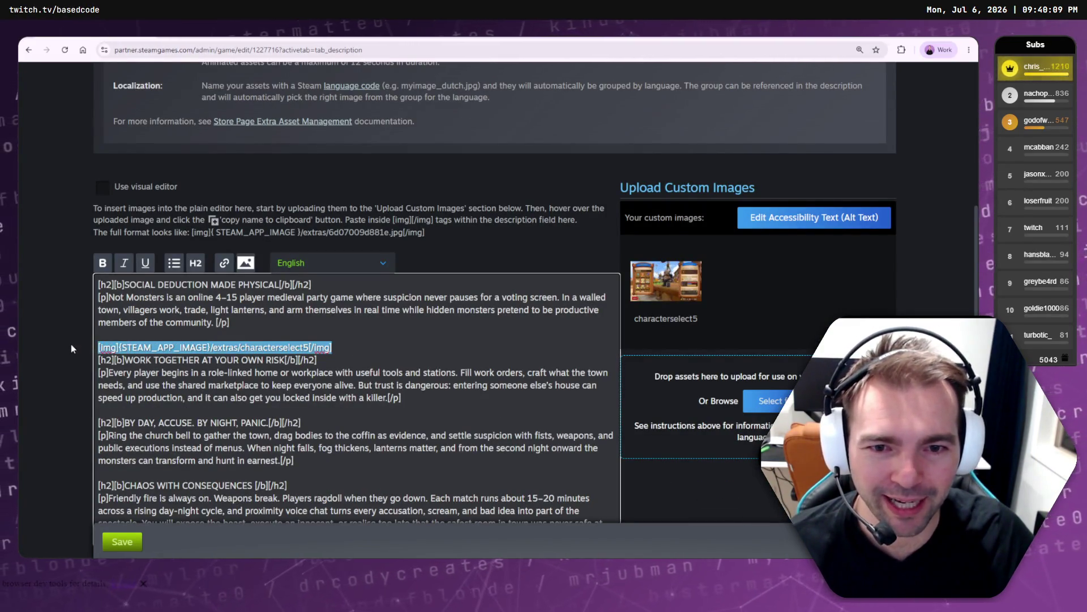
pyautogui.scroll(-1, 72, 349)
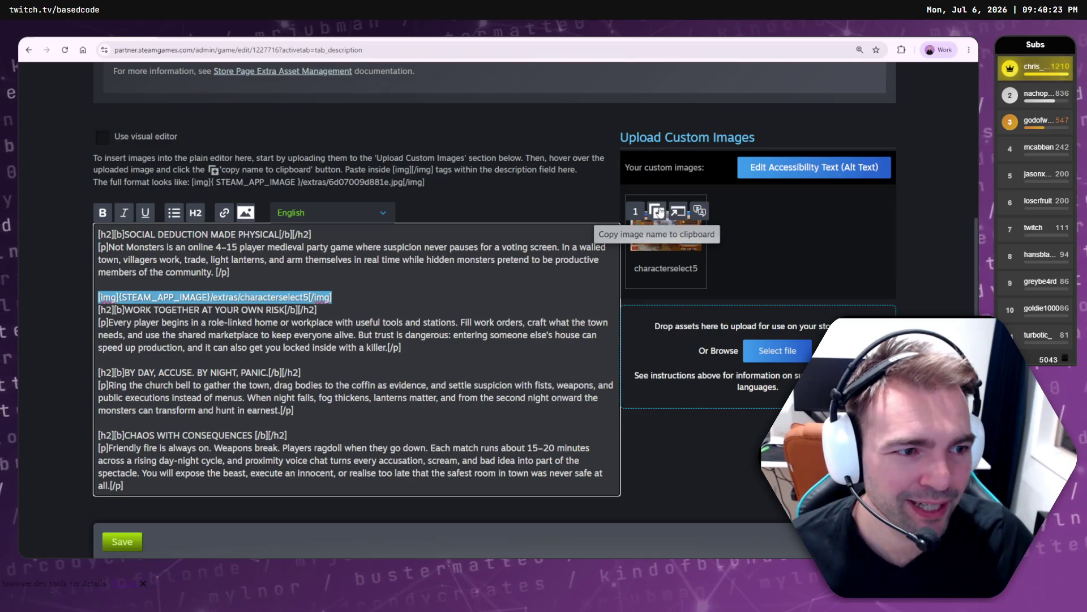
pyautogui.hotkey('ctrl', 'Tab')
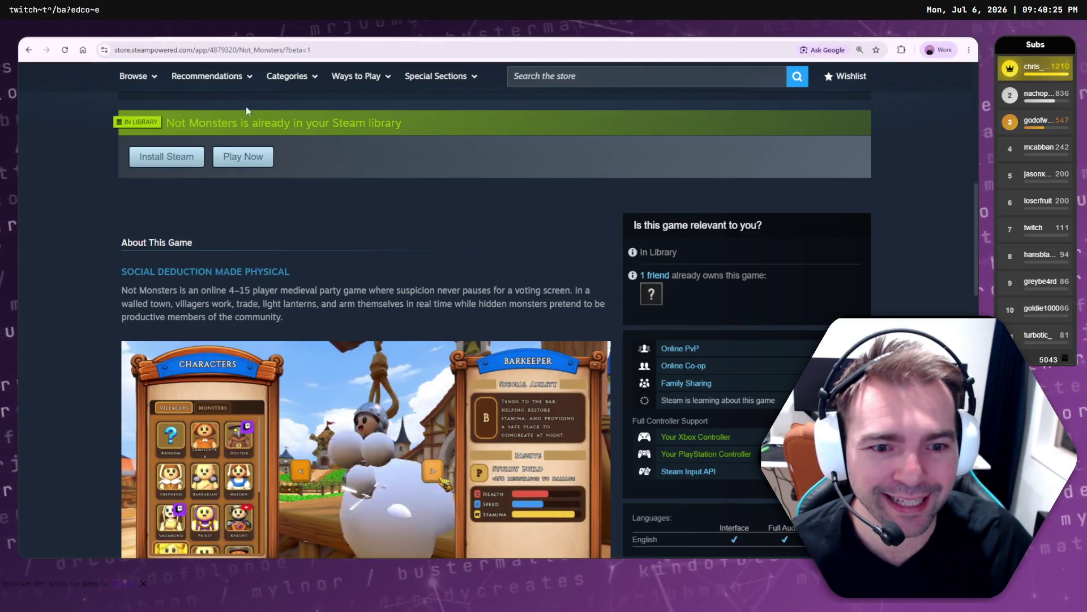
# - Scroll to the About This Game description and expand it with READ MORE
pyautogui.scroll(-7, 369, 307)
pyautogui.scroll(4, 396, 328)
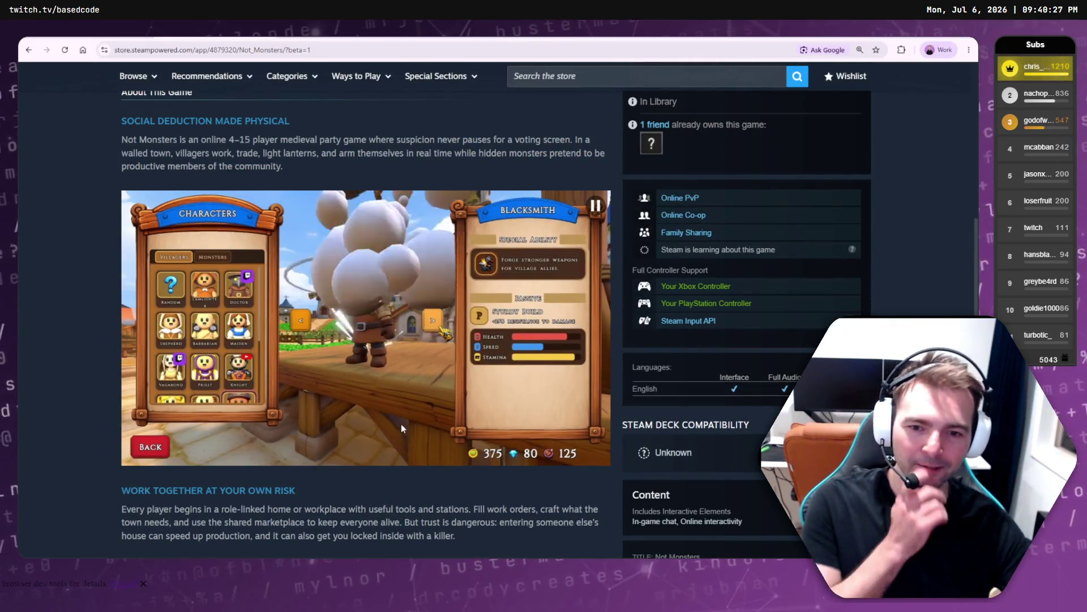
pyautogui.scroll(10, 366, 397)
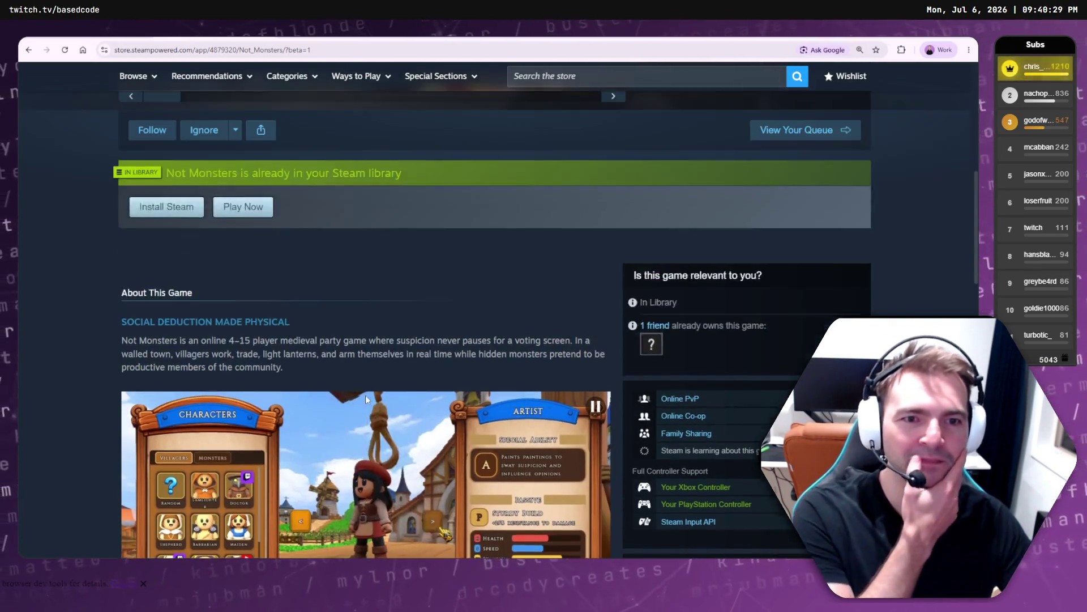
pyautogui.scroll(-10, 365, 395)
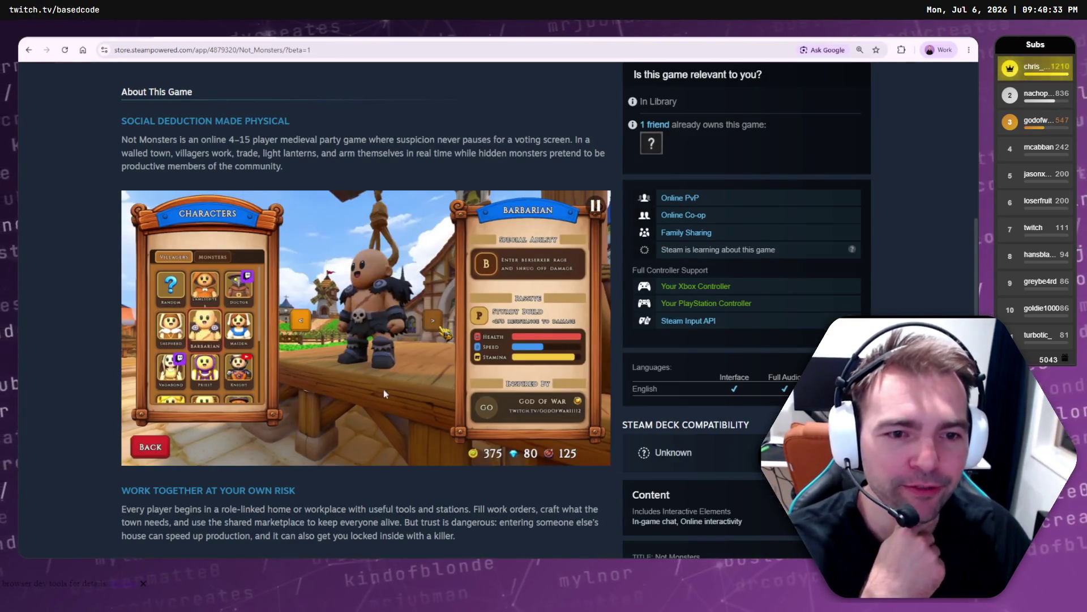
pyautogui.scroll(10, 469, 372)
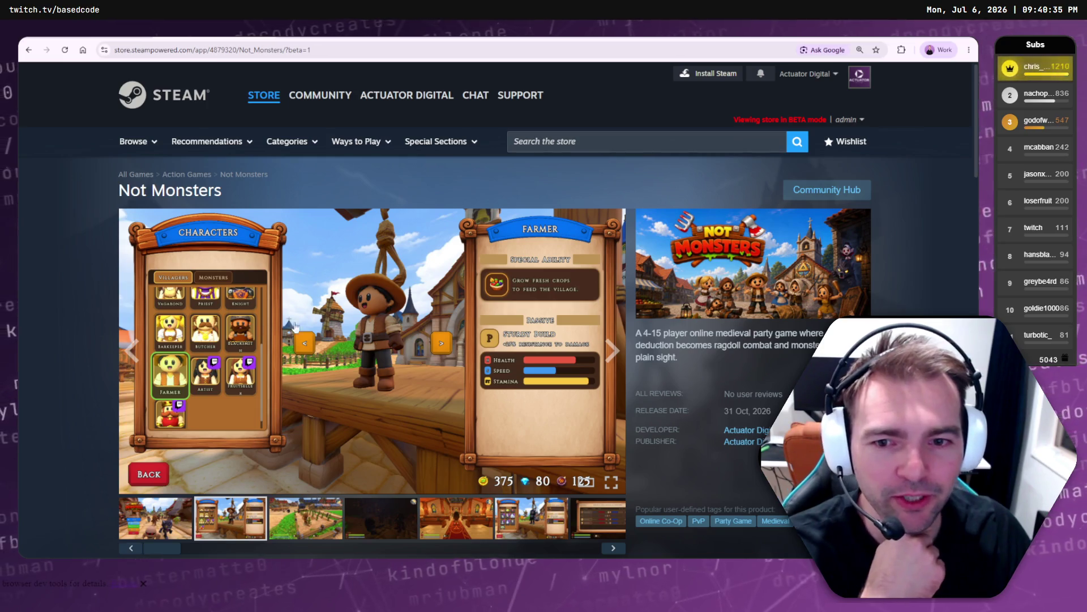
pyautogui.scroll(-10, 372, 291)
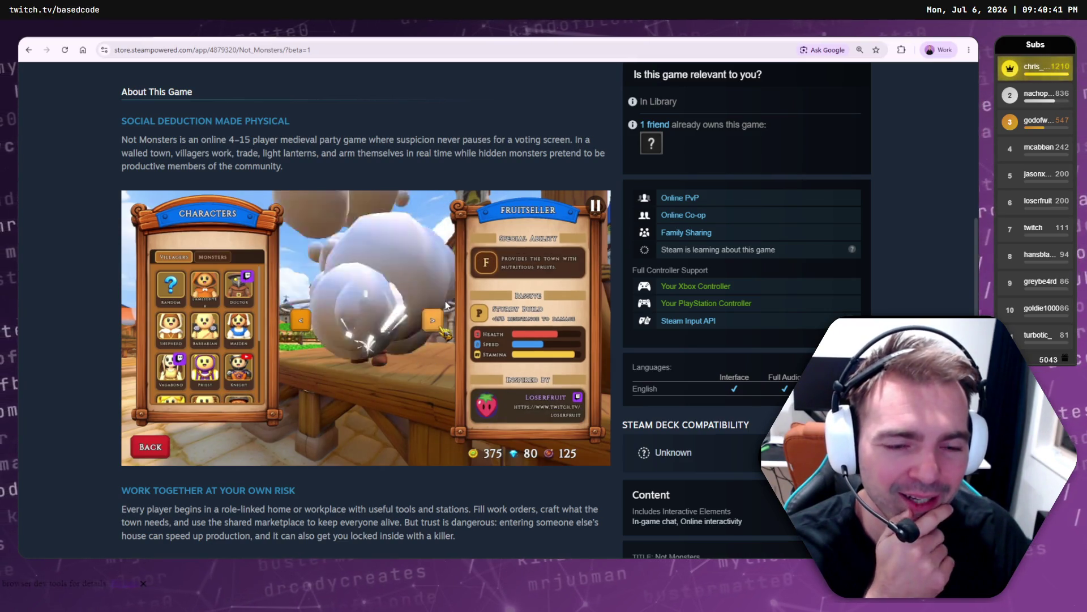
pyautogui.scroll(-4, 445, 301)
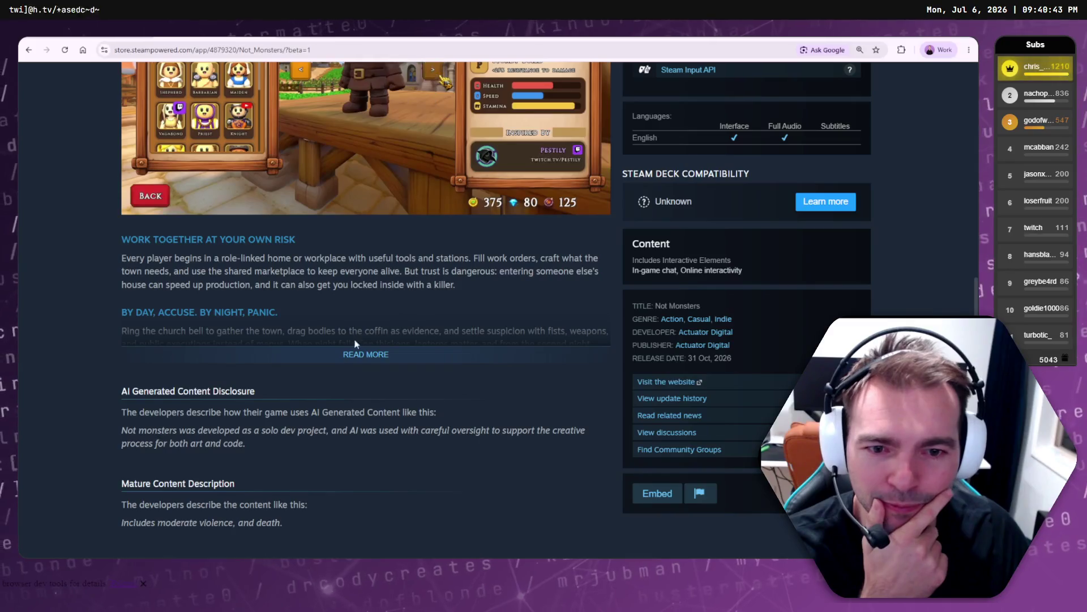
pyautogui.click(326, 355)
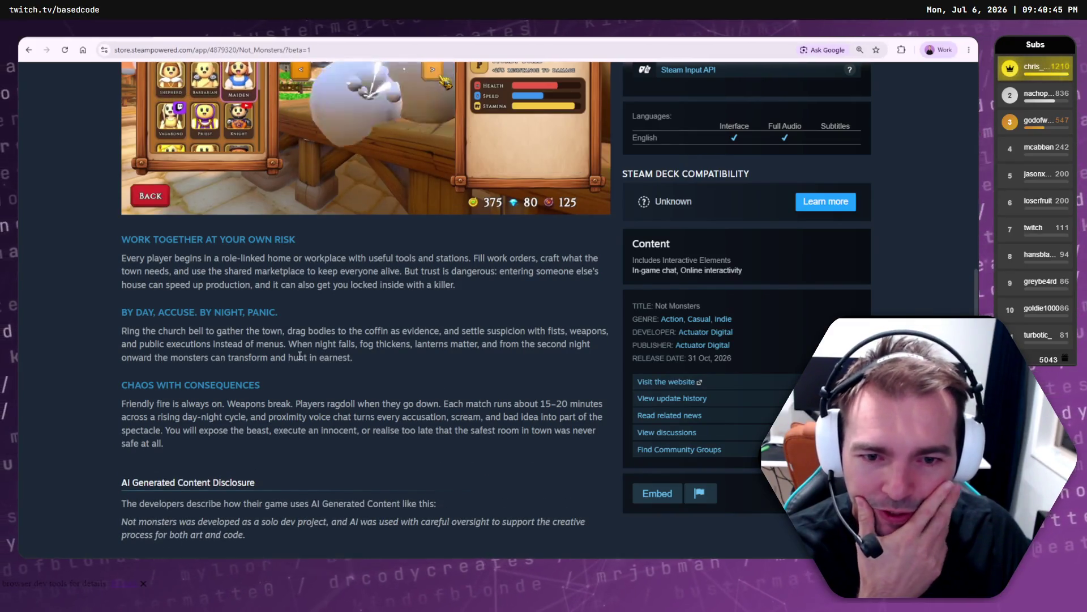
# - Highlight description paragraphs, including the BY DAY, ACCUSE. BY NIGHT, PANIC. section
pyautogui.moveTo(305, 355); pyautogui.dragTo(121, 321)
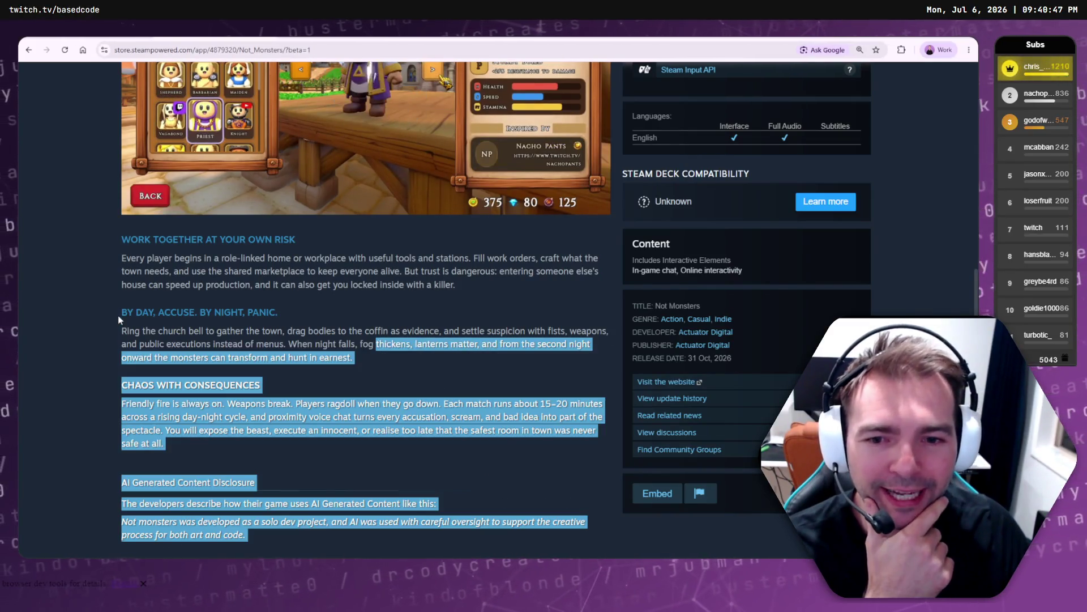
pyautogui.click(226, 345)
pyautogui.moveTo(387, 372)
pyautogui.mouseDown()
pyautogui.moveTo(122, 311)
pyautogui.moveTo(170, 447)
pyautogui.moveTo(123, 312)
pyautogui.mouseUp()
pyautogui.click(155, 322)
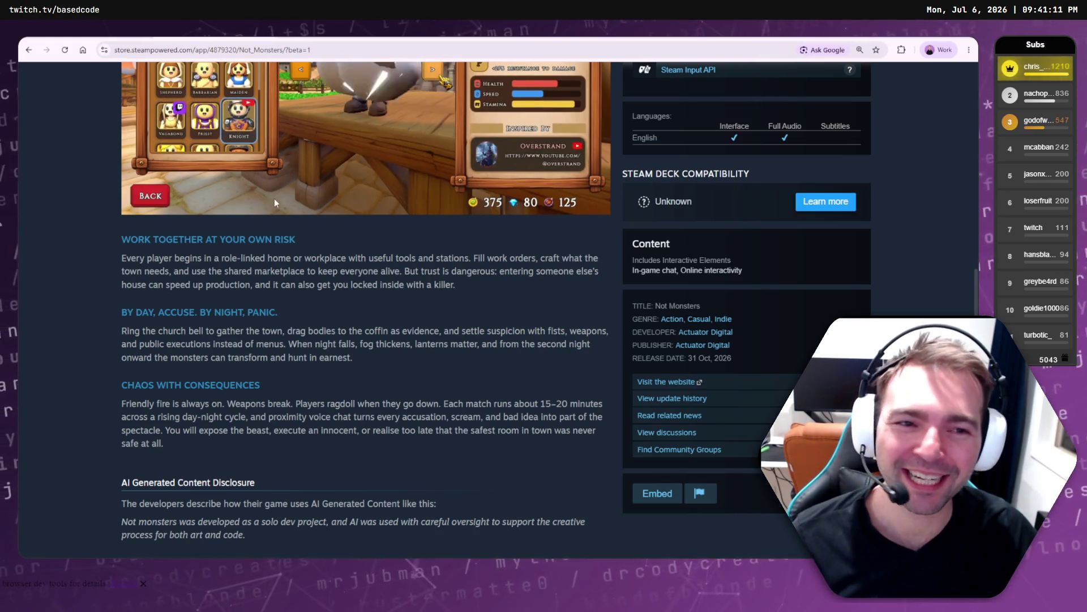
pyautogui.scroll(7, 303, 253)
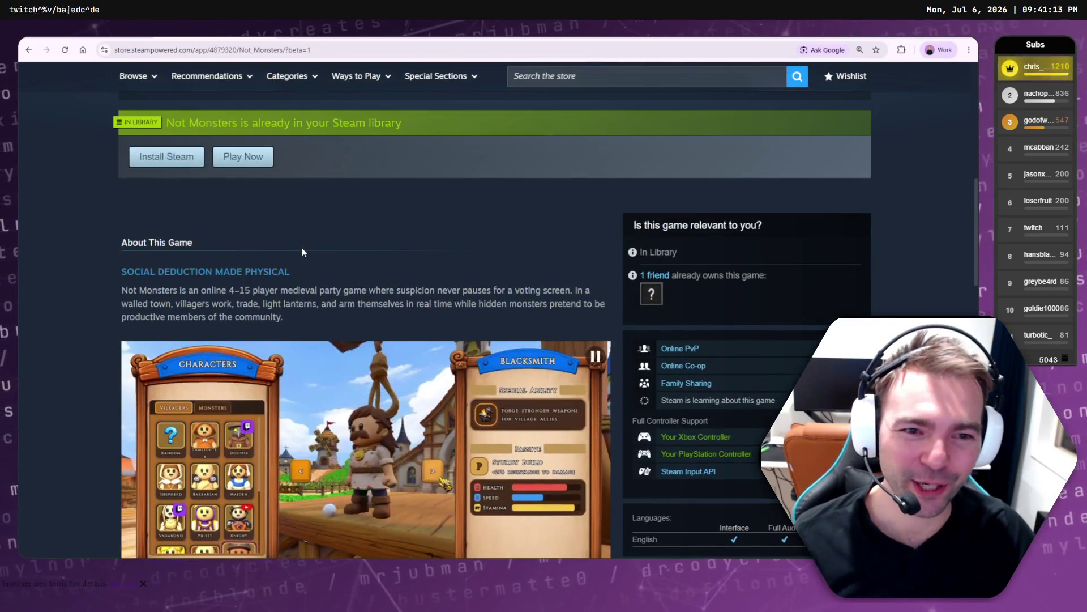
# - Scroll down the beta store page to the About clip and back to the top
pyautogui.scroll(-3, 303, 252)
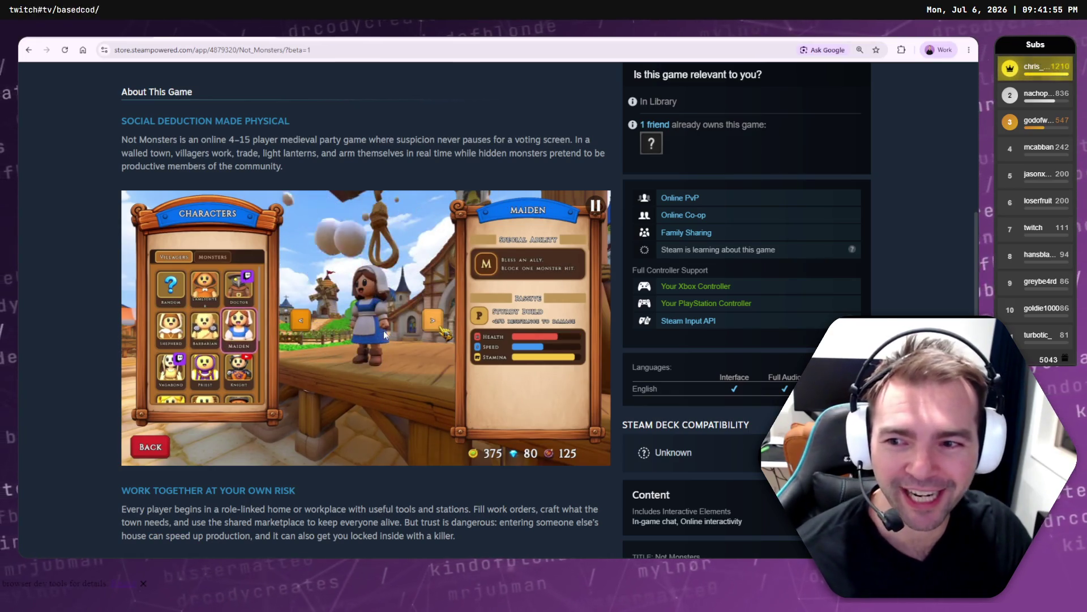
pyautogui.scroll(-4, 366, 313)
pyautogui.scroll(-3, 374, 315)
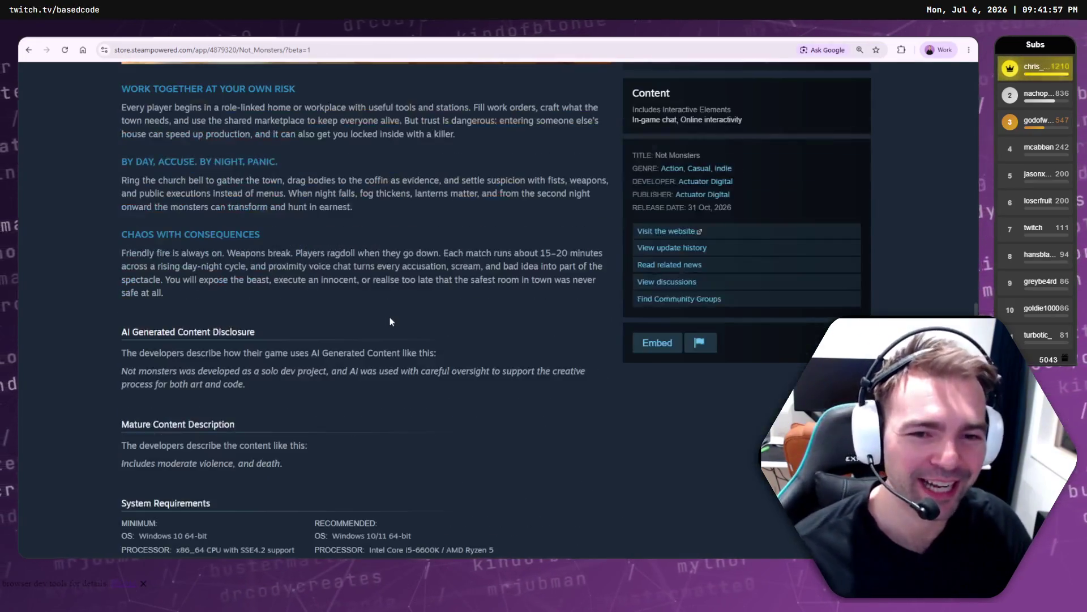
pyautogui.scroll(4, 389, 317)
pyautogui.scroll(-1, 389, 317)
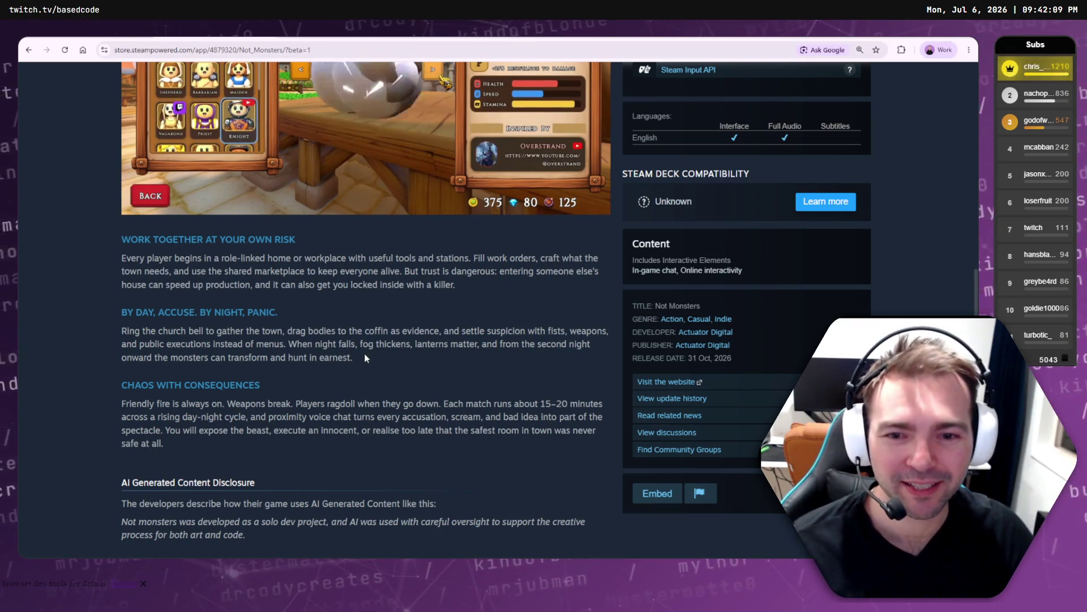
pyautogui.scroll(7, 387, 366)
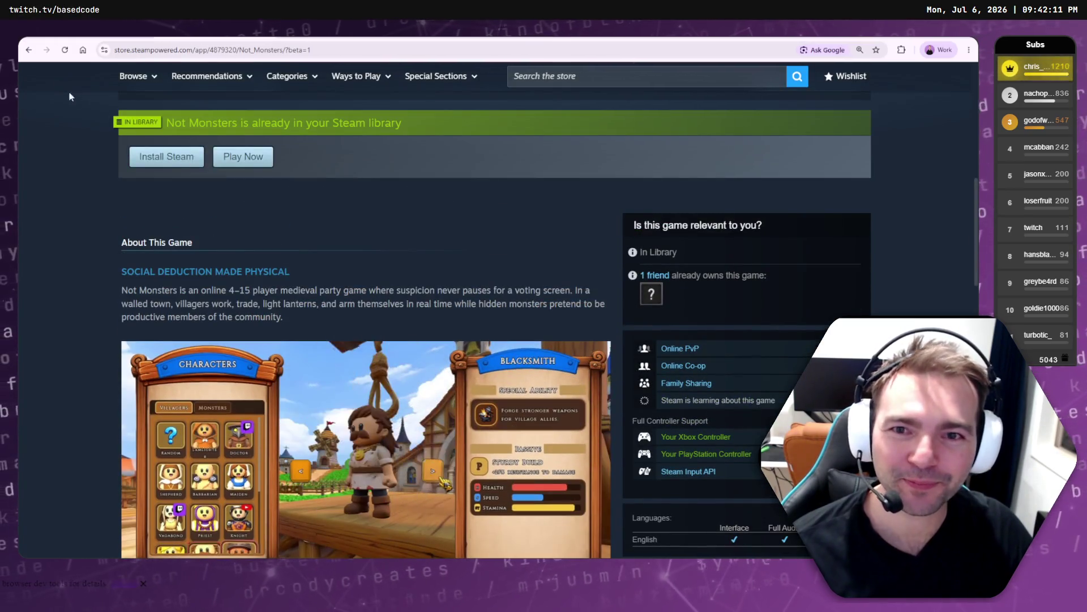
# - Refresh with F5 and confirm the character-select clip still plays in About This Game
pyautogui.press('F5')
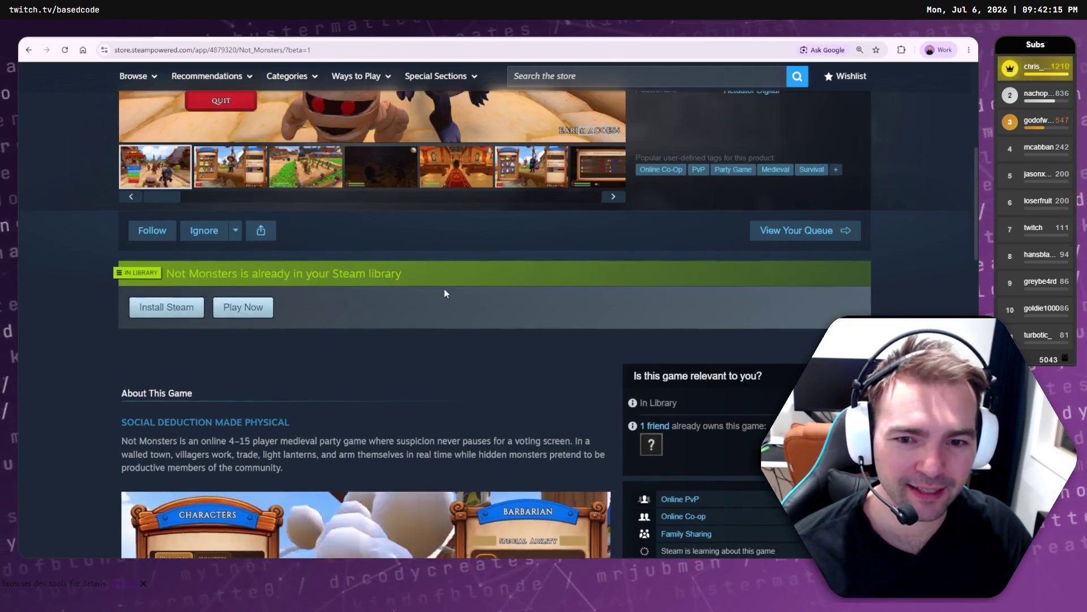
pyautogui.scroll(-3, 444, 288)
pyautogui.scroll(-2, 297, 326)
pyautogui.scroll(-2, 297, 327)
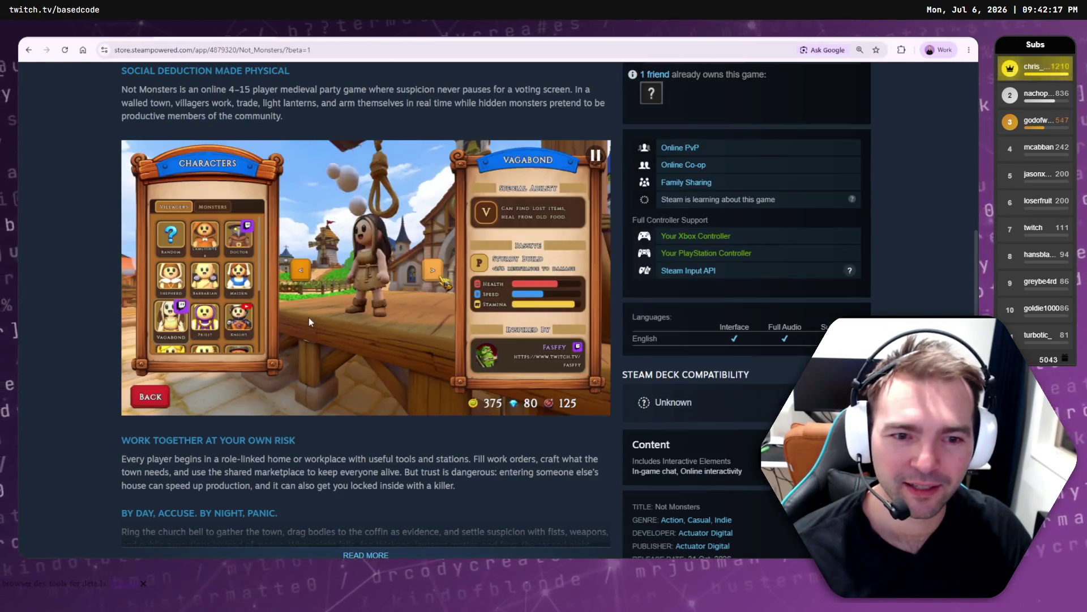
pyautogui.scroll(-3, 405, 426)
pyautogui.scroll(5, 405, 426)
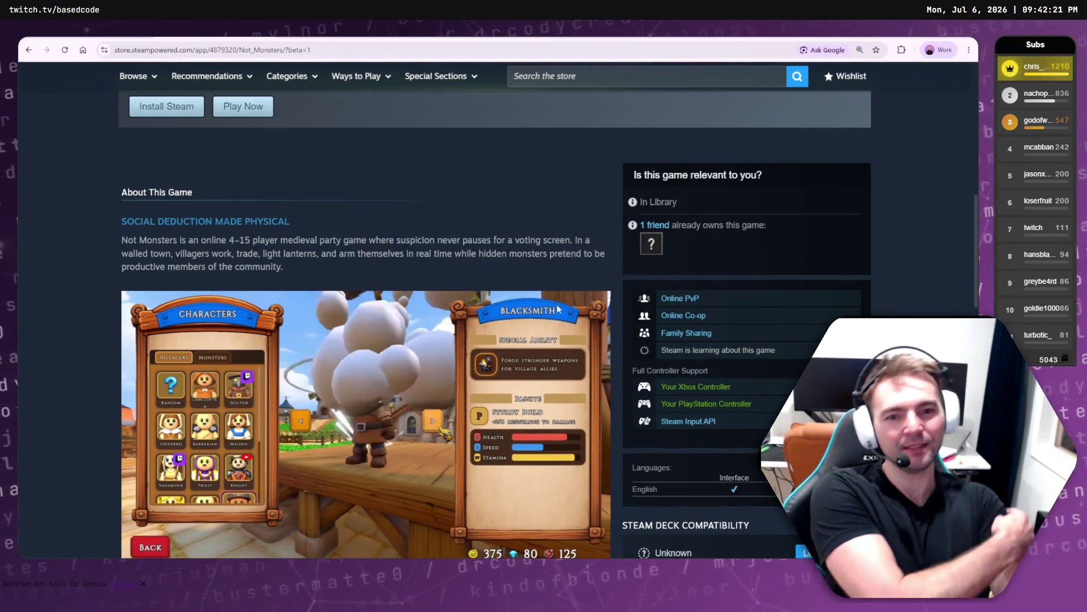
pyautogui.scroll(8, 549, 304)
pyautogui.scroll(-7, 550, 303)
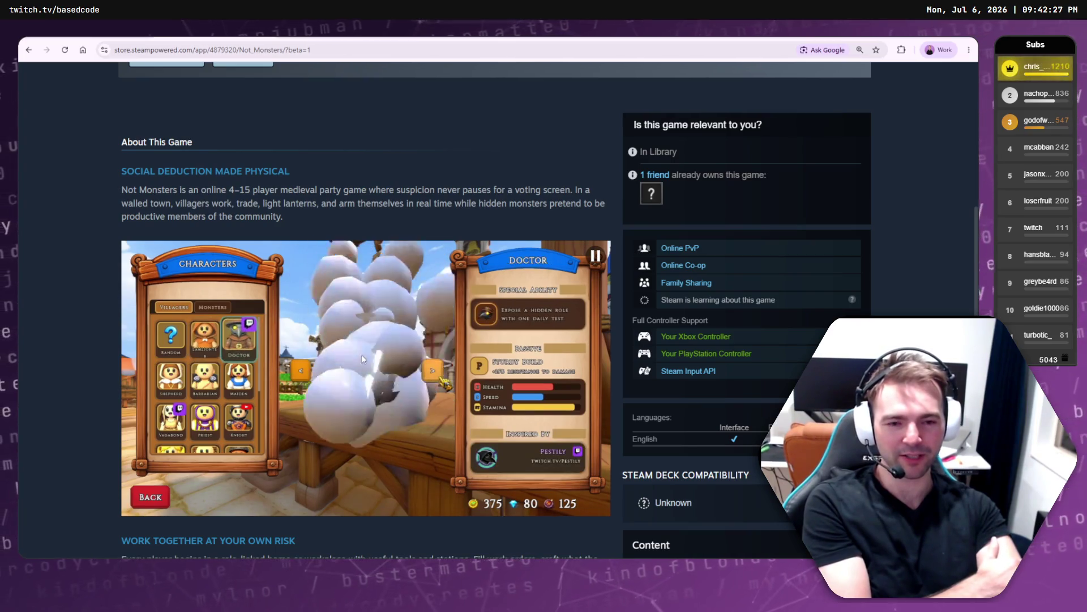
pyautogui.scroll(-4, 368, 348)
pyautogui.scroll(7, 396, 344)
pyautogui.scroll(5, 405, 352)
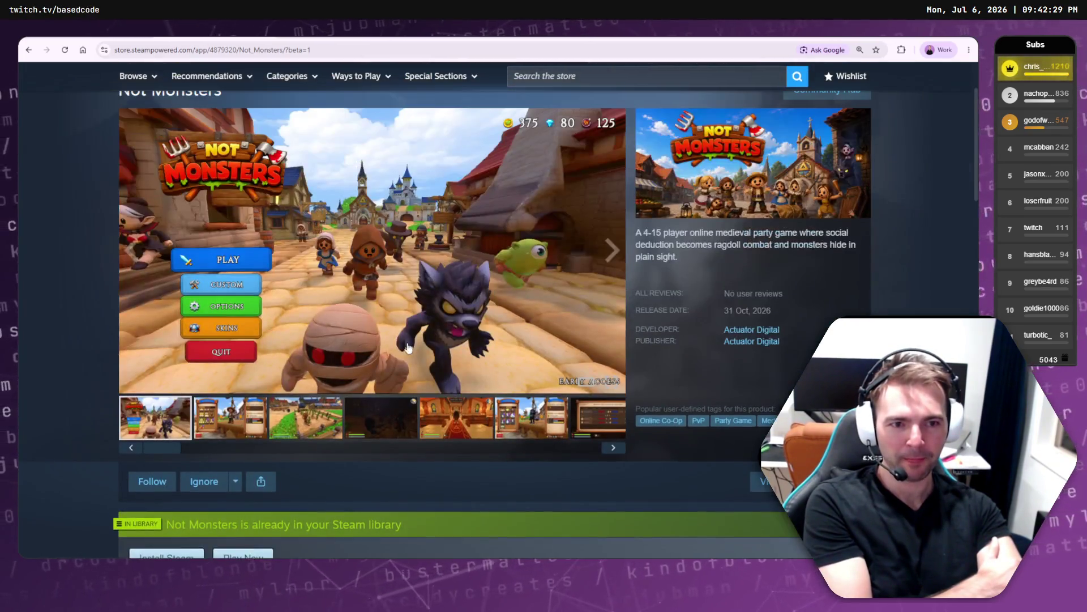
pyautogui.click(614, 448)
pyautogui.click(614, 448)
pyautogui.click(615, 448)
pyautogui.click(616, 449)
pyautogui.click(615, 449)
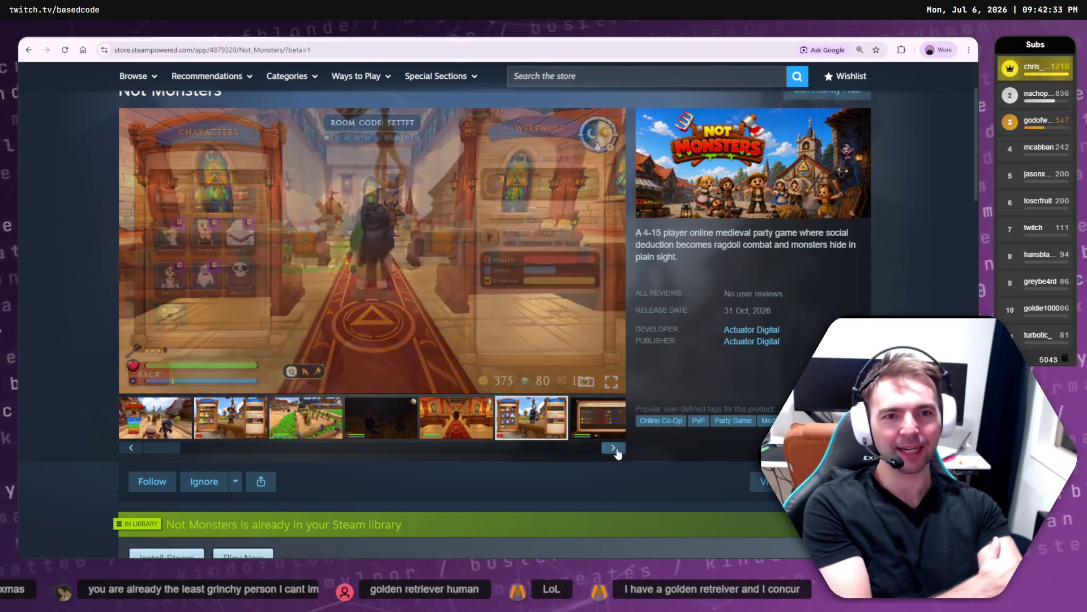
pyautogui.click(616, 450)
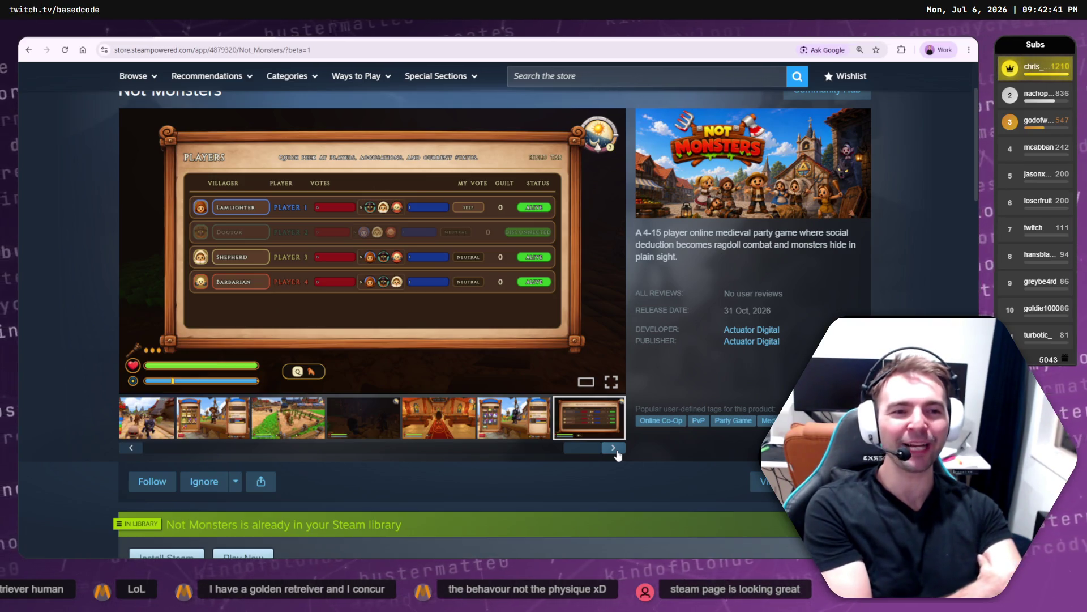
pyautogui.scroll(1, 617, 455)
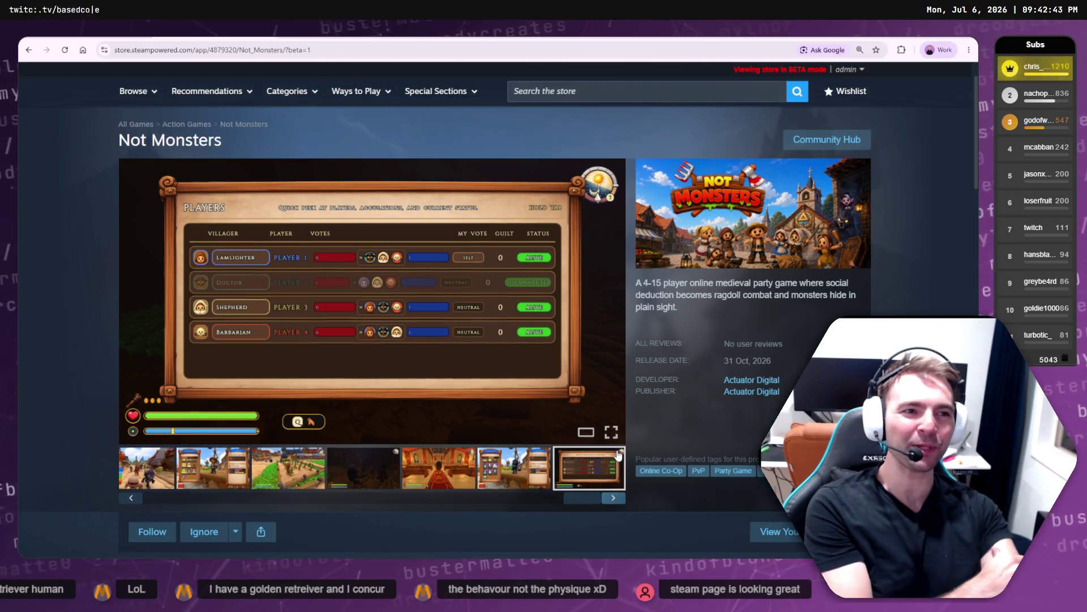
pyautogui.click(213, 468)
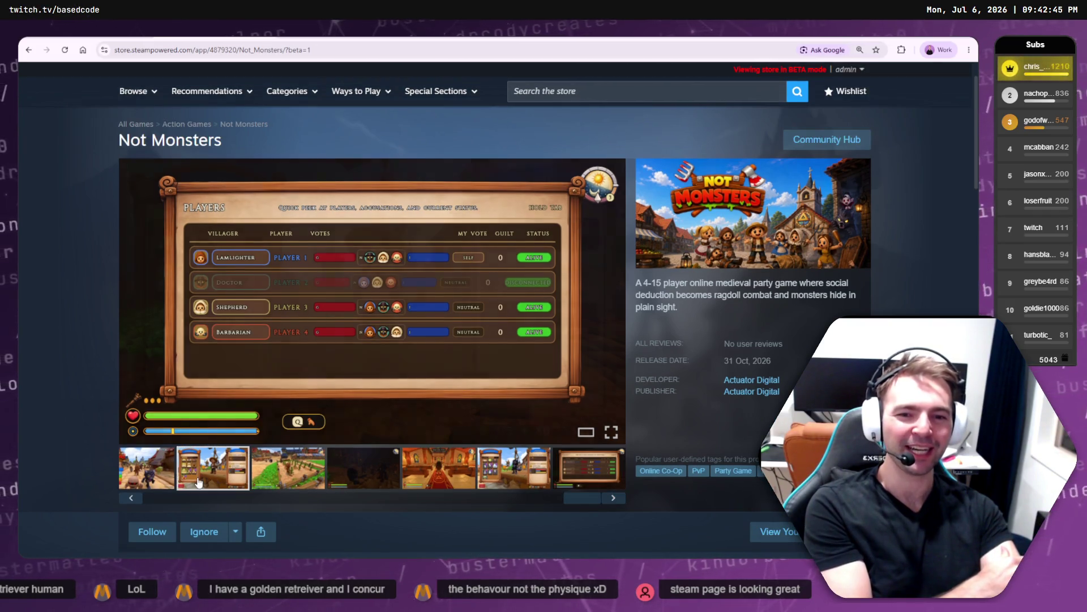
pyautogui.click(147, 468)
pyautogui.moveTo(169, 505)
pyautogui.mouseDown()
pyautogui.moveTo(352, 504)
pyautogui.moveTo(97, 498)
pyautogui.mouseUp()
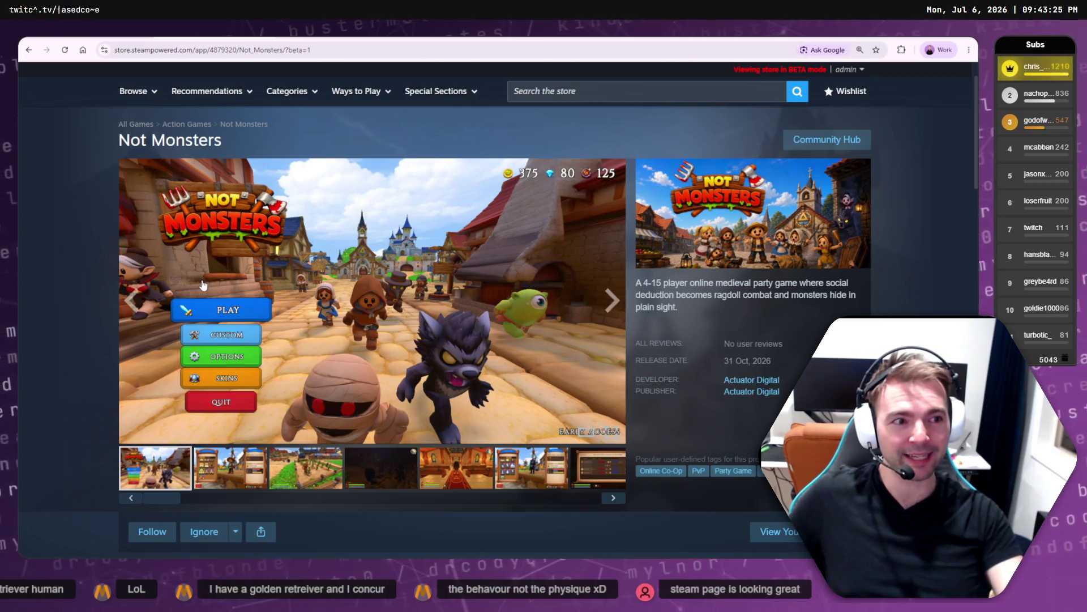
# - Cycle the gallery through the farm, night, church, monster-select and last screenshots, back to the title menu
pyautogui.scroll(-5, 140, 259)
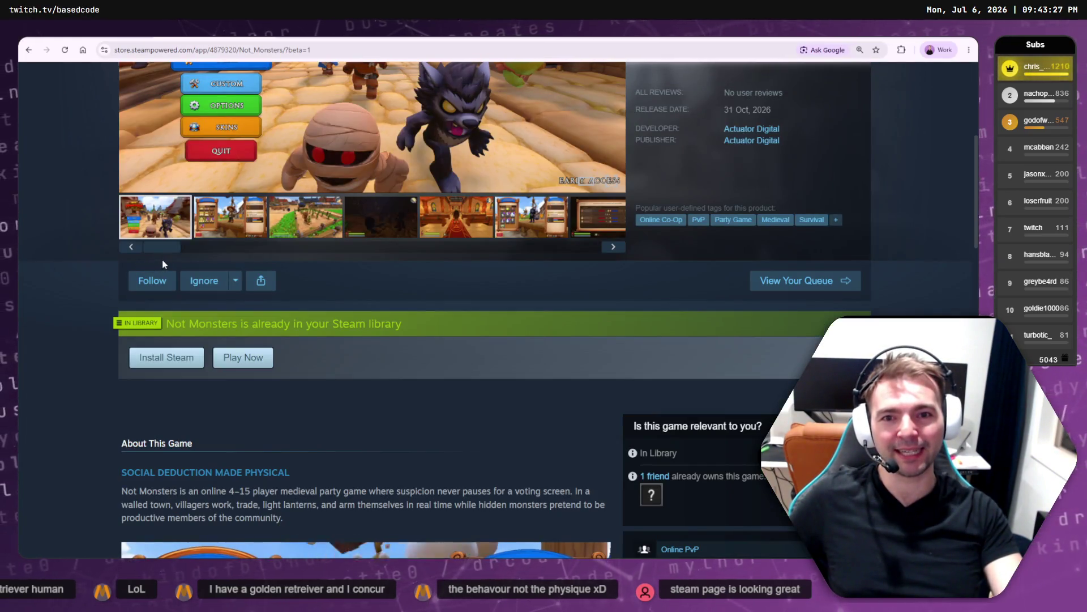
pyautogui.scroll(-5, 303, 274)
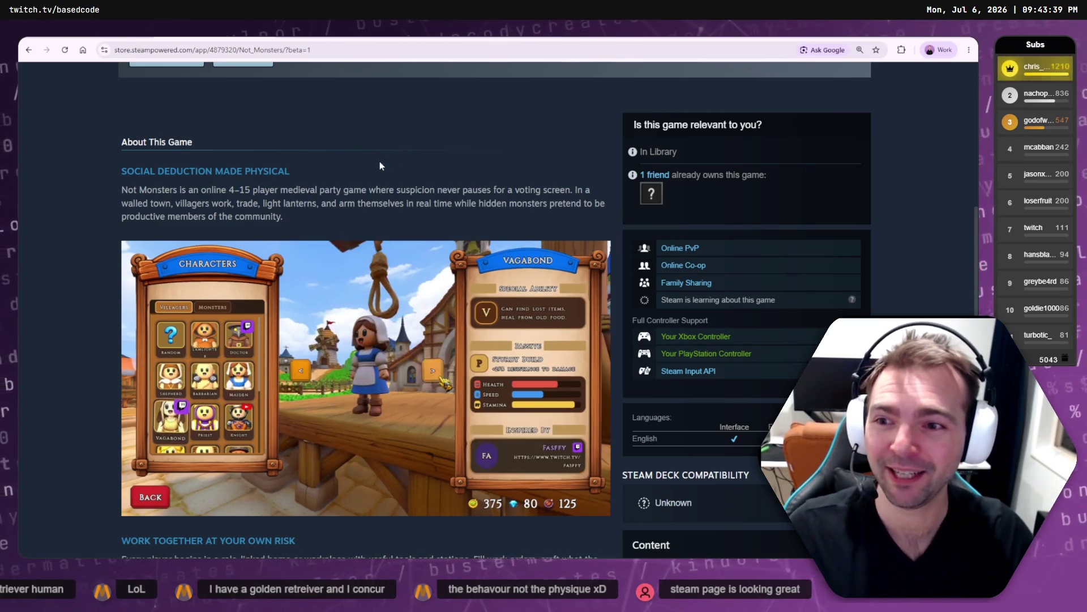
pyautogui.scroll(8, 340, 242)
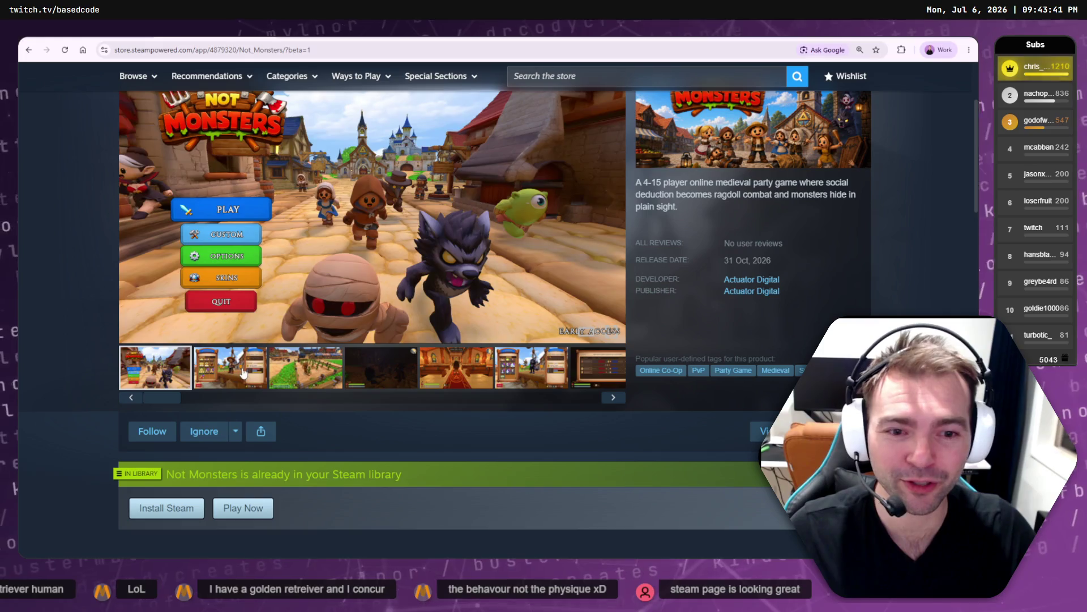
pyautogui.click(310, 372)
pyautogui.click(381, 370)
pyautogui.click(456, 369)
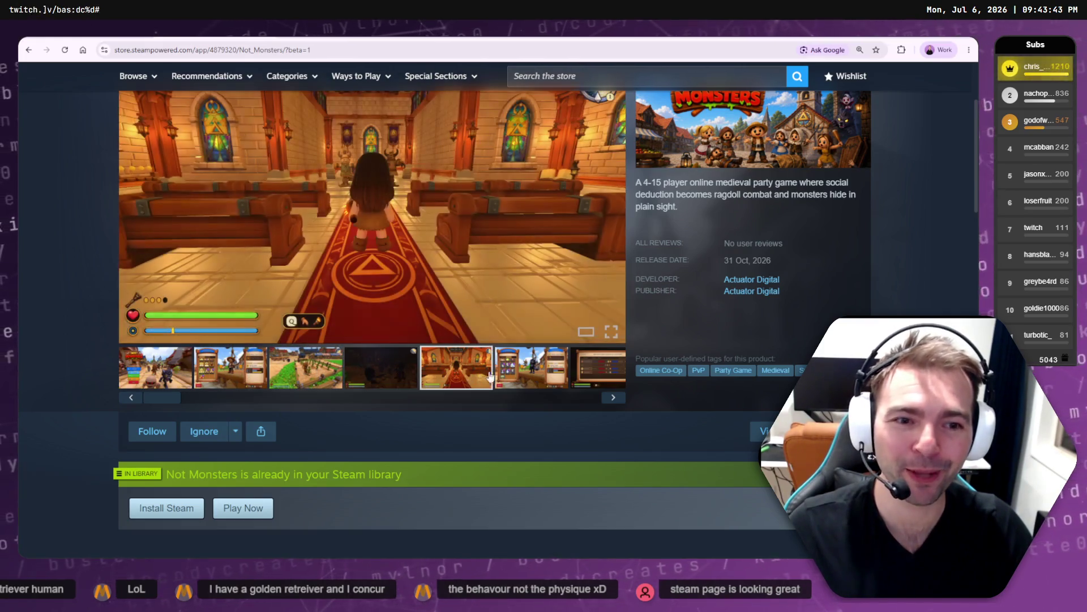
pyautogui.click(524, 376)
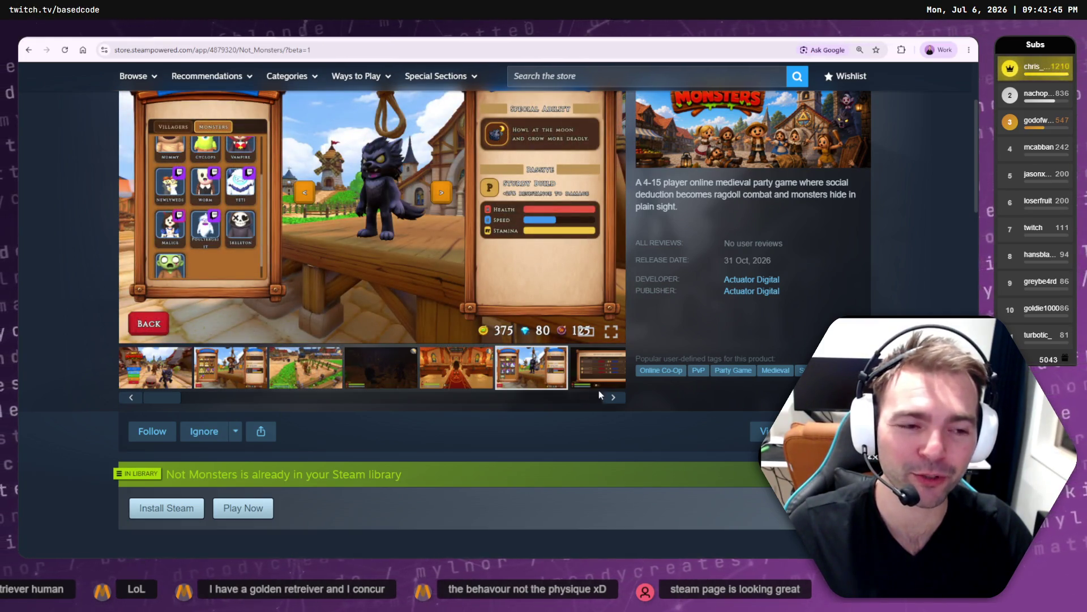
pyautogui.click(612, 397)
pyautogui.click(611, 399)
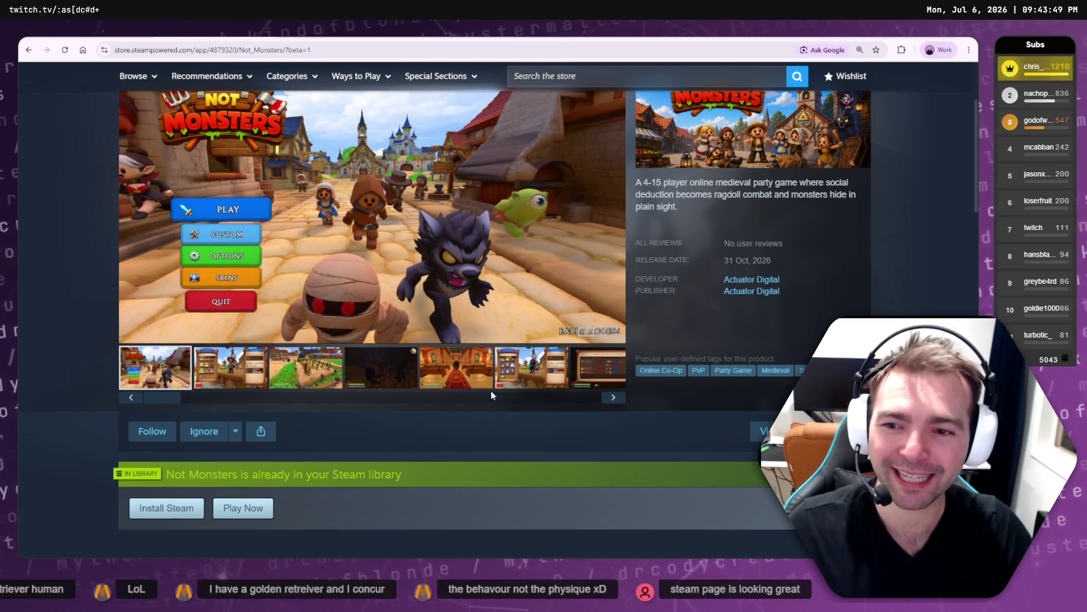
# - Watch the character-select clip in About This Game, then maximize the tldraw whiteboard
pyautogui.scroll(-9, 491, 395)
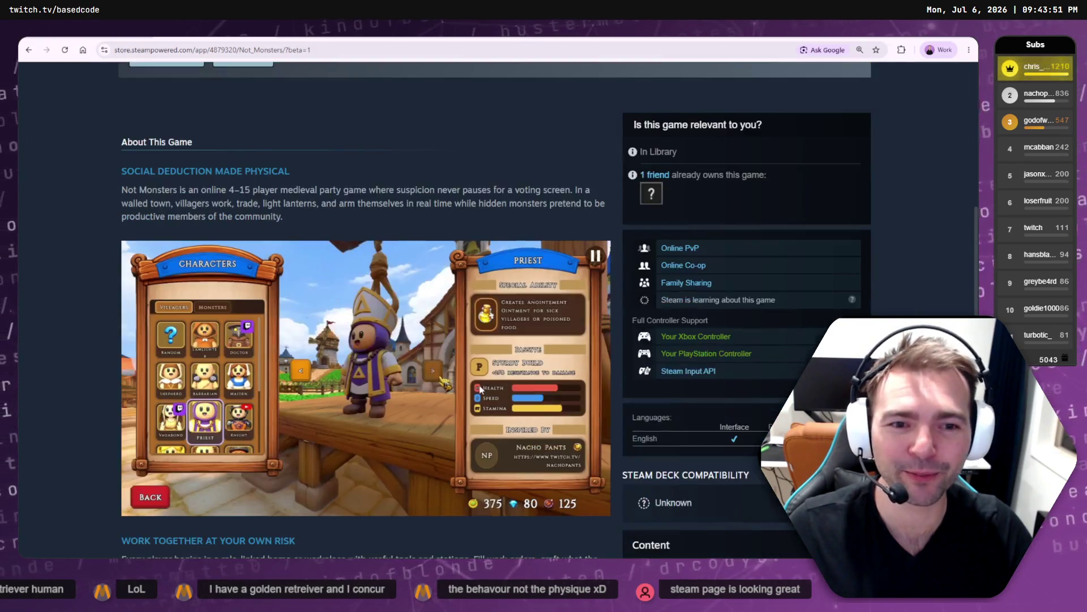
pyautogui.scroll(3, 476, 388)
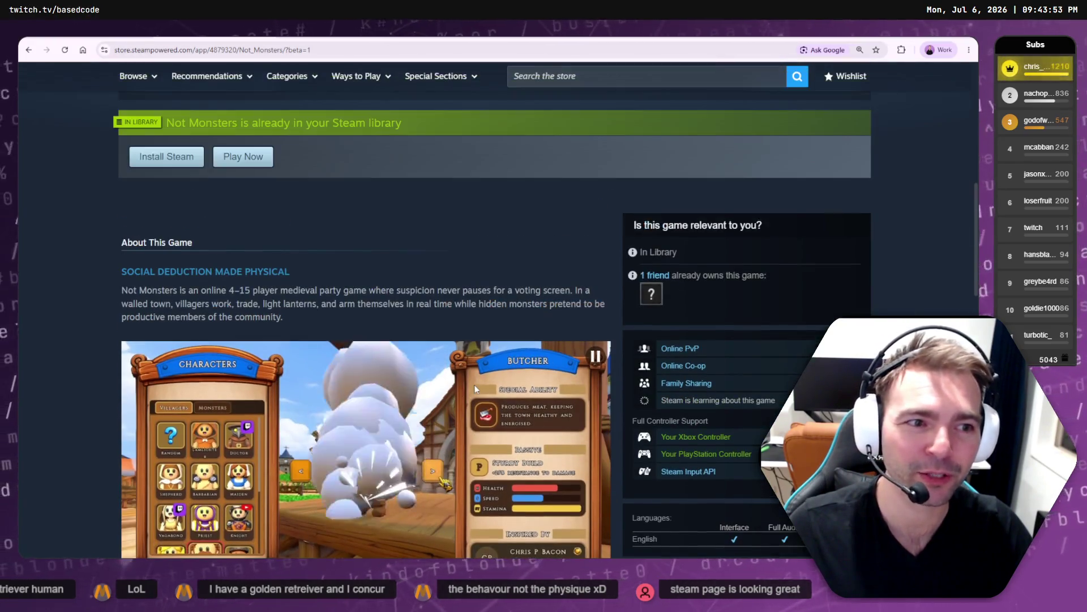
pyautogui.scroll(-5, 474, 385)
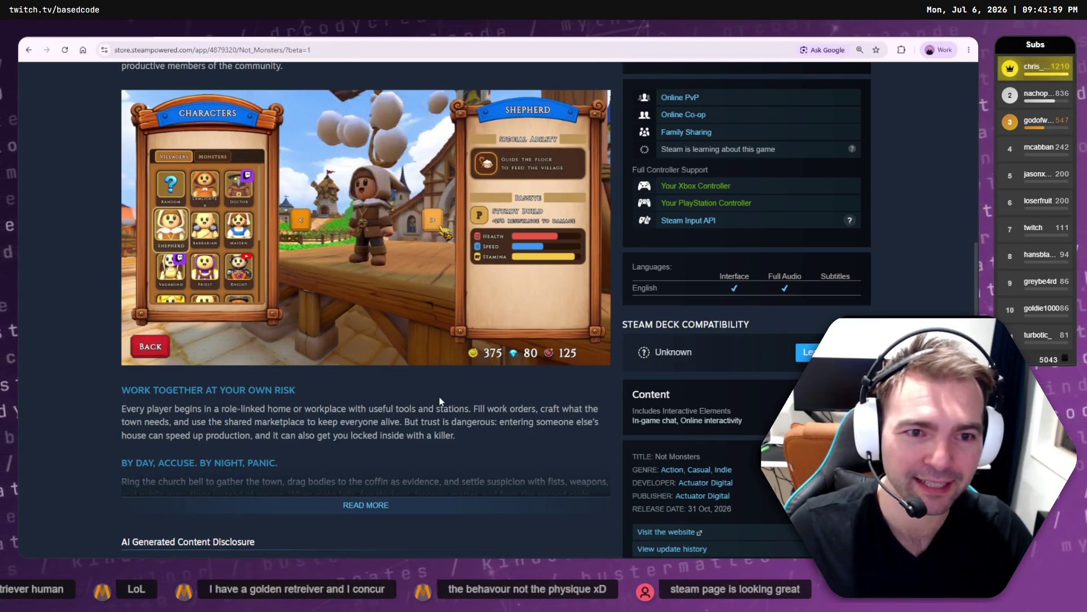
pyautogui.scroll(5, 432, 398)
pyautogui.scroll(10, 432, 398)
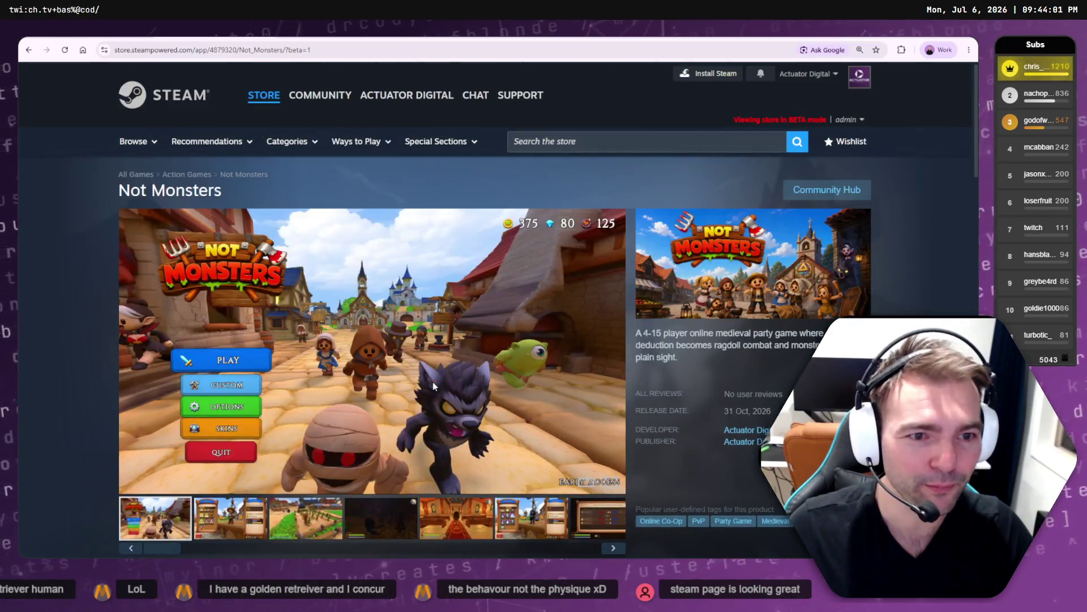
pyautogui.scroll(-7, 433, 382)
pyautogui.scroll(-6, 451, 381)
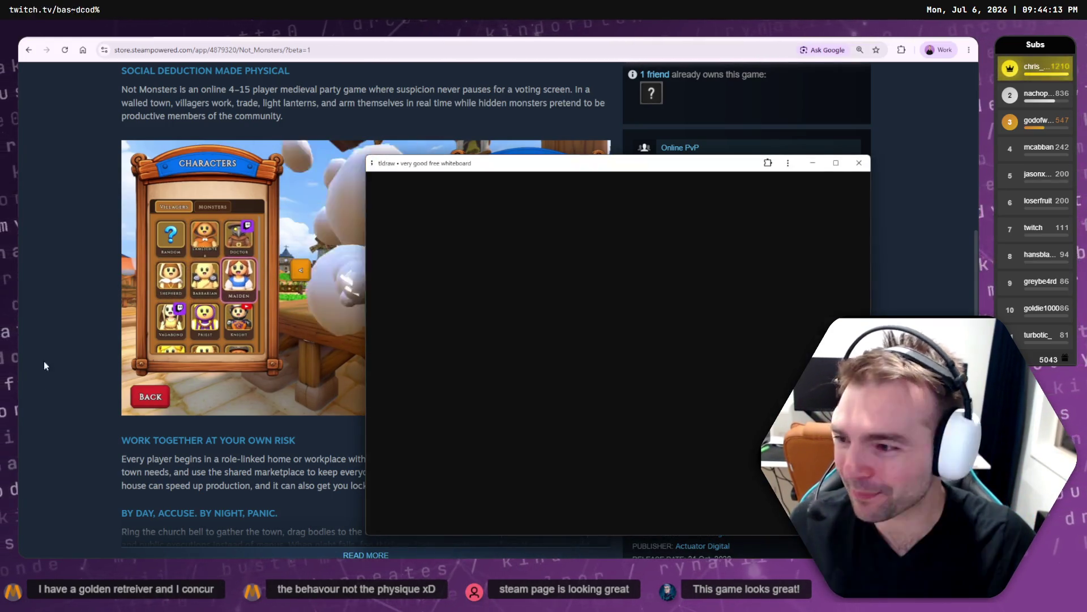
pyautogui.doubleClick(569, 166)
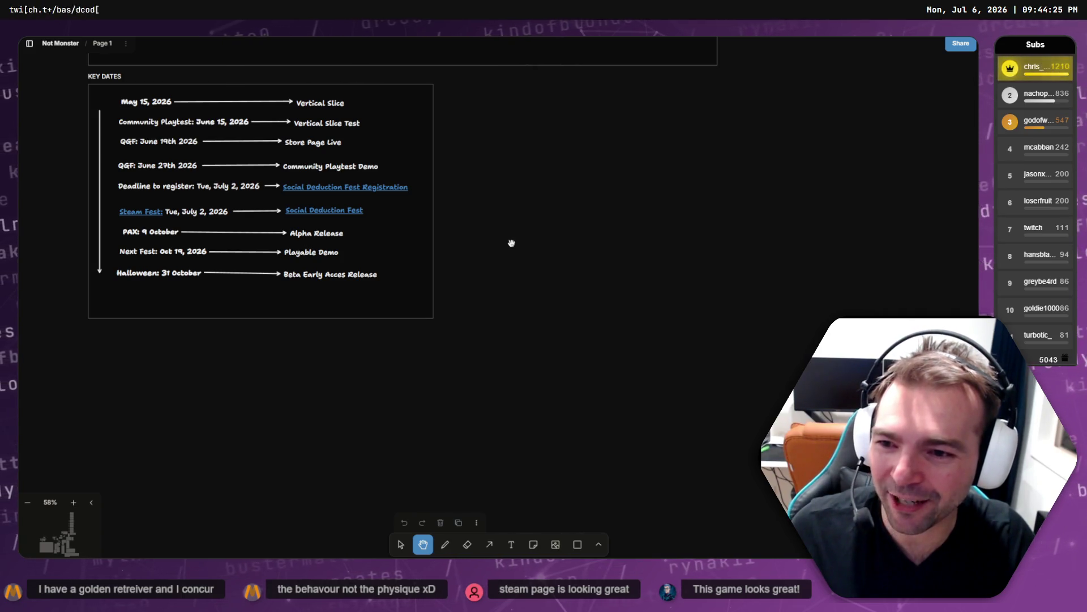
# - Zoom over the Key Dates timeline up to the 31 October beta release, then switch back to Steam
pyautogui.scroll(-5, 516, 293)
pyautogui.scroll(5, 442, 357)
pyautogui.scroll(5, 441, 357)
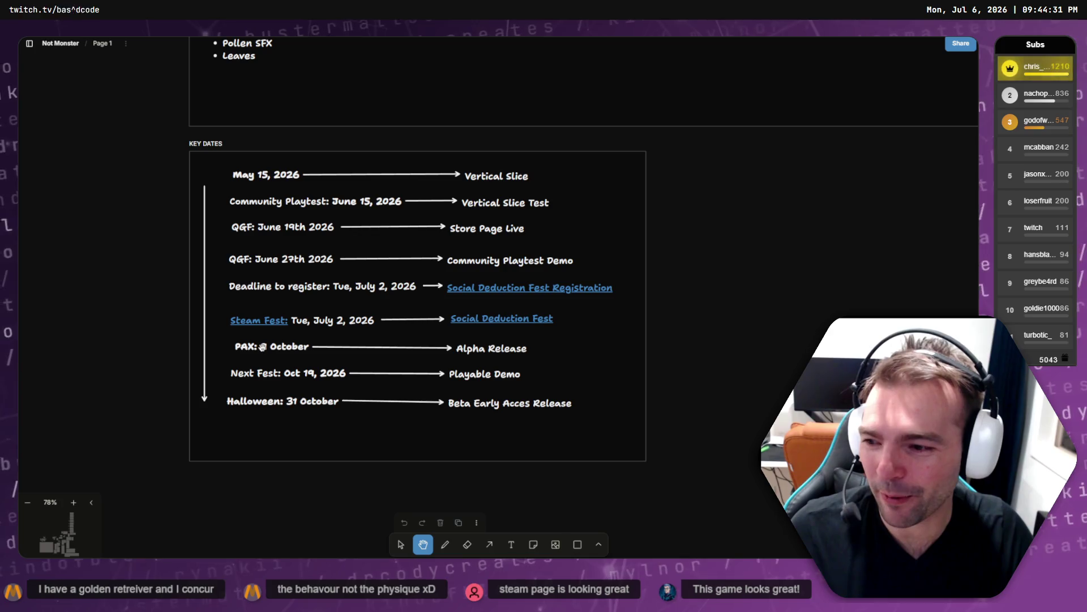
pyautogui.scroll(5, 530, 345)
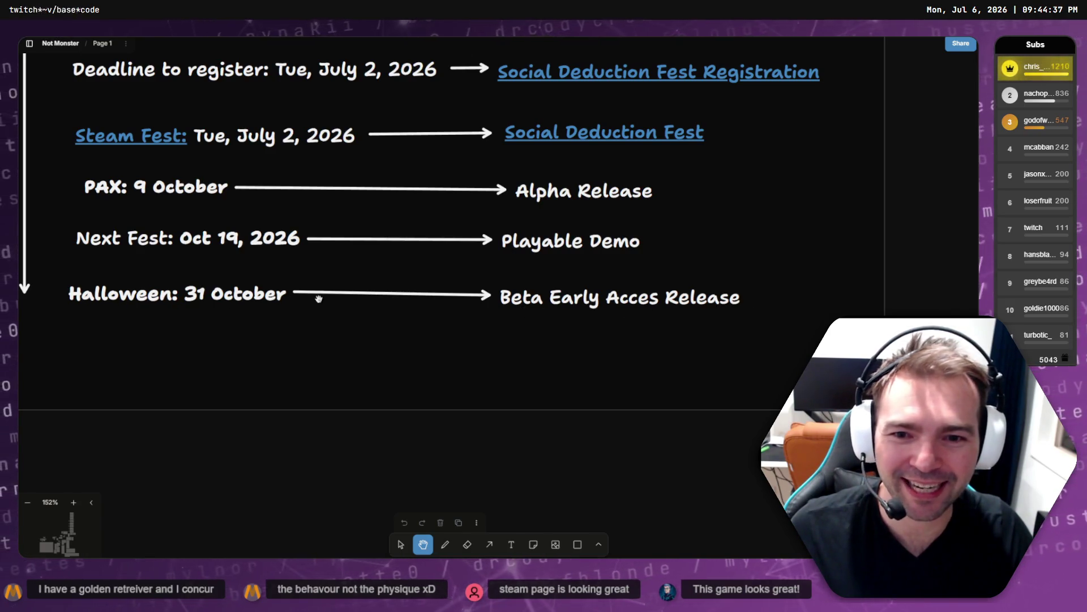
pyautogui.scroll(-2, 364, 299)
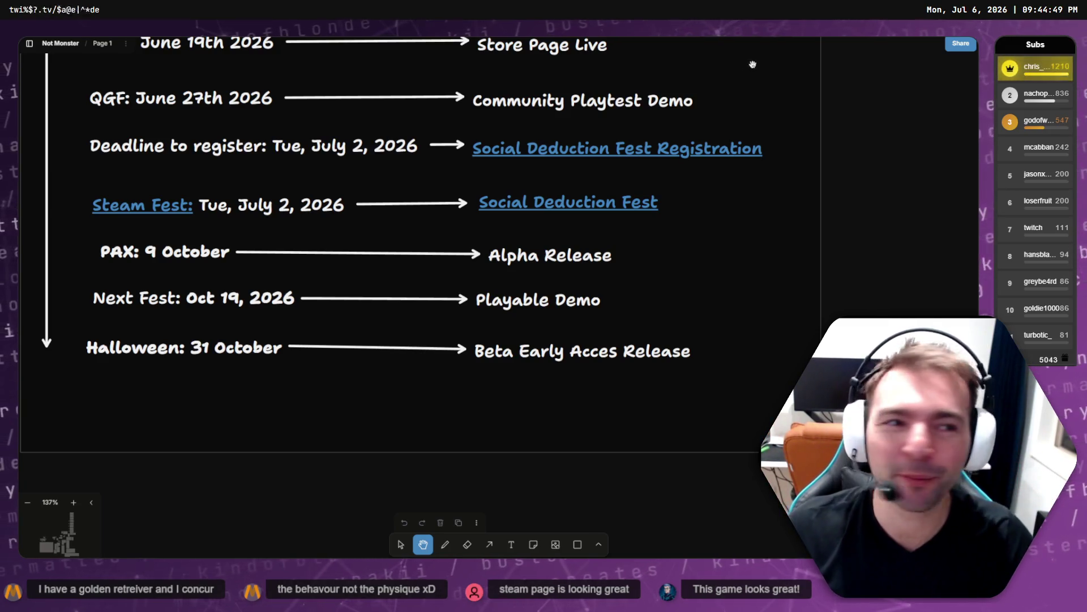
pyautogui.hotkey('alt', 'Tab')
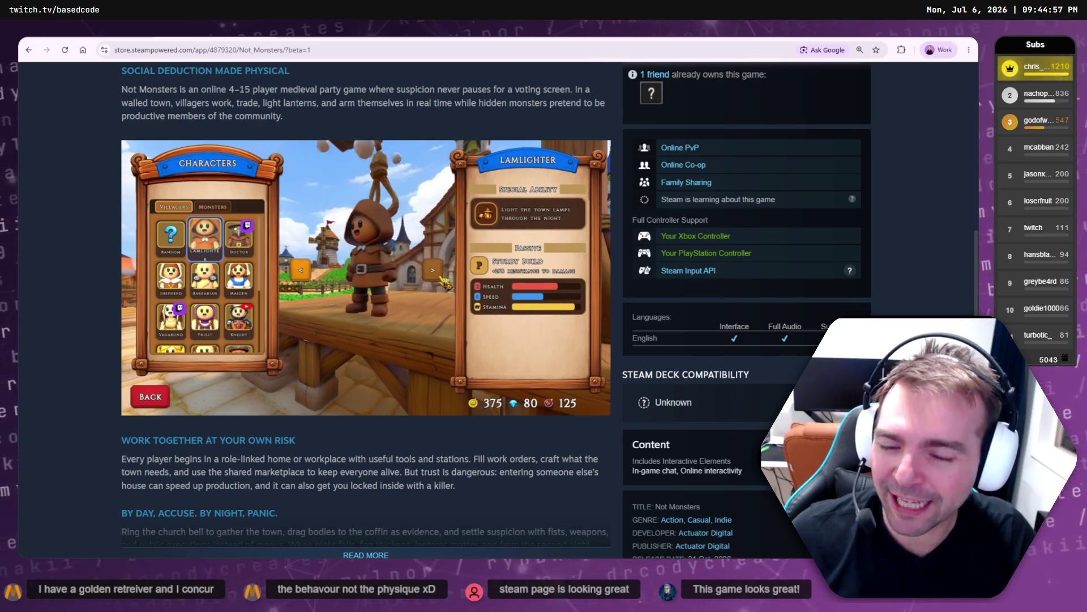
pyautogui.scroll(9, 373, 354)
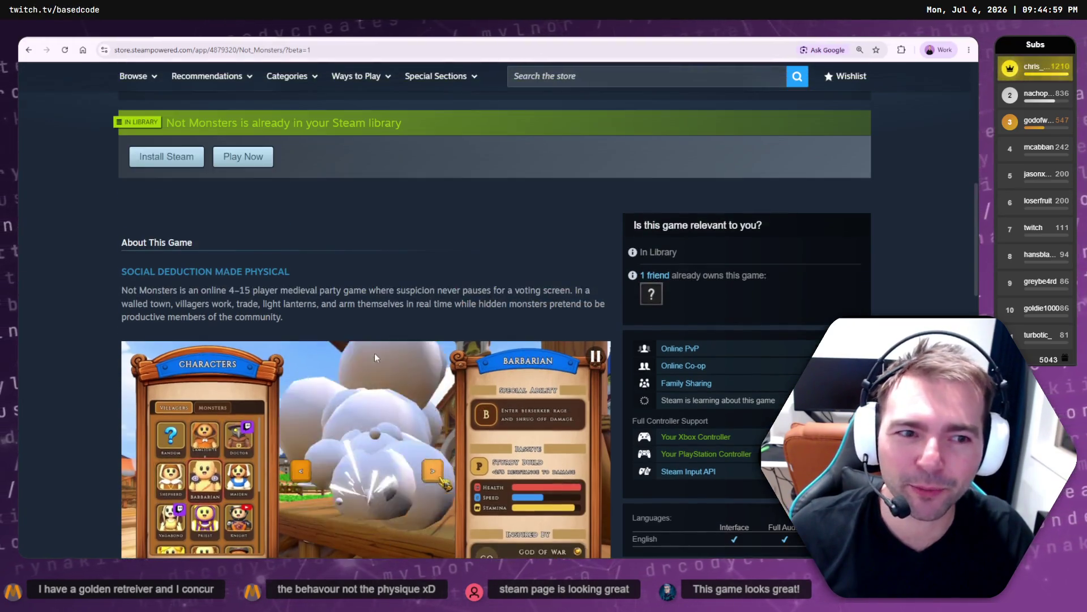
pyautogui.scroll(4, 426, 360)
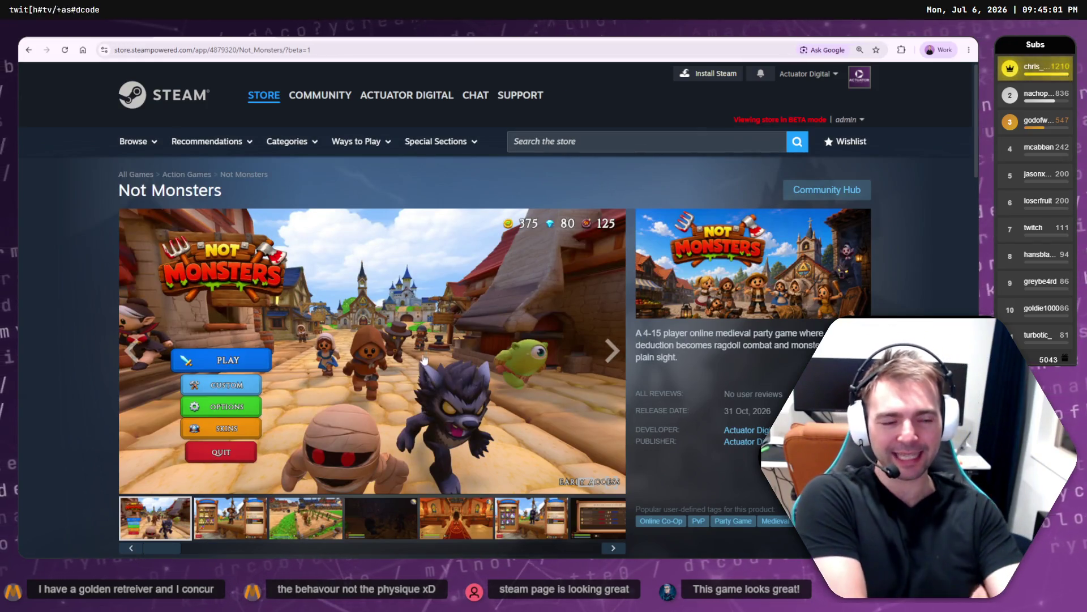
pyautogui.scroll(-1, 427, 352)
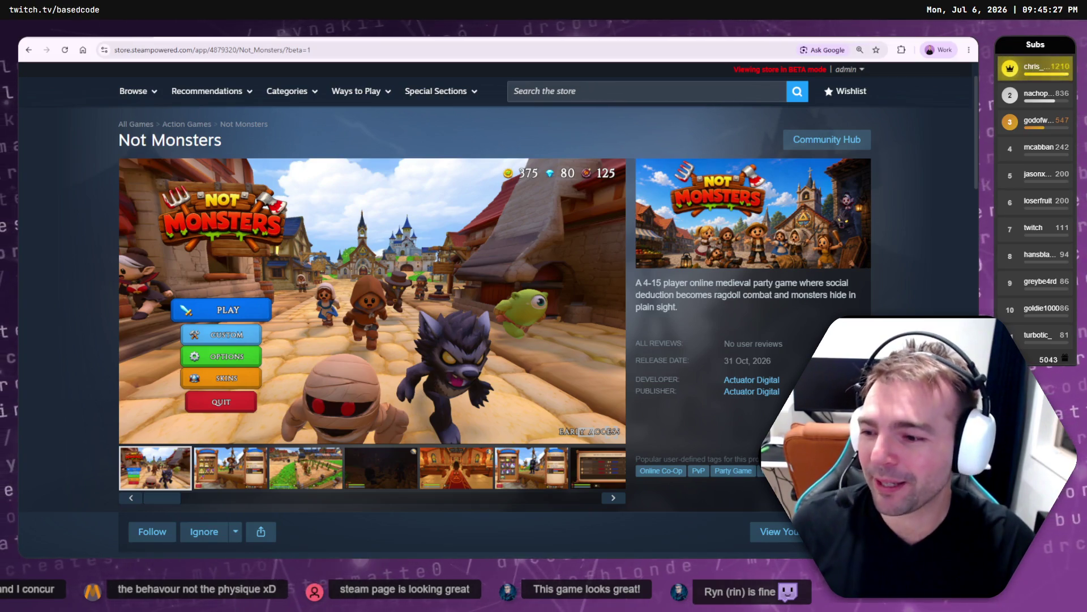
pyautogui.scroll(-3, 422, 312)
pyautogui.scroll(3, 510, 326)
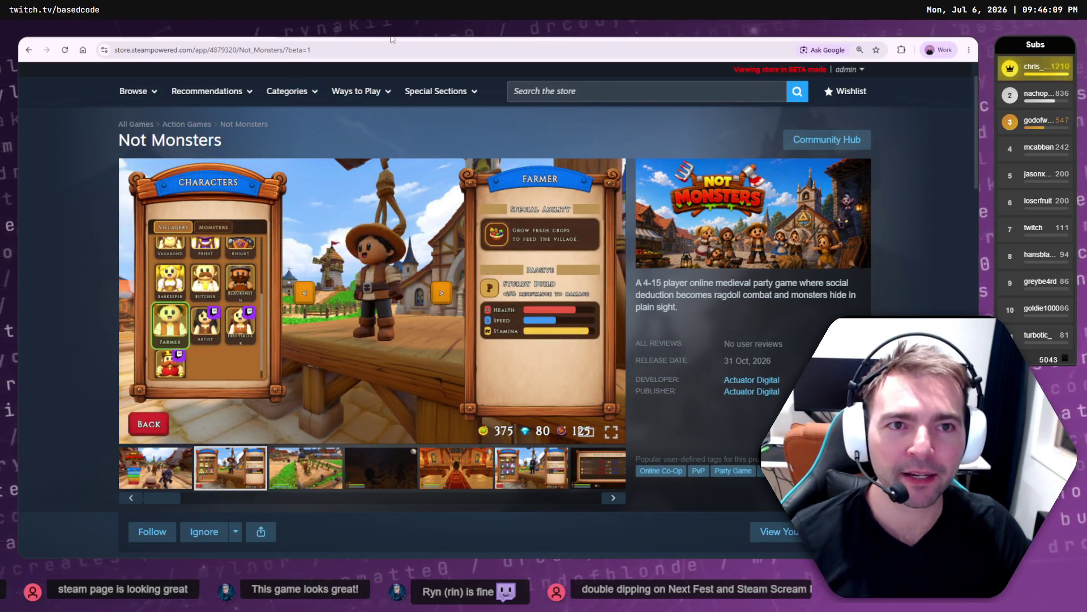
# - Search Google for 'social deduction fest' in a new tab
pyautogui.hotkey('ctrl', 't')
pyautogui.write('social d')
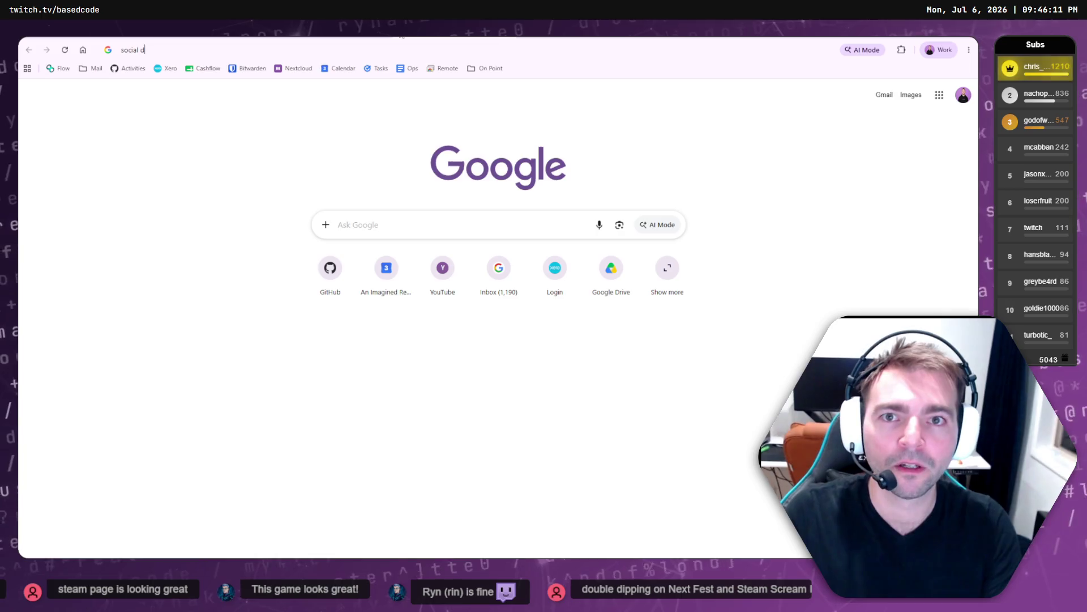
pyautogui.write('educt')
pyautogui.press('BackSpace')
pyautogui.press('BackSpace')
pyautogui.press('BackSpace')
pyautogui.write('deduction fest')
pyautogui.press('Return')
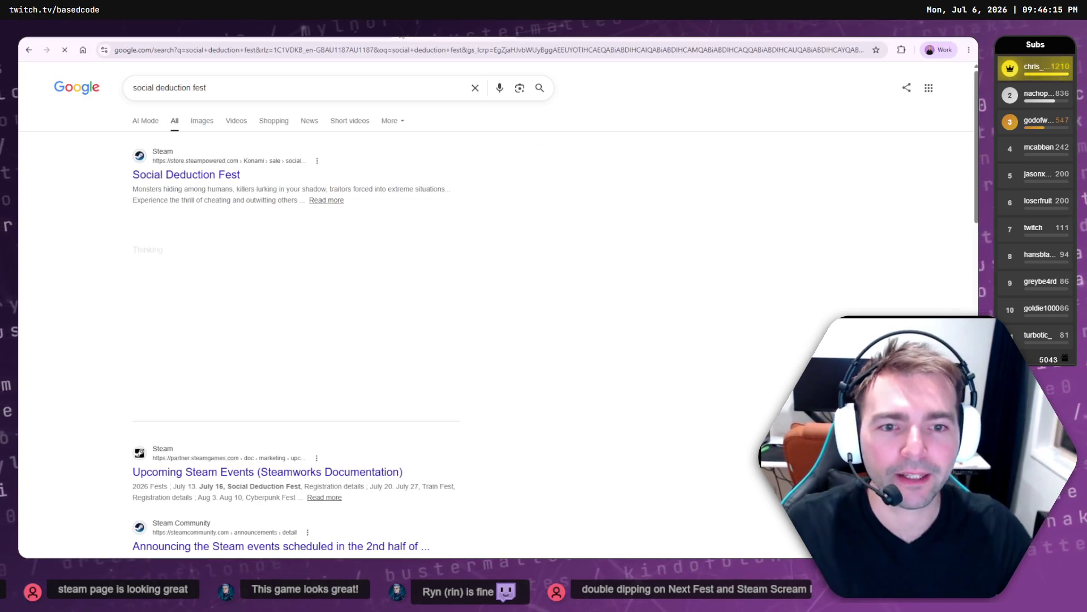
# - Browse the Steam Social Deduction Fest page, then go back to the search results
pyautogui.click(187, 174)
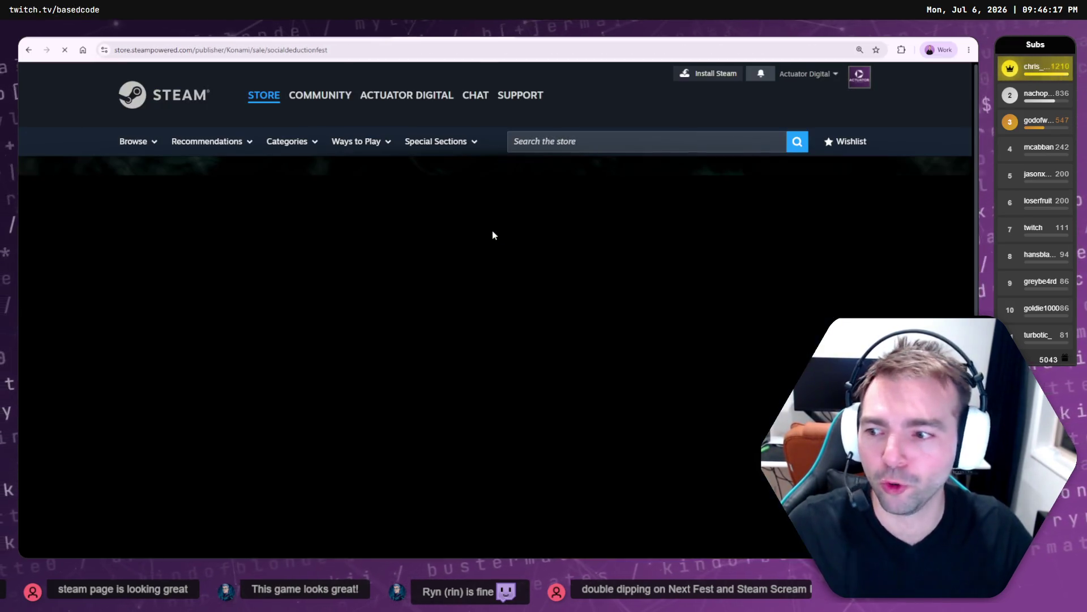
pyautogui.scroll(-3, 453, 255)
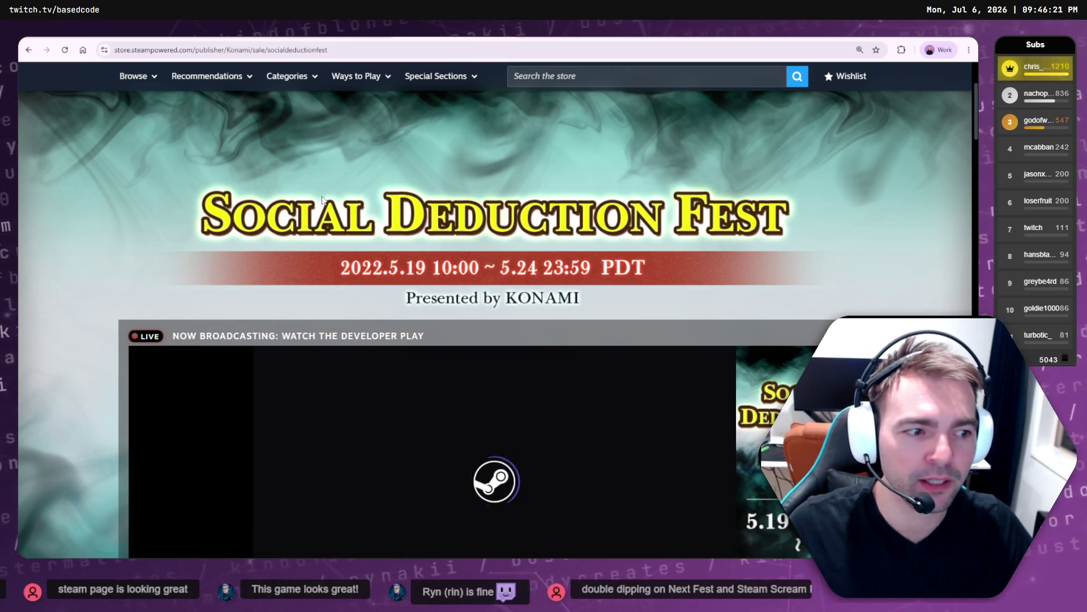
pyautogui.scroll(-8, 322, 198)
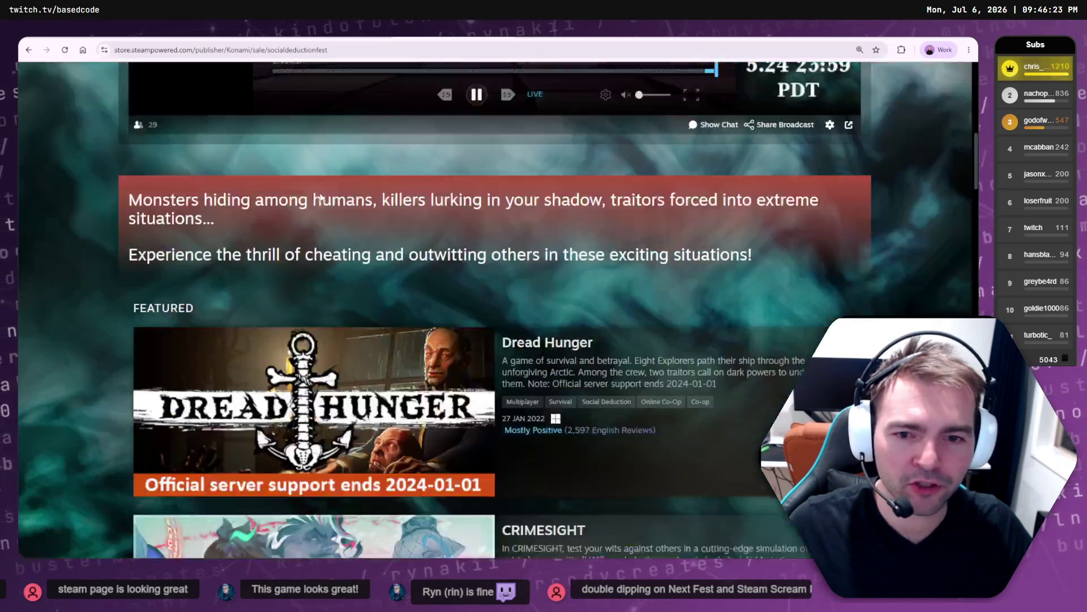
pyautogui.scroll(10, 274, 202)
pyautogui.scroll(-5, 226, 187)
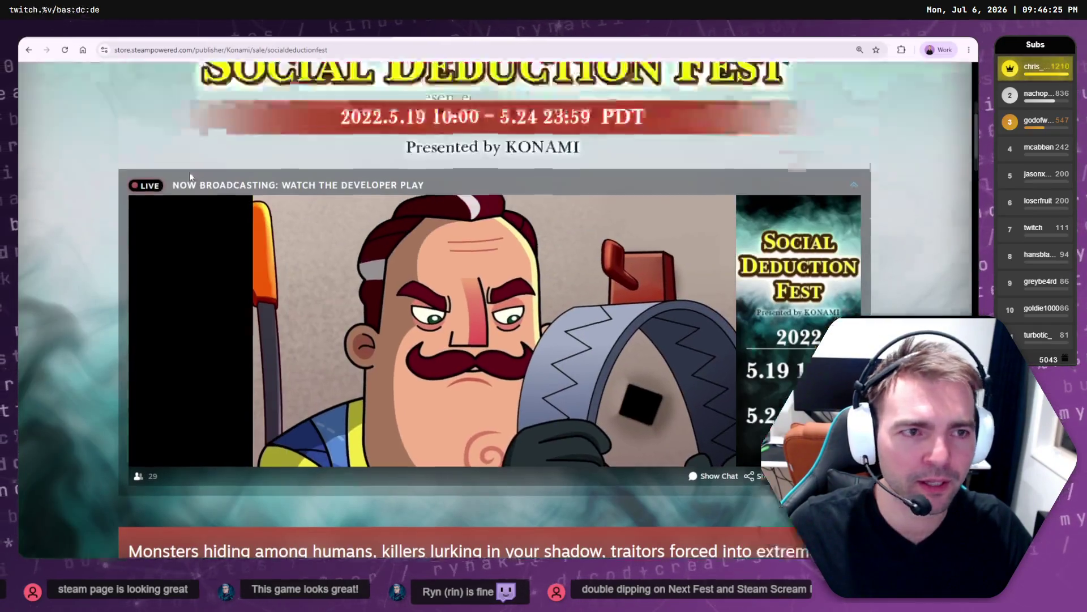
pyautogui.scroll(5, 207, 178)
pyautogui.scroll(-11, 684, 272)
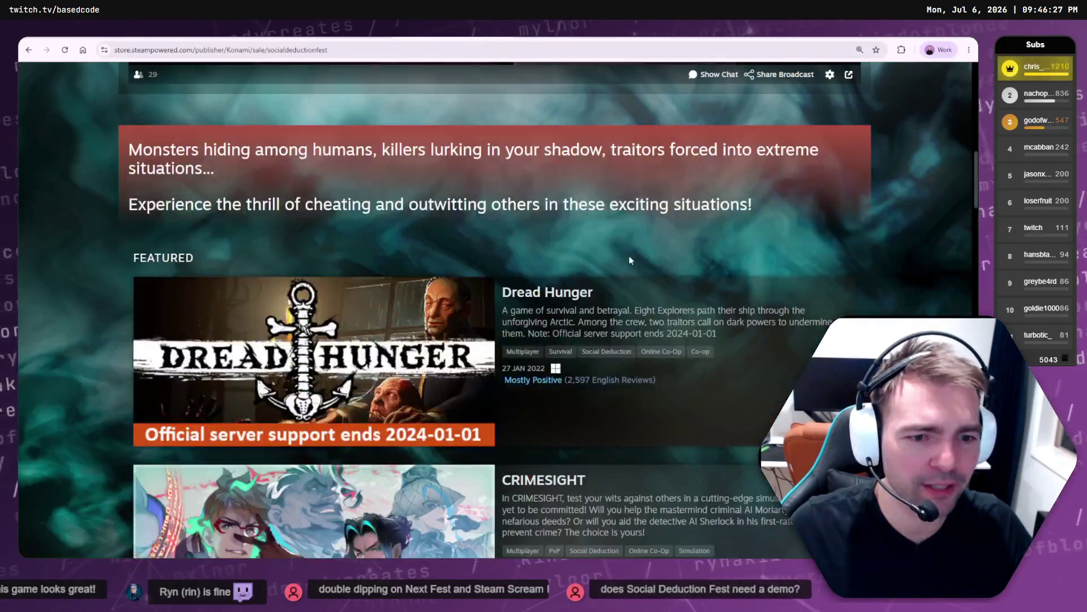
pyautogui.scroll(-10, 644, 262)
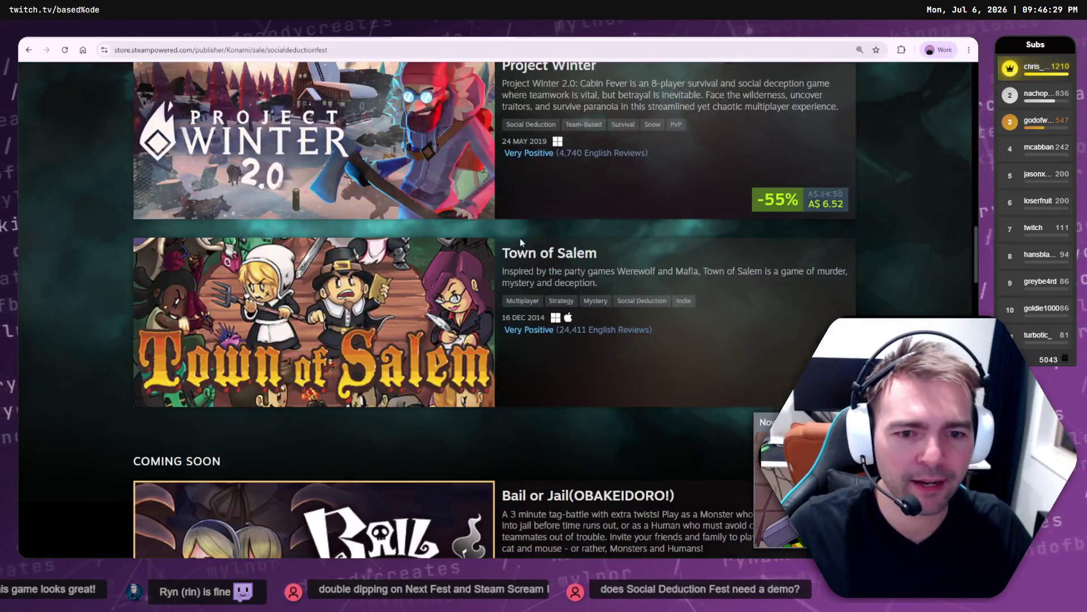
pyautogui.moveTo(451, 193)
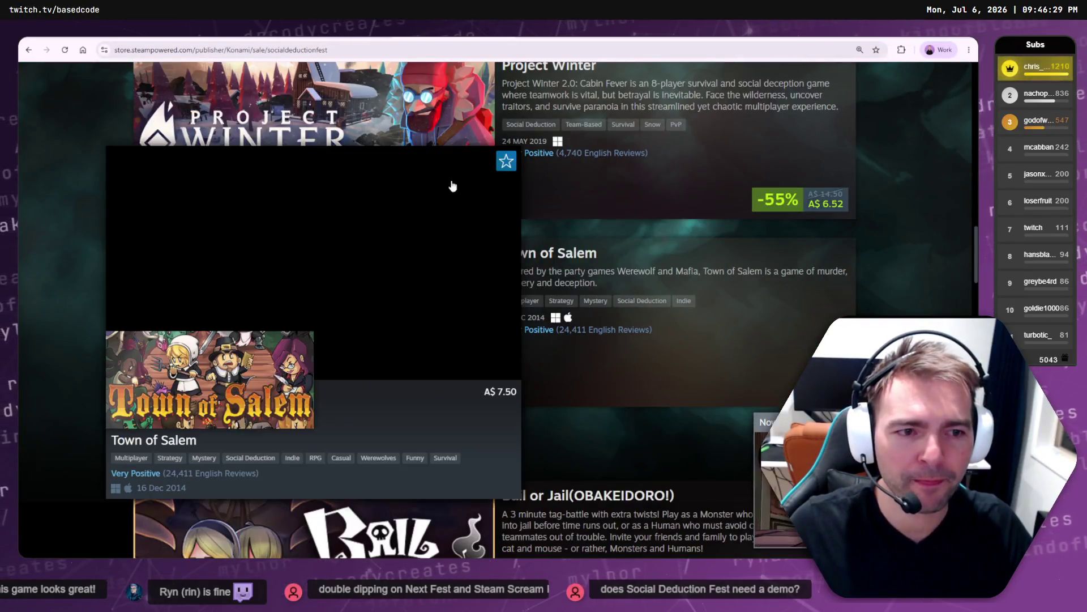
pyautogui.scroll(5, 498, 215)
pyautogui.scroll(3, 499, 215)
pyautogui.scroll(-3, 727, 267)
pyautogui.scroll(-20, 727, 267)
pyautogui.scroll(-8, 691, 239)
pyautogui.scroll(1, 923, 227)
pyautogui.scroll(20, 918, 206)
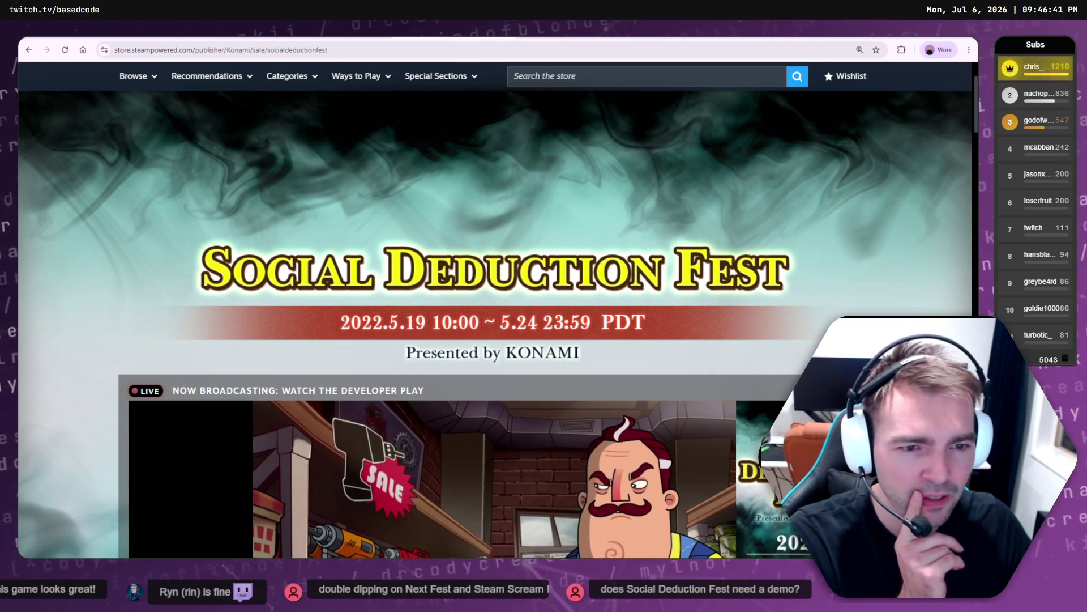
pyautogui.click(28, 50)
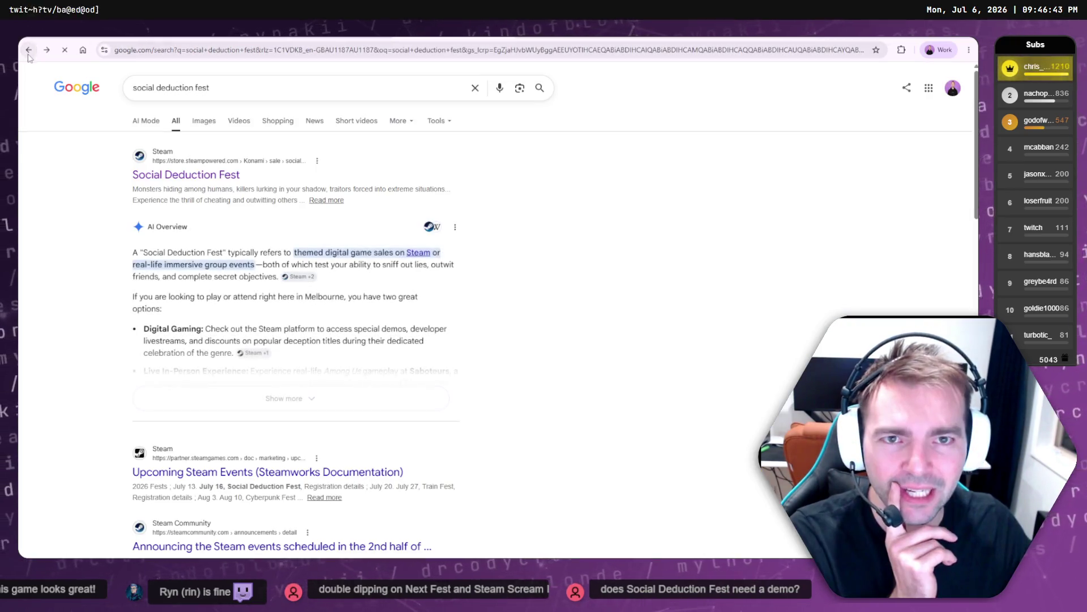
pyautogui.scroll(-2, 239, 379)
# - Open the Upcoming Steam Events documentation result and scroll to the 2026 Fests table
pyautogui.click(238, 379)
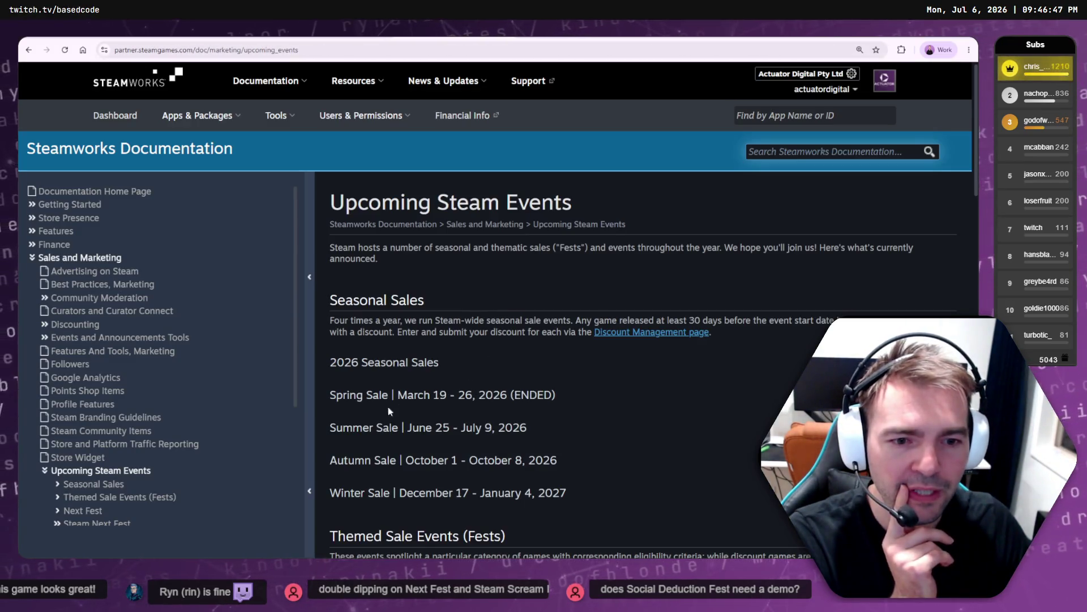
pyautogui.scroll(-4, 453, 238)
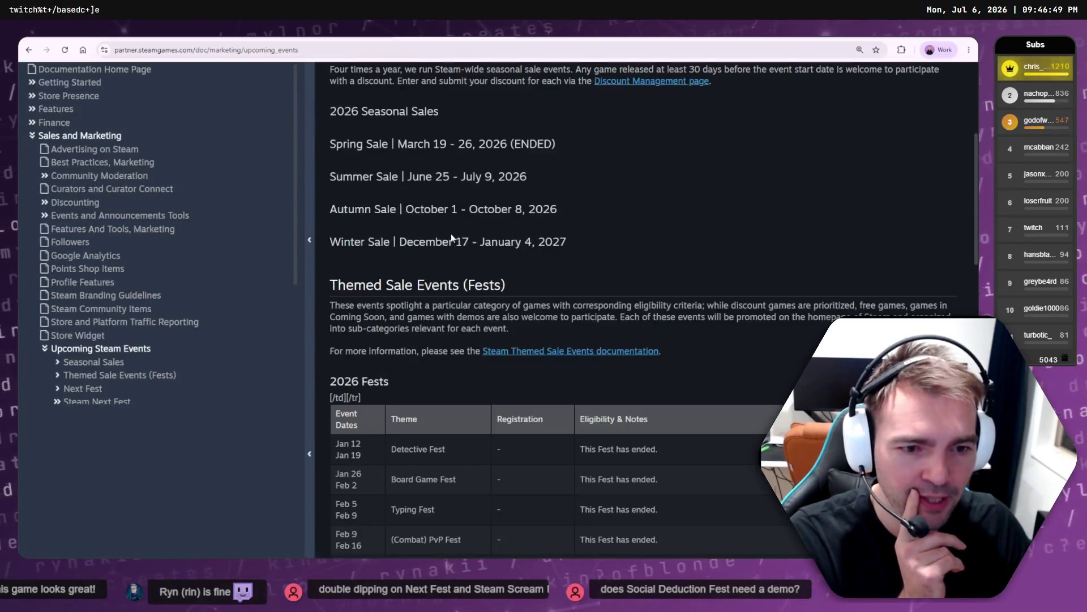
pyautogui.scroll(-3, 453, 237)
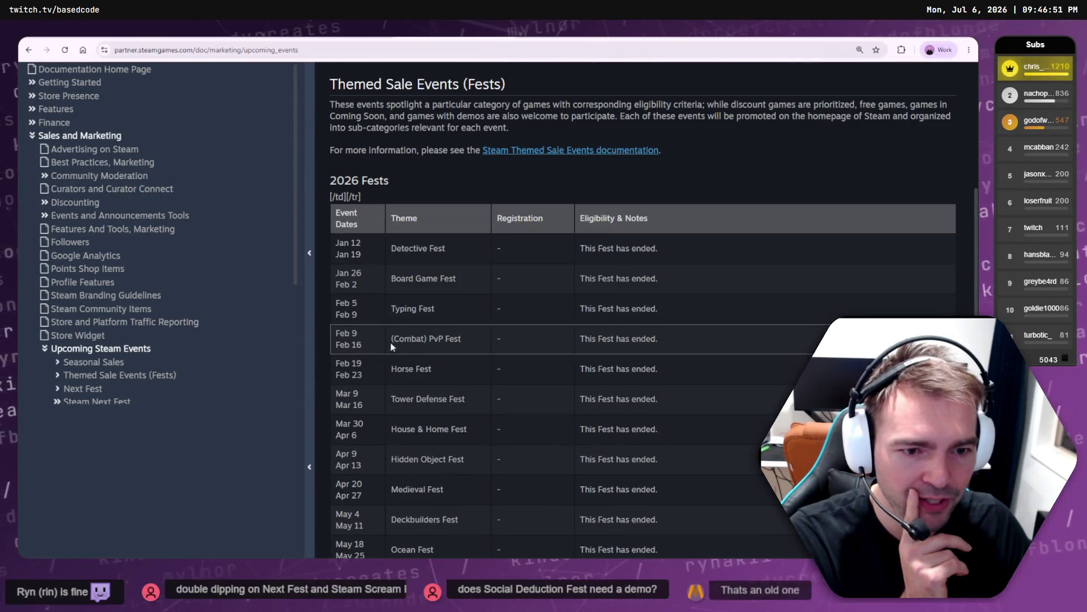
pyautogui.scroll(-3, 413, 400)
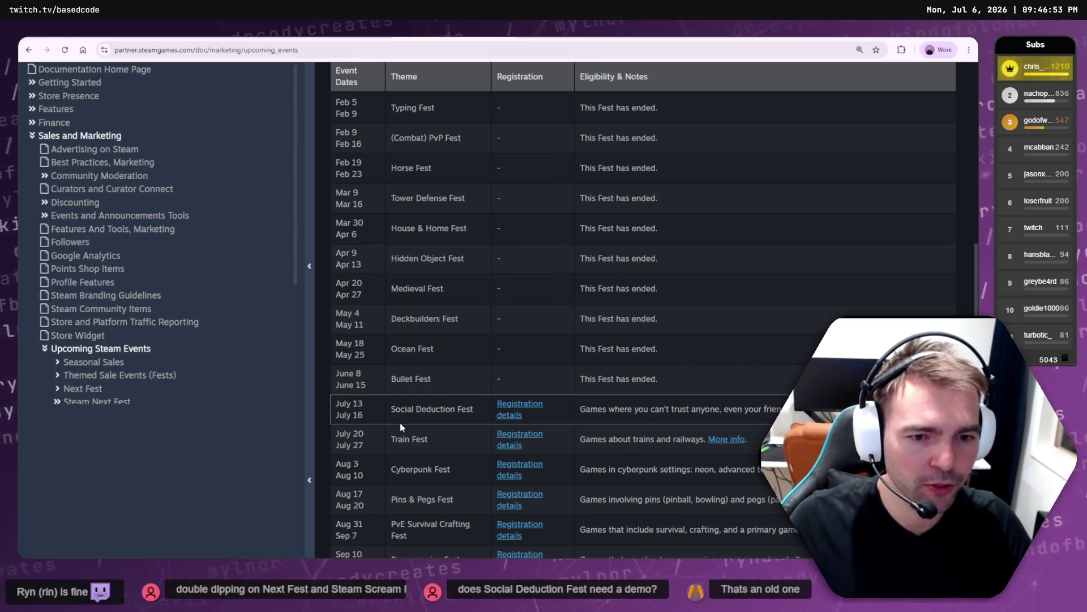
# - Highlight the whole Social Deduction Fest row with its July 13–16 dates
pyautogui.moveTo(377, 420); pyautogui.dragTo(336, 400)
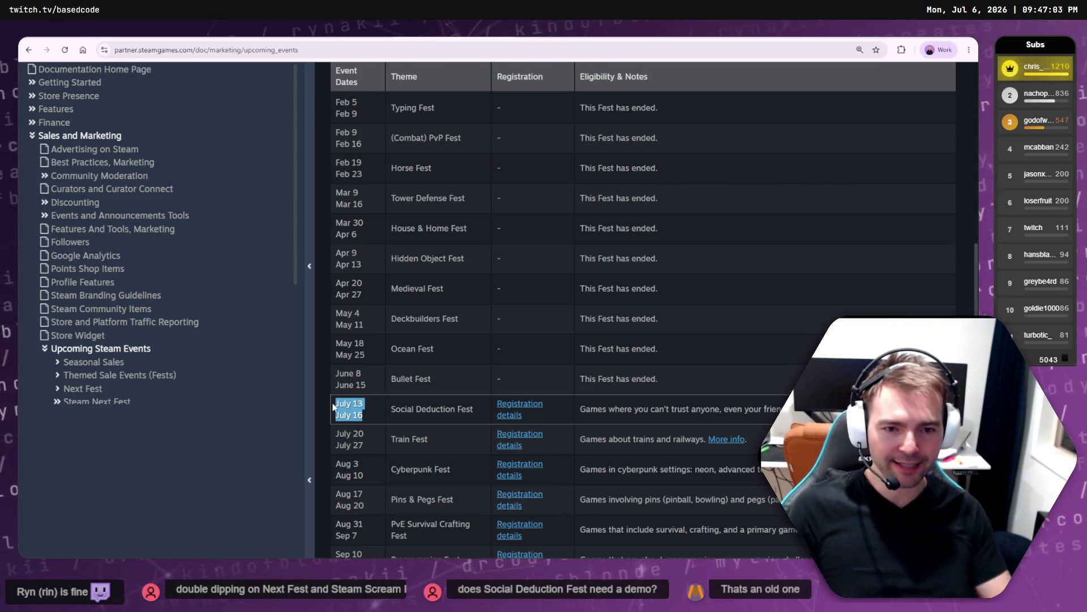
pyautogui.moveTo(623, 408)
pyautogui.mouseDown()
pyautogui.moveTo(486, 396)
pyautogui.moveTo(335, 410)
pyautogui.mouseUp()
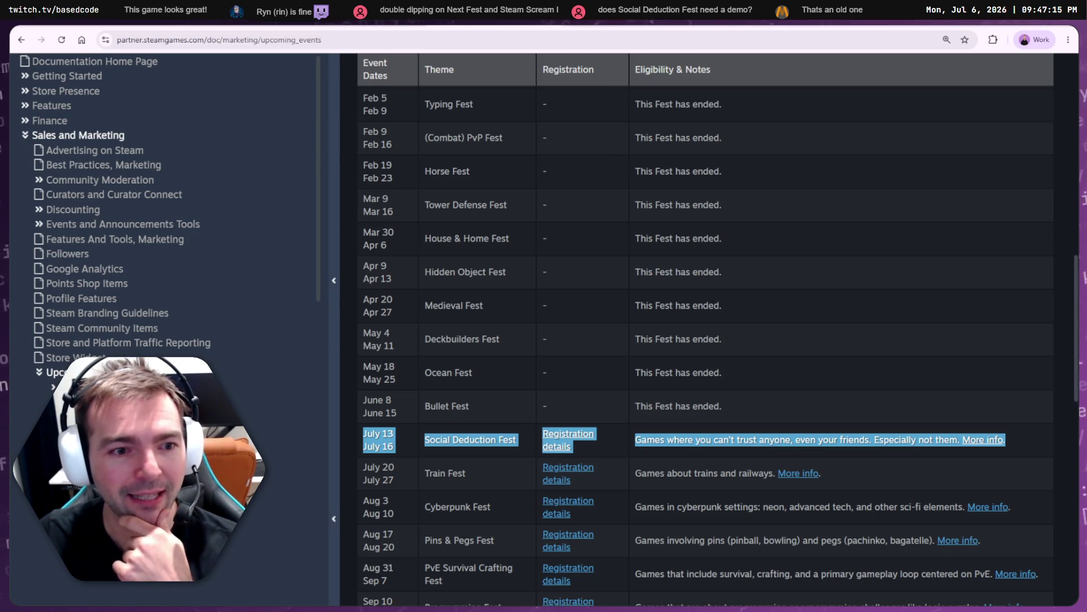
pyautogui.click(456, 436)
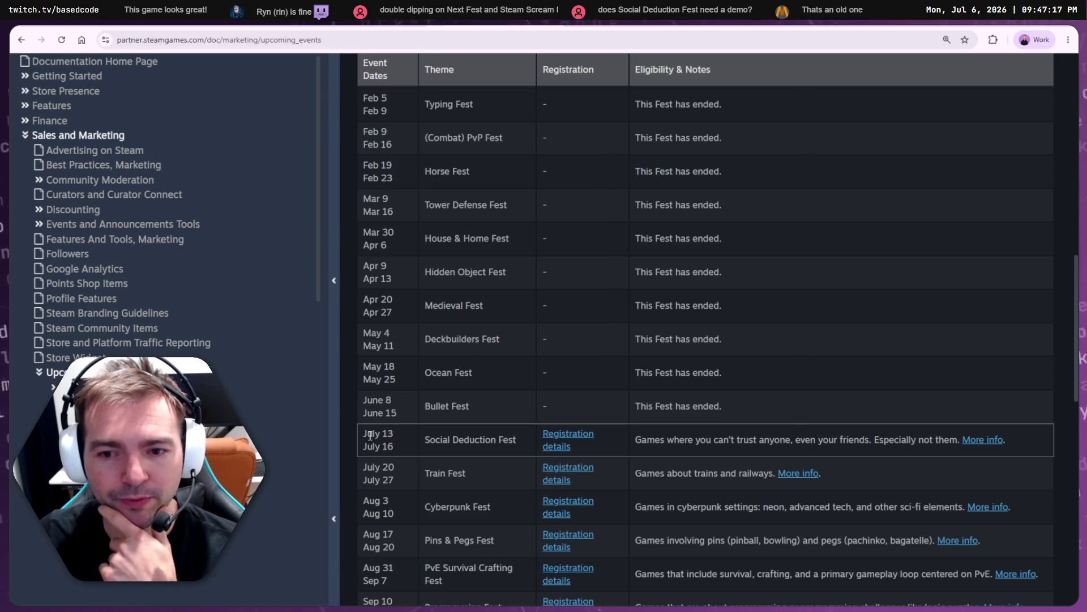
pyautogui.moveTo(364, 433); pyautogui.dragTo(1039, 436)
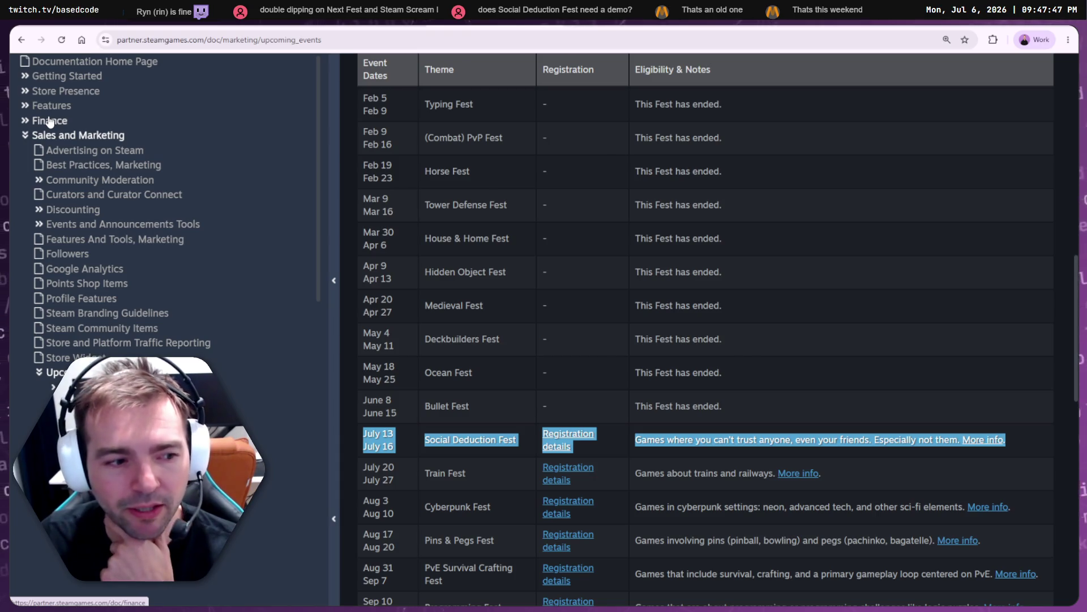
# - Reselect the Social Deduction Fest row, then return to the Not Monsters store tab
pyautogui.click(952, 437)
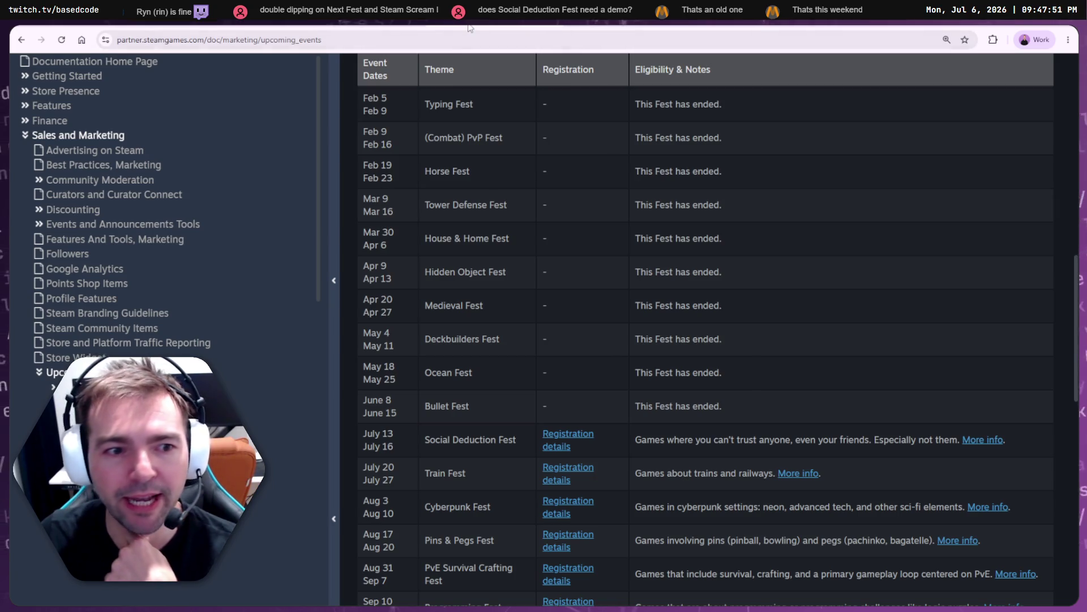
pyautogui.scroll(-3, 620, 406)
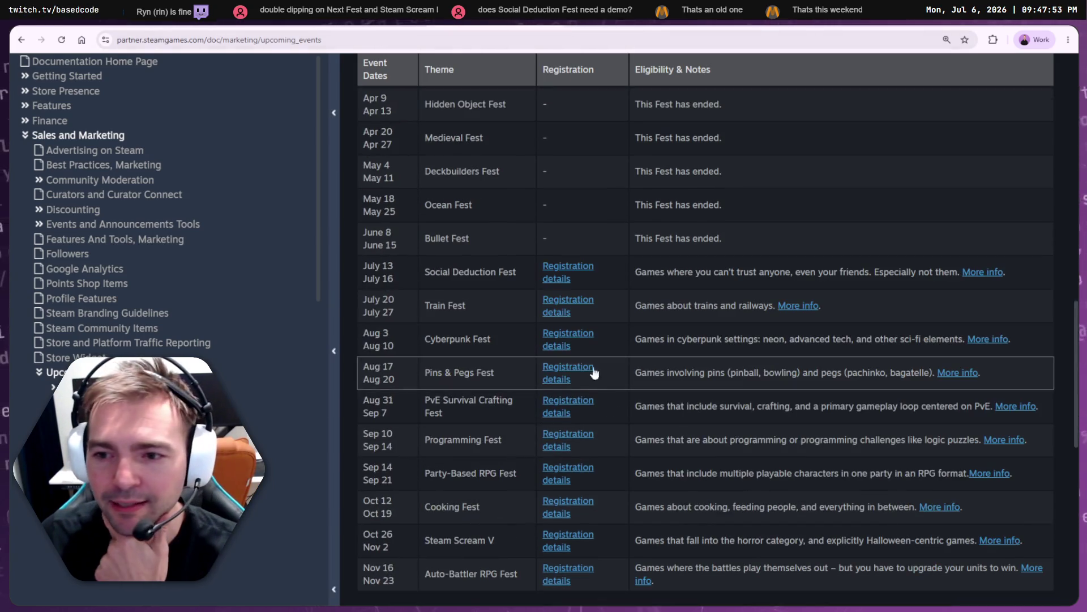
pyautogui.moveTo(1007, 272); pyautogui.dragTo(377, 266)
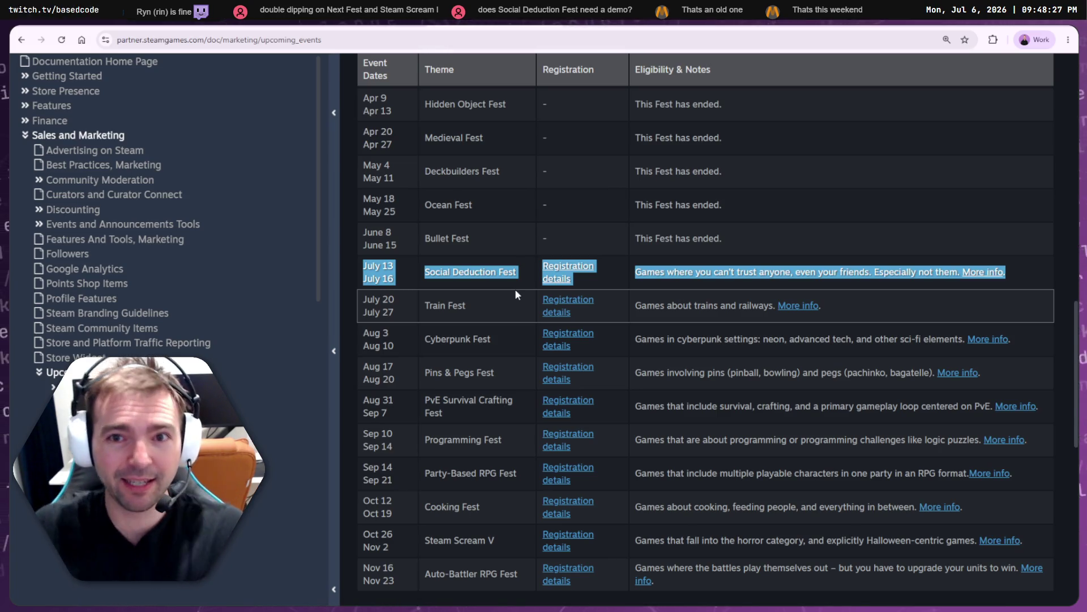
pyautogui.click(498, 24)
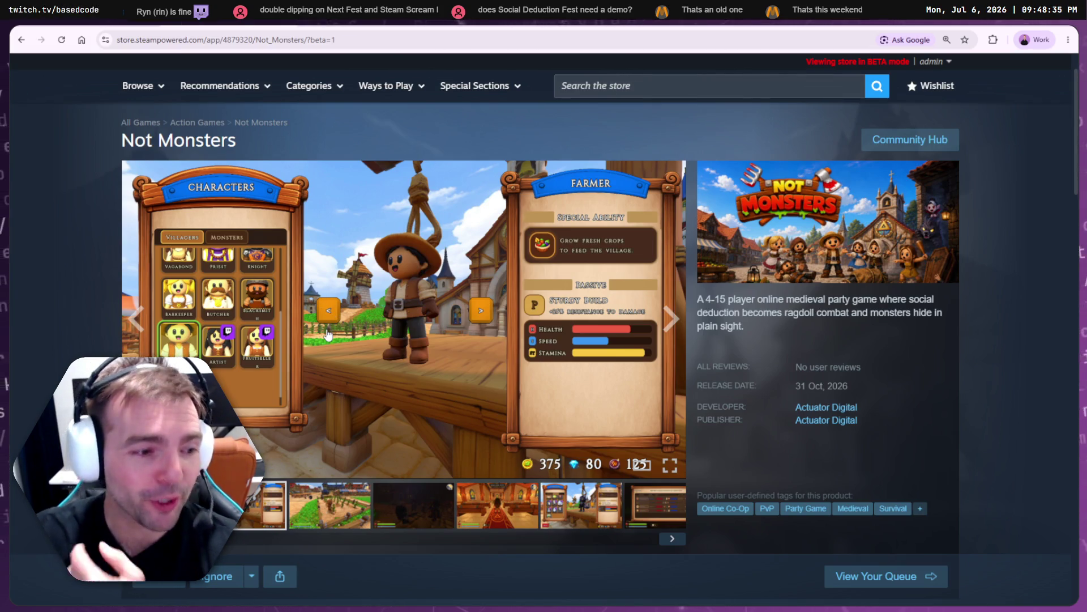
# - Scroll down to About This Game and expand the full description with READ MORE
pyautogui.scroll(-5, 337, 330)
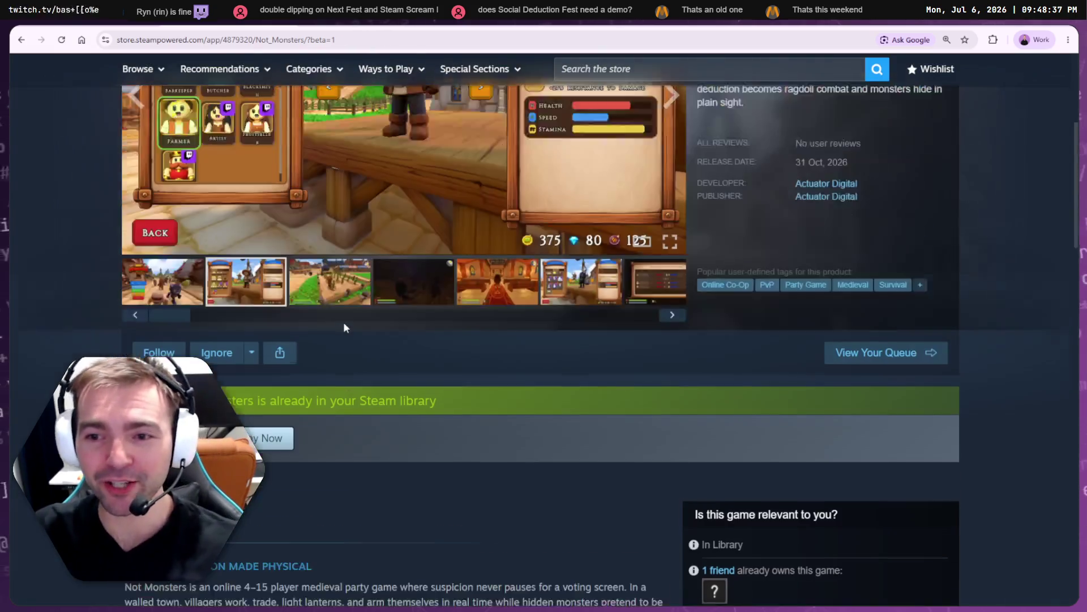
pyautogui.scroll(-6, 346, 318)
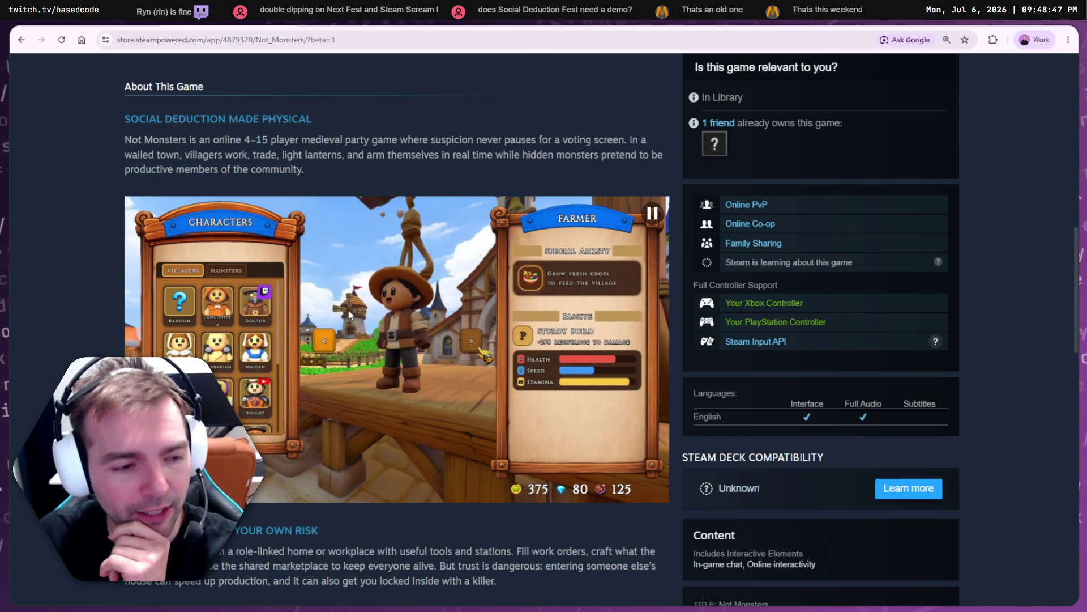
pyautogui.scroll(-6, 317, 311)
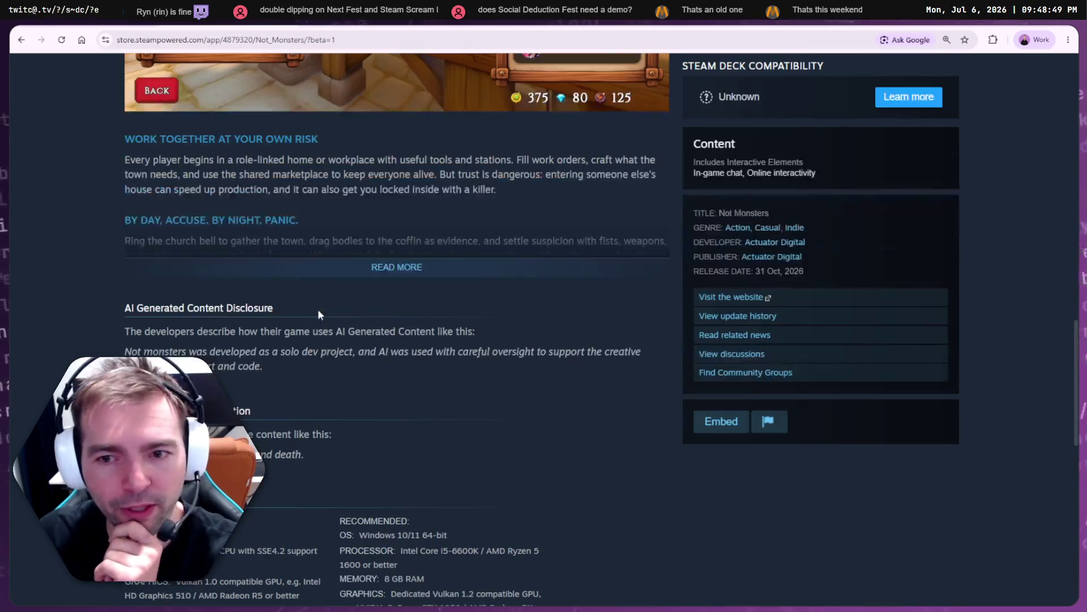
pyautogui.click(394, 266)
# - Scroll around the expanded section to watch the character-select clip cycle through villagers
pyautogui.scroll(15, 446, 308)
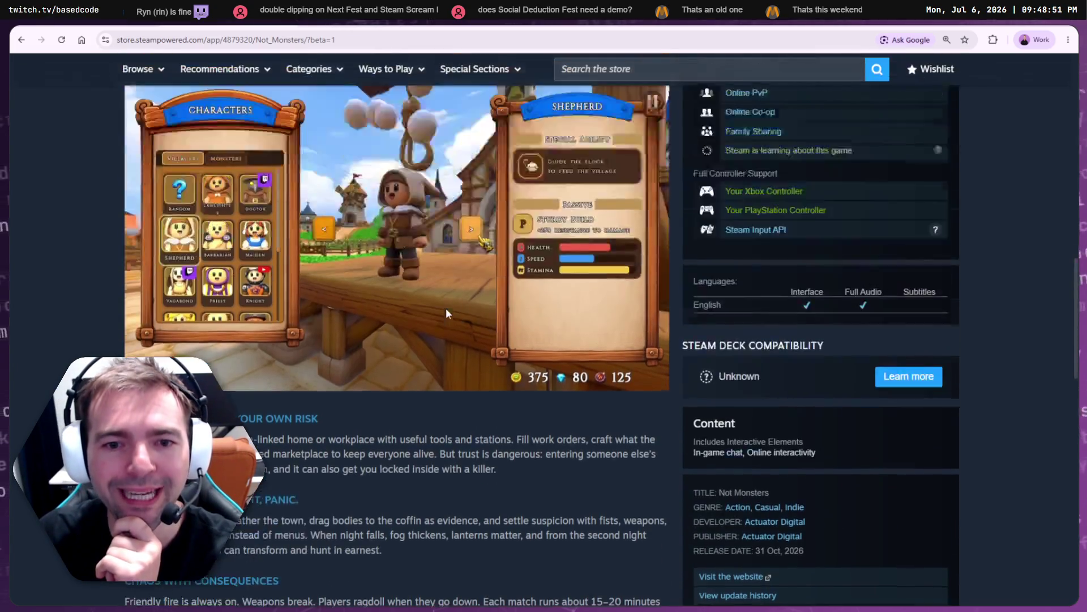
pyautogui.scroll(4, 447, 310)
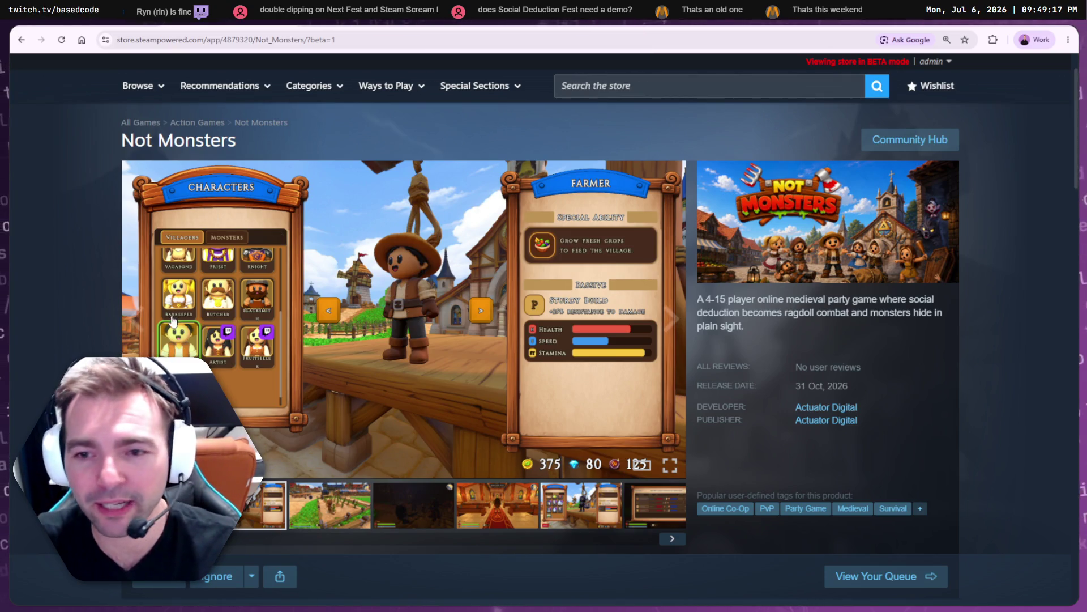
pyautogui.scroll(-10, 173, 320)
pyautogui.scroll(5, 250, 352)
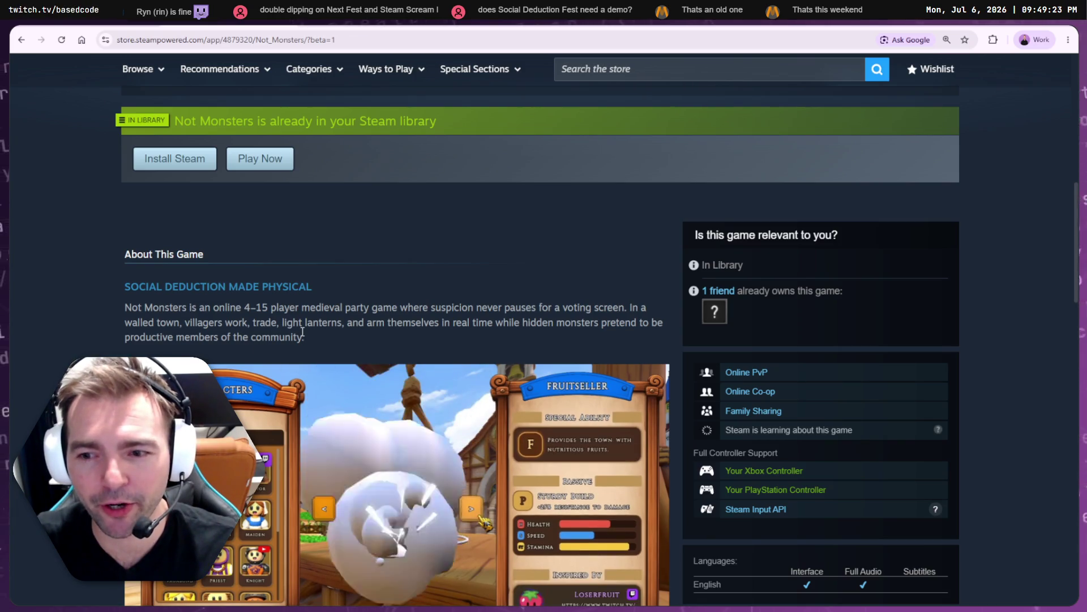
pyautogui.scroll(-2, 263, 204)
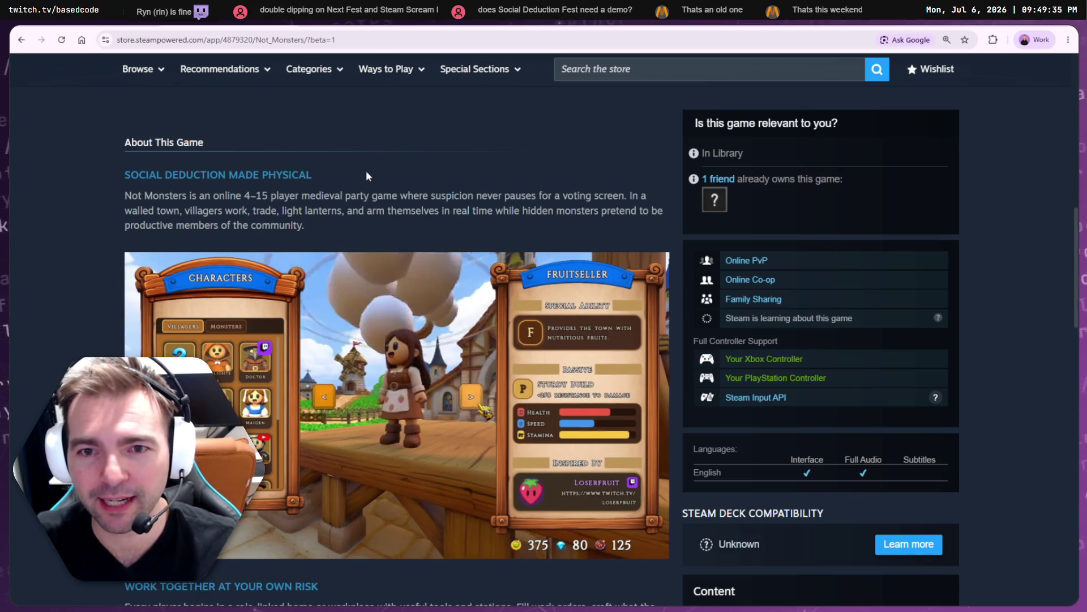
pyautogui.scroll(-5, 374, 177)
pyautogui.scroll(1, 396, 255)
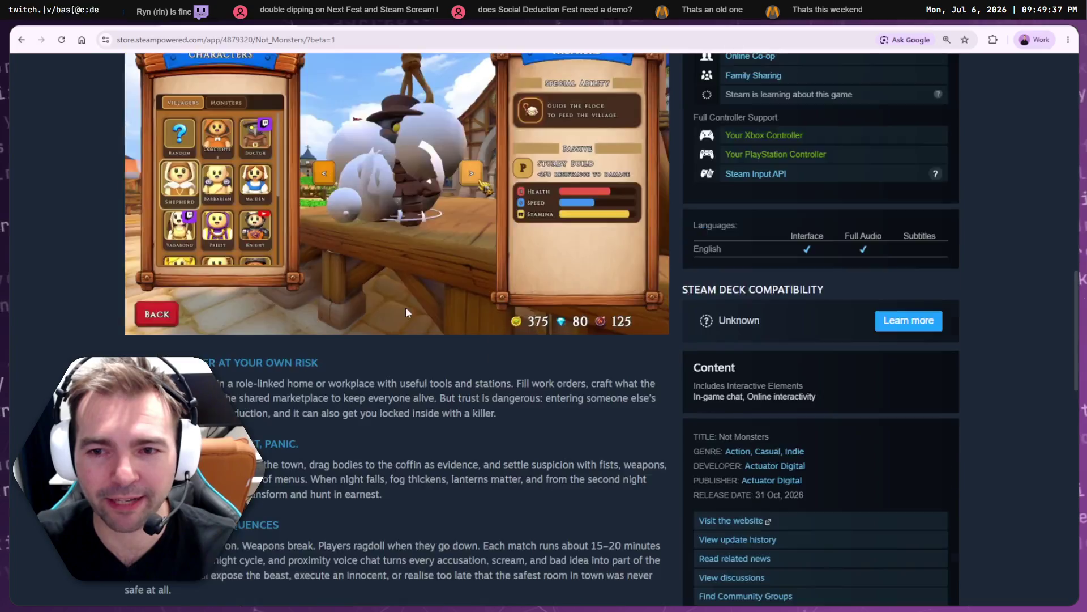
pyautogui.scroll(5, 405, 309)
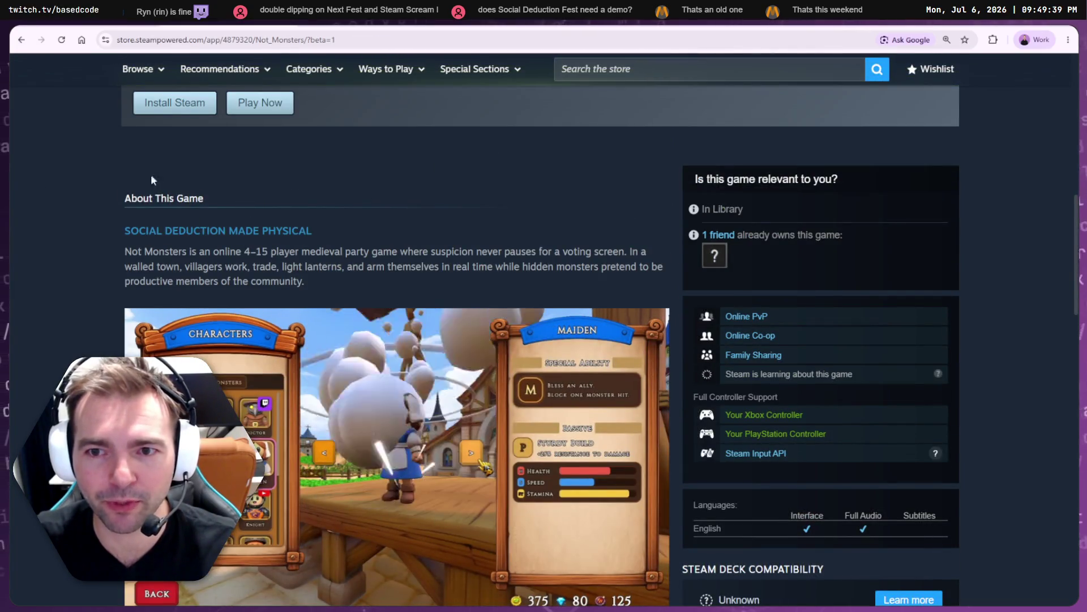
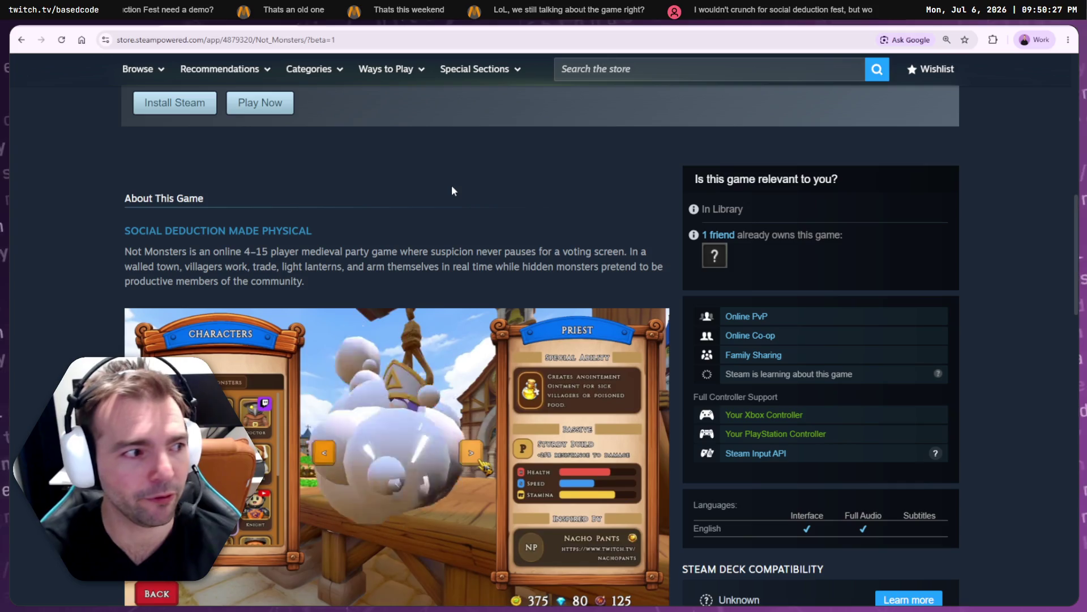
# - Review Not Monsters' About This Game description and character roster, then switch to the Steamworks editor
pyautogui.scroll(-1, 451, 184)
pyautogui.scroll(-1, 451, 185)
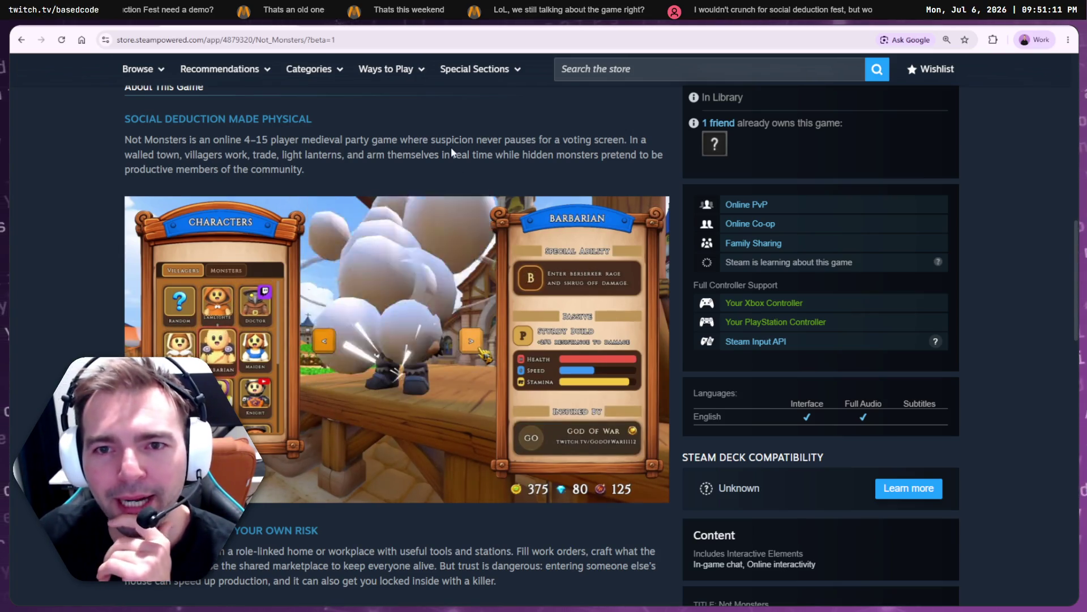
pyautogui.scroll(-5, 453, 151)
pyautogui.scroll(-6, 451, 150)
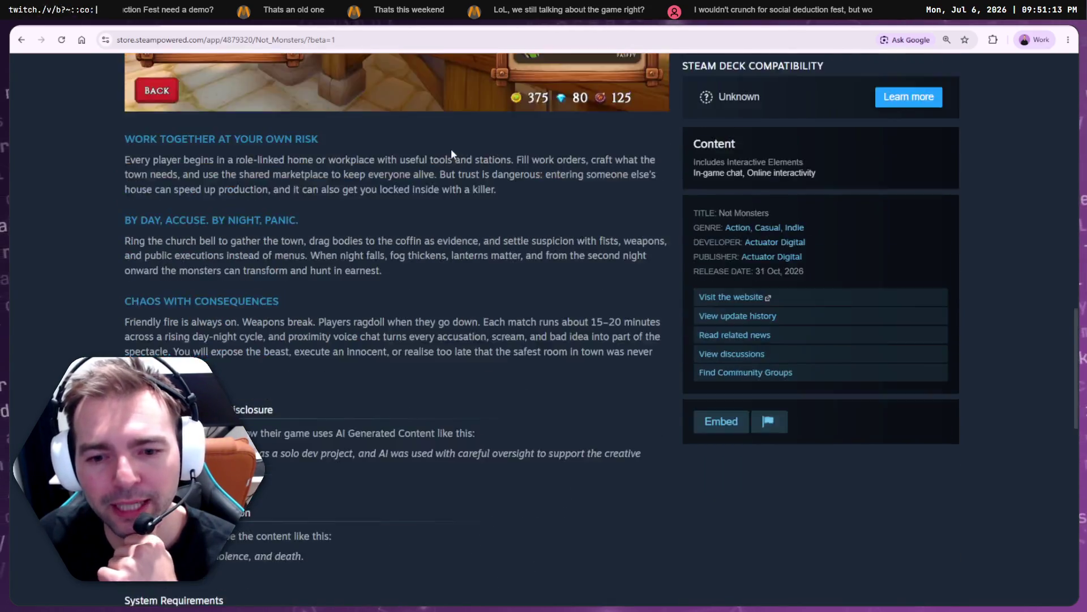
pyautogui.scroll(6, 447, 162)
pyautogui.scroll(6, 465, 297)
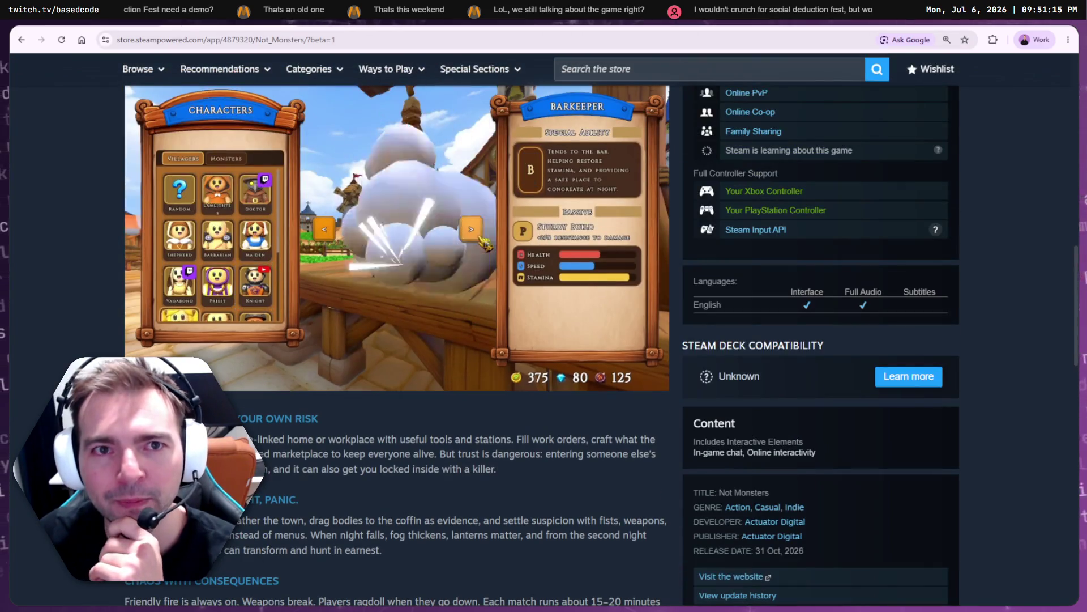
pyautogui.hotkey('alt', 'Tab')
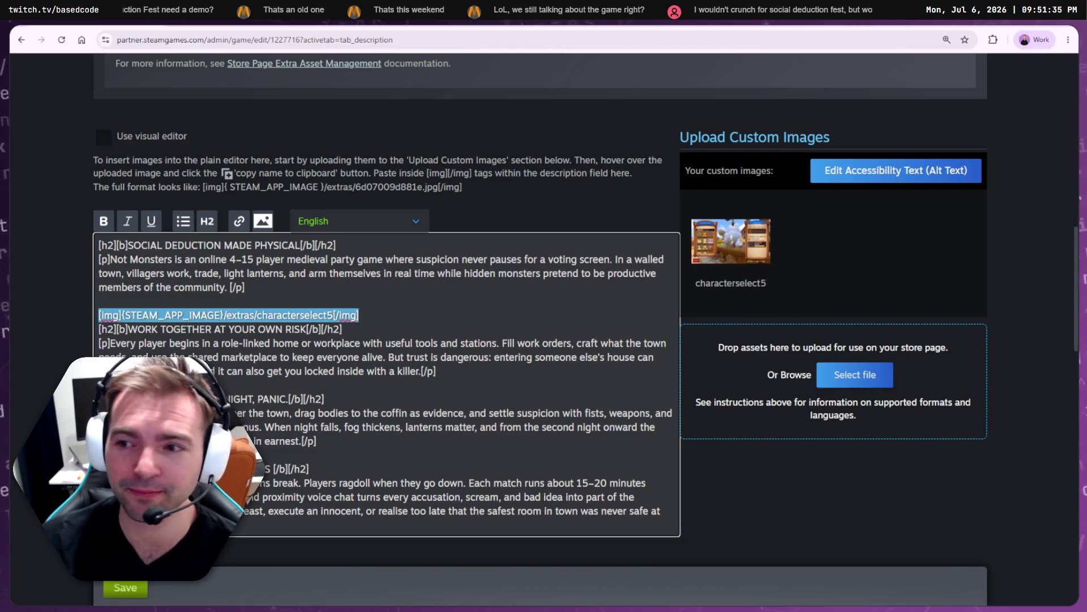
# - Scroll the Not Monsters Description tab in Steamworks and clear the text selection
pyautogui.scroll(-20, 280, 410)
pyautogui.scroll(15, 283, 413)
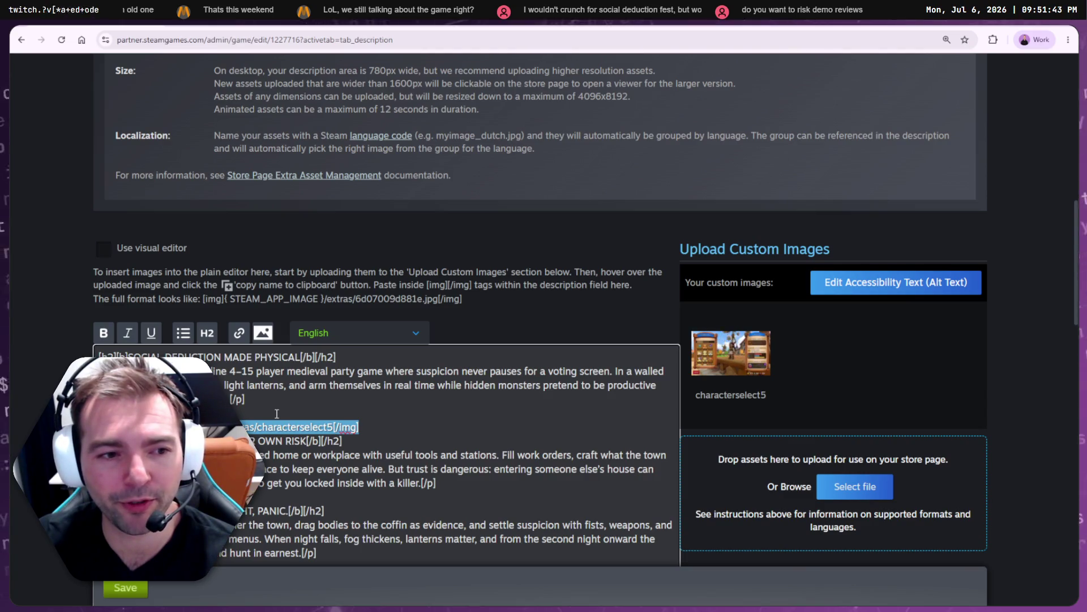
pyautogui.click(288, 414)
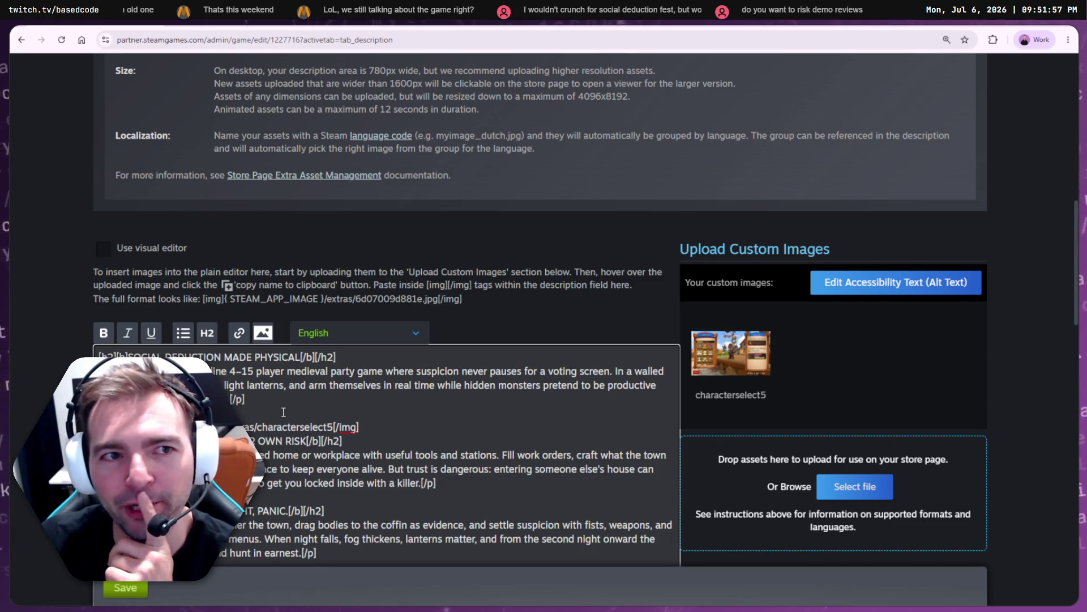
pyautogui.scroll(-5, 283, 412)
pyautogui.scroll(5, 283, 415)
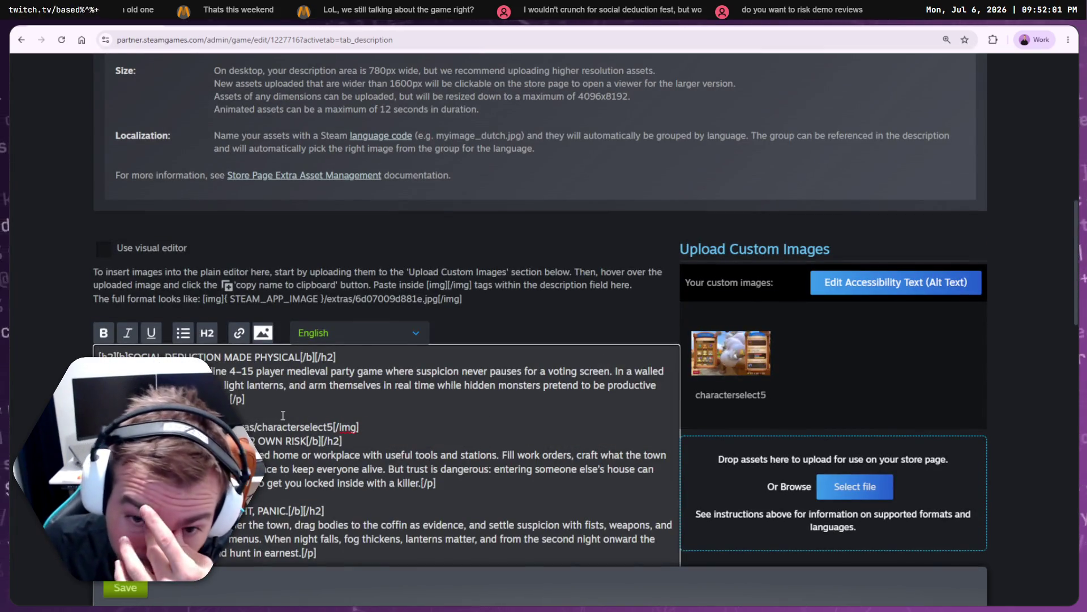
pyautogui.scroll(15, 421, 400)
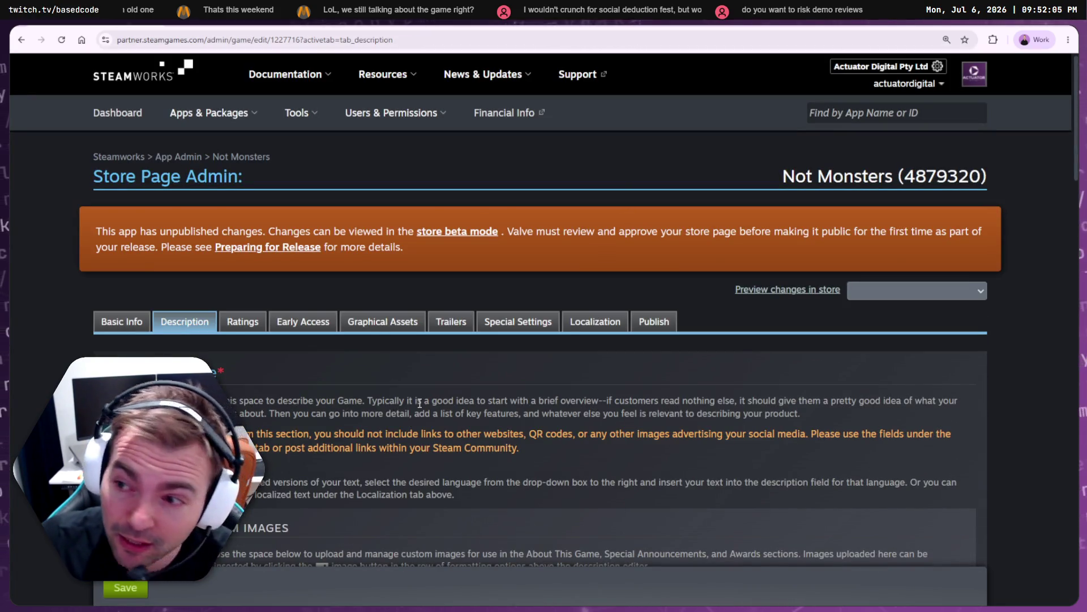
pyautogui.scroll(-20, 420, 403)
pyautogui.scroll(5, 566, 471)
# - Finish reviewing the description page and return to the Not Monsters store page
pyautogui.moveTo(715, 356)
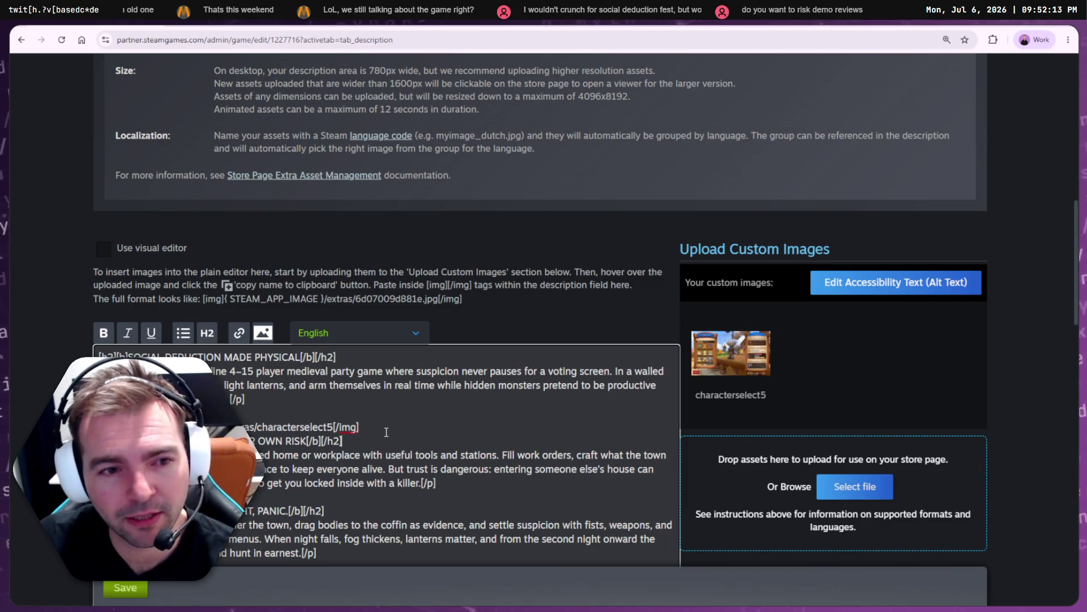
pyautogui.scroll(-15, 397, 419)
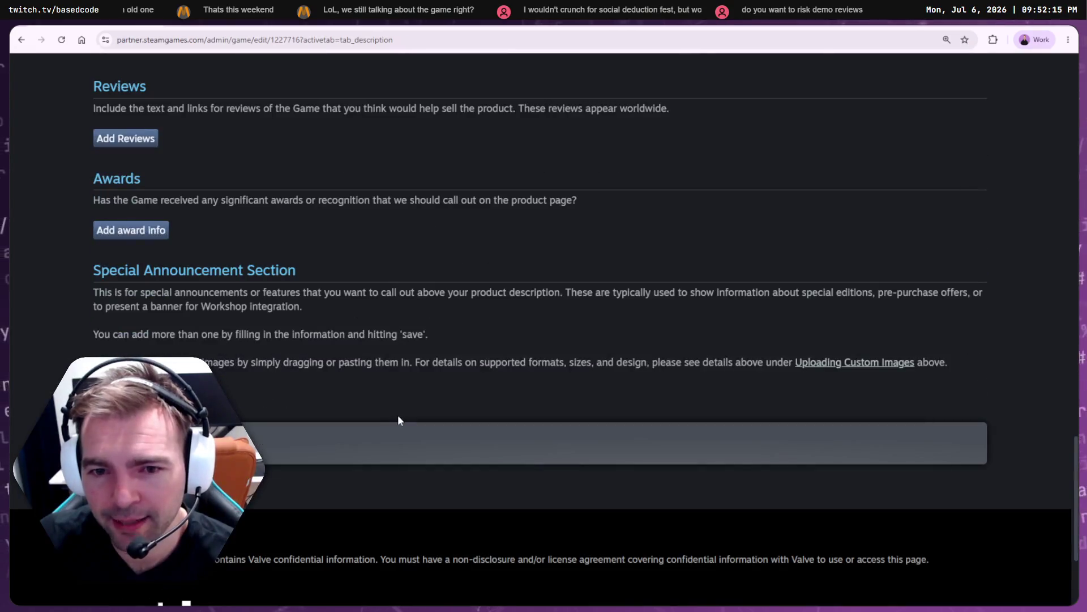
pyautogui.scroll(5, 398, 420)
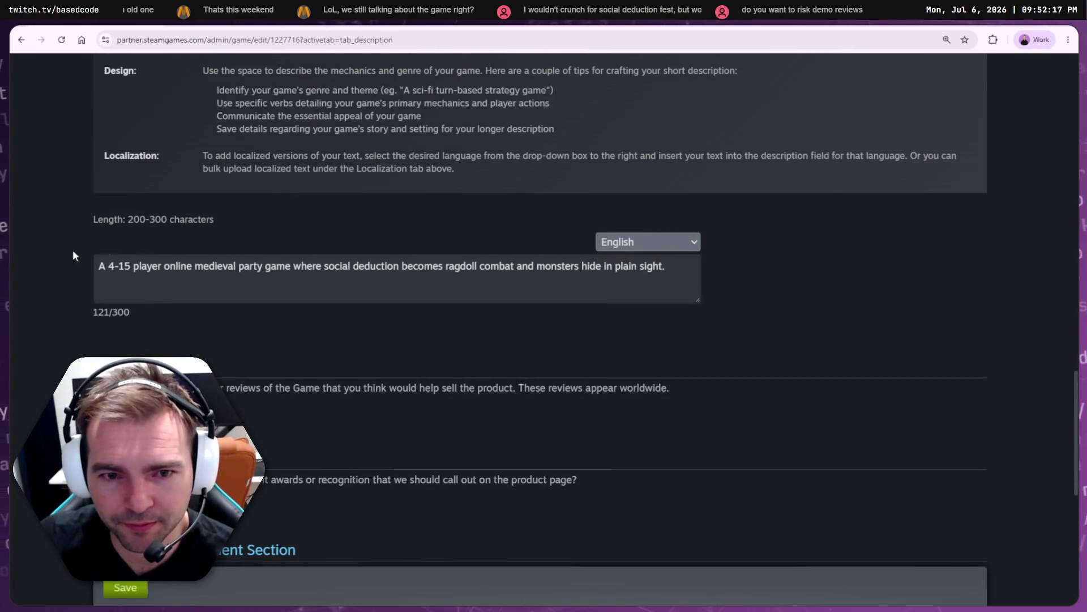
pyautogui.scroll(-4, 85, 170)
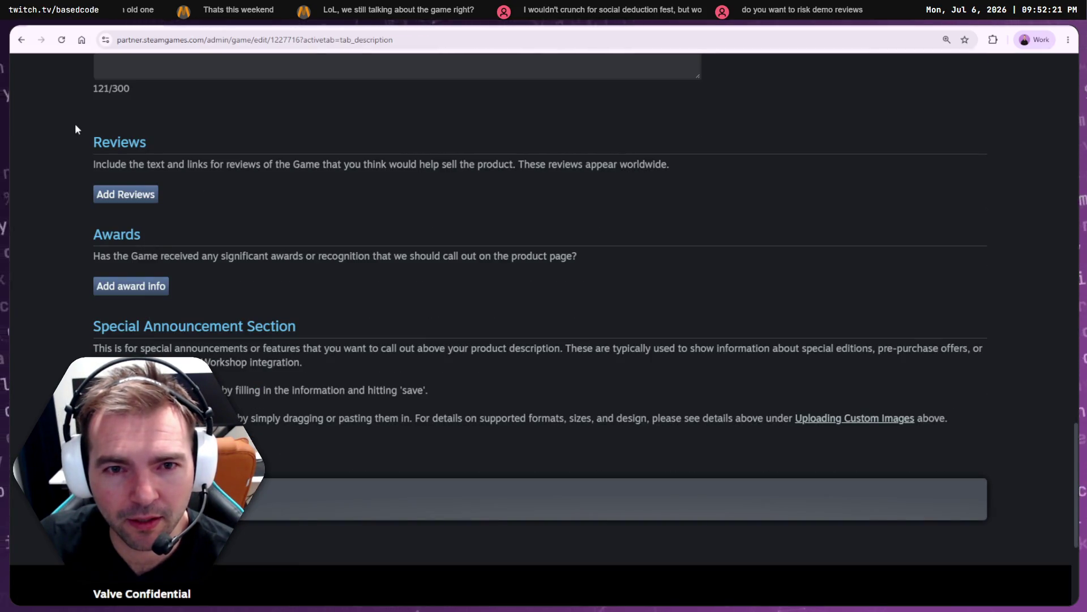
pyautogui.scroll(10, 424, 456)
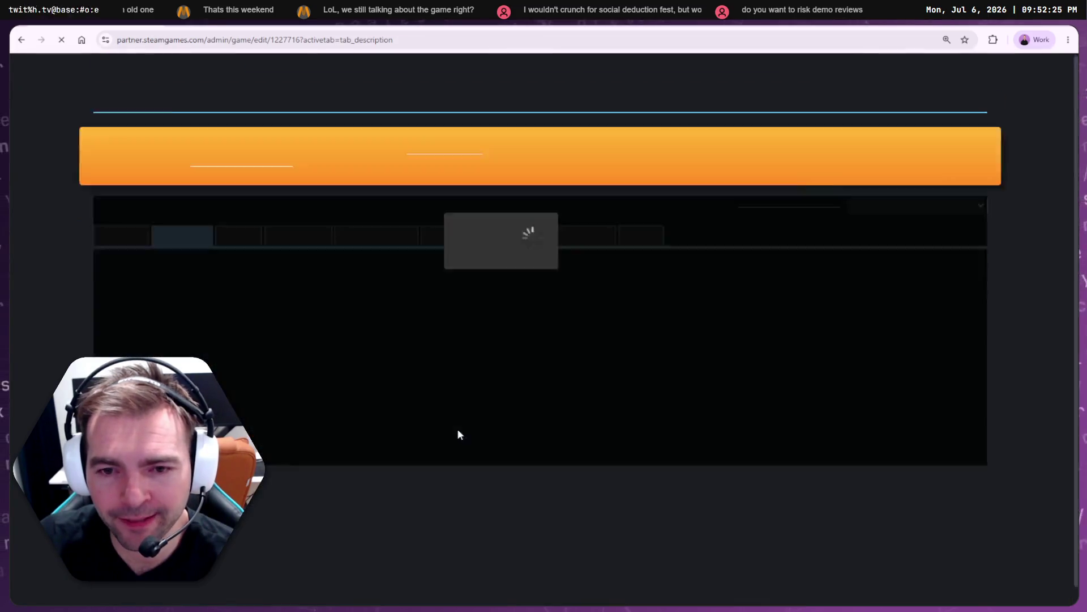
pyautogui.scroll(-10, 595, 149)
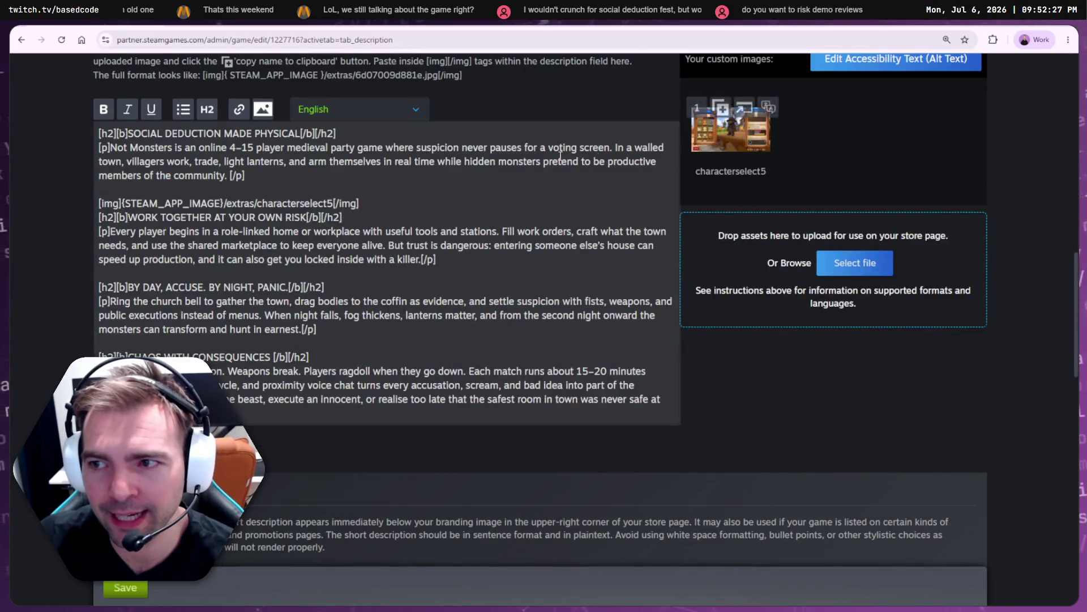
pyautogui.scroll(3, 596, 149)
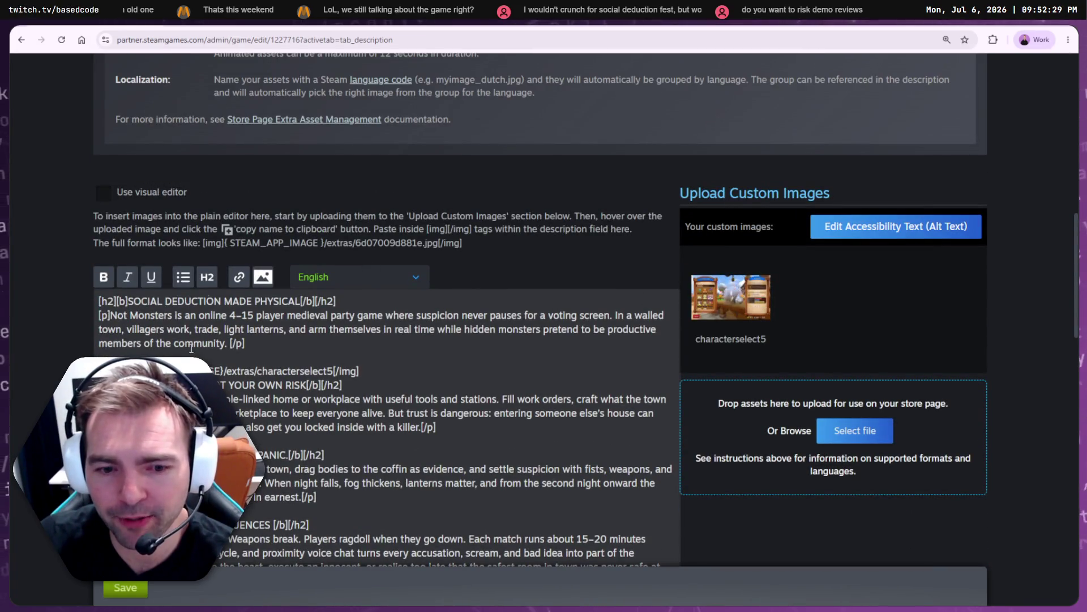
pyautogui.hotkey('ctrl', 'Tab')
pyautogui.scroll(5, 183, 219)
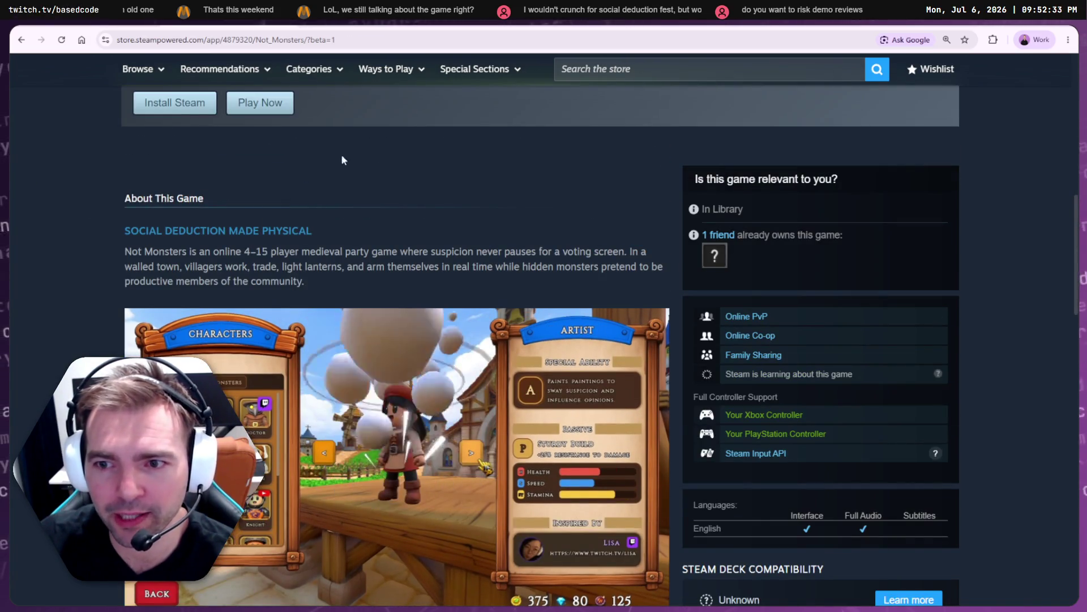
# - Glance over the store page and the Not Monsters package pricing page
pyautogui.scroll(-7, 346, 260)
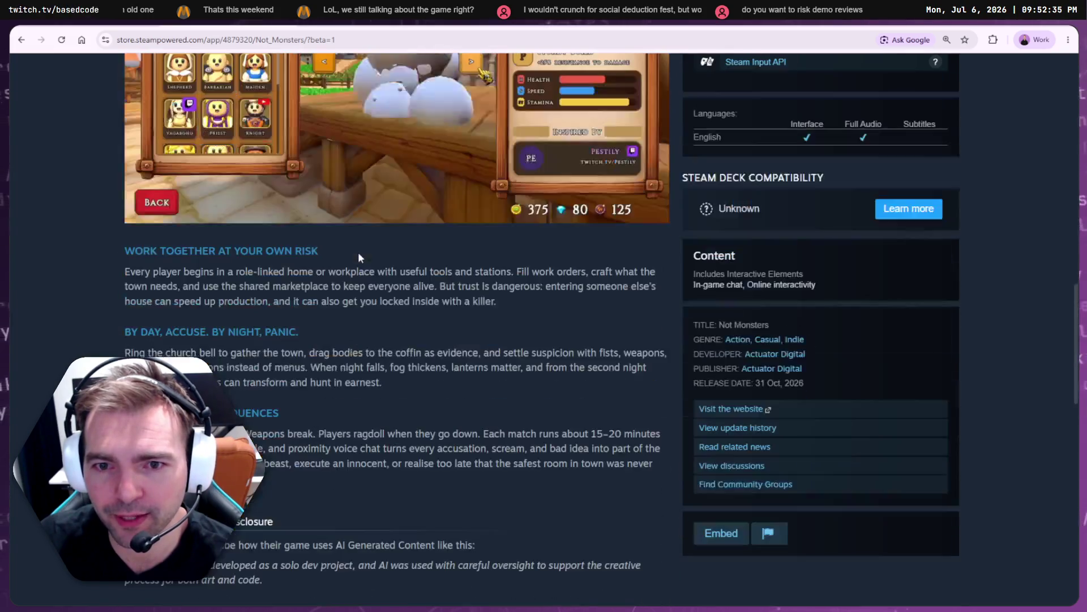
pyautogui.scroll(5, 352, 259)
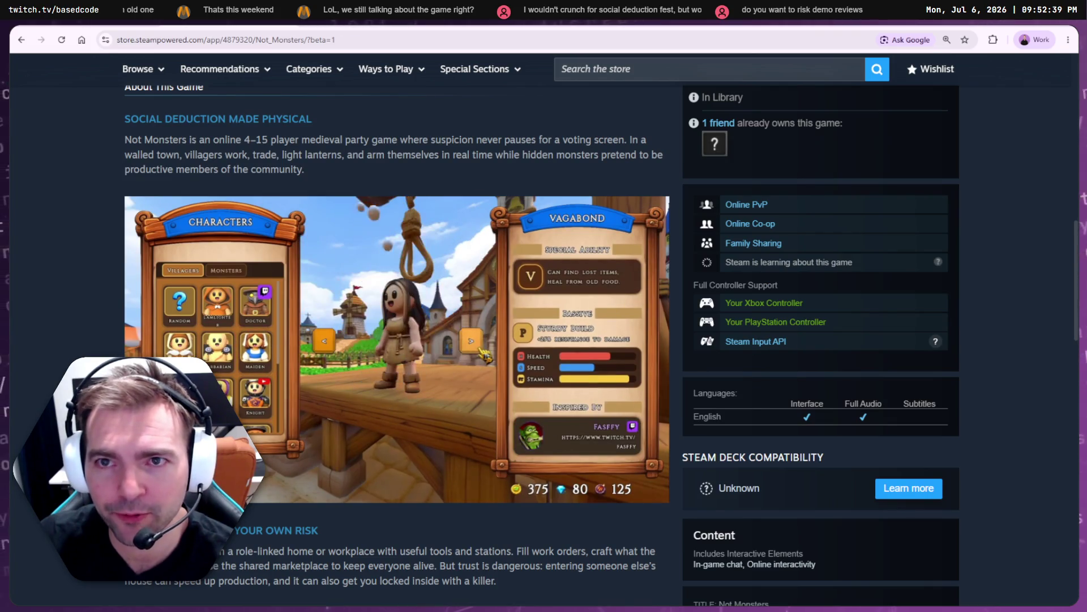
pyautogui.hotkey('ctrl', 'Tab')
pyautogui.scroll(-5, 333, 304)
pyautogui.scroll(5, 346, 322)
# - Check the long description text in the Steamworks description editor
pyautogui.hotkey('ctrl', 'Tab')
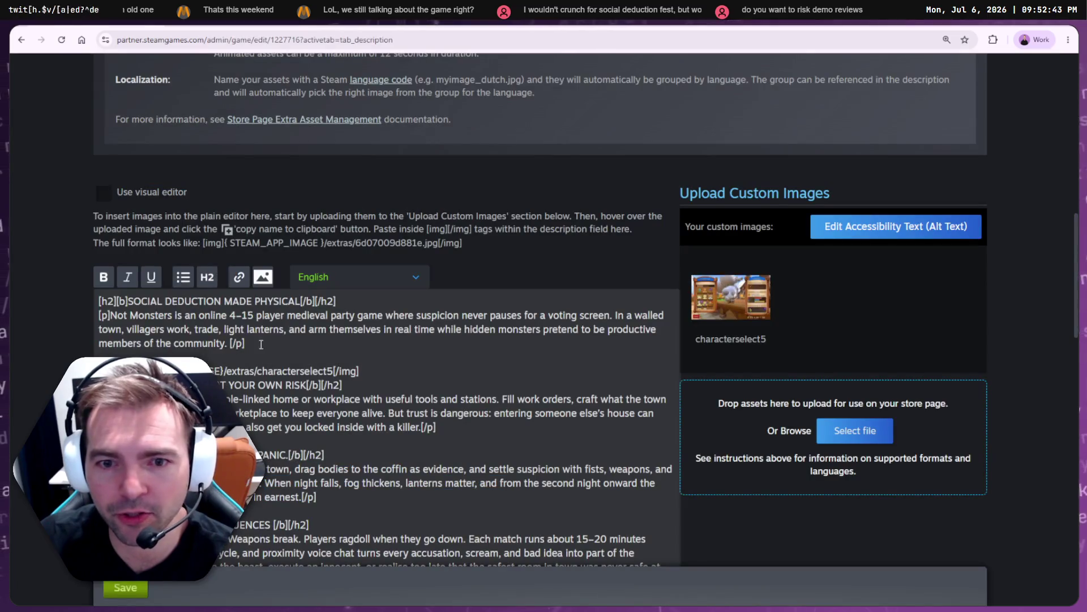
pyautogui.scroll(-1, 210, 300)
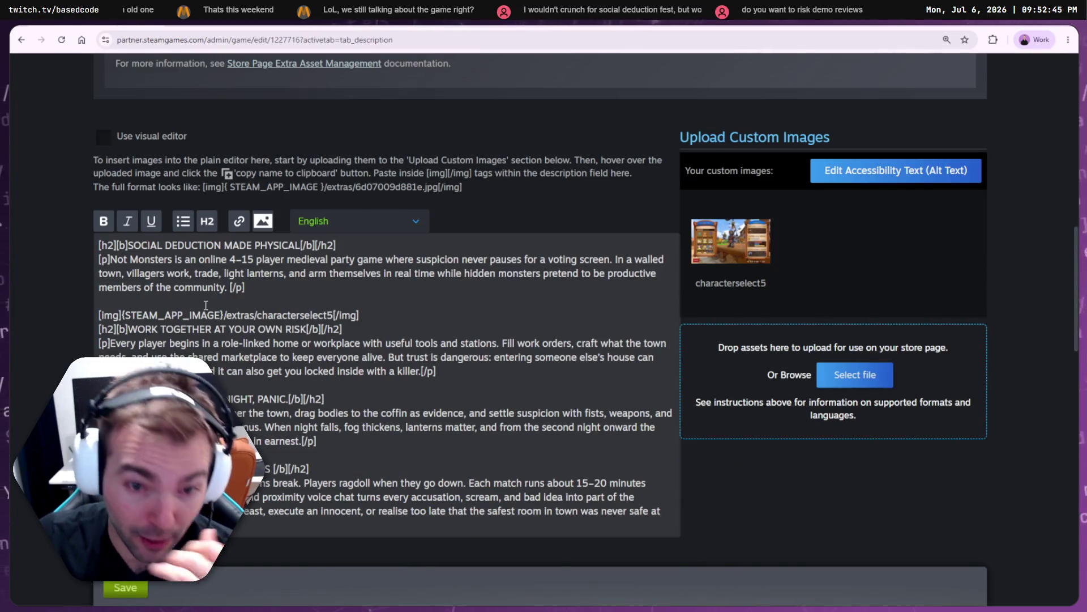
pyautogui.click(374, 326)
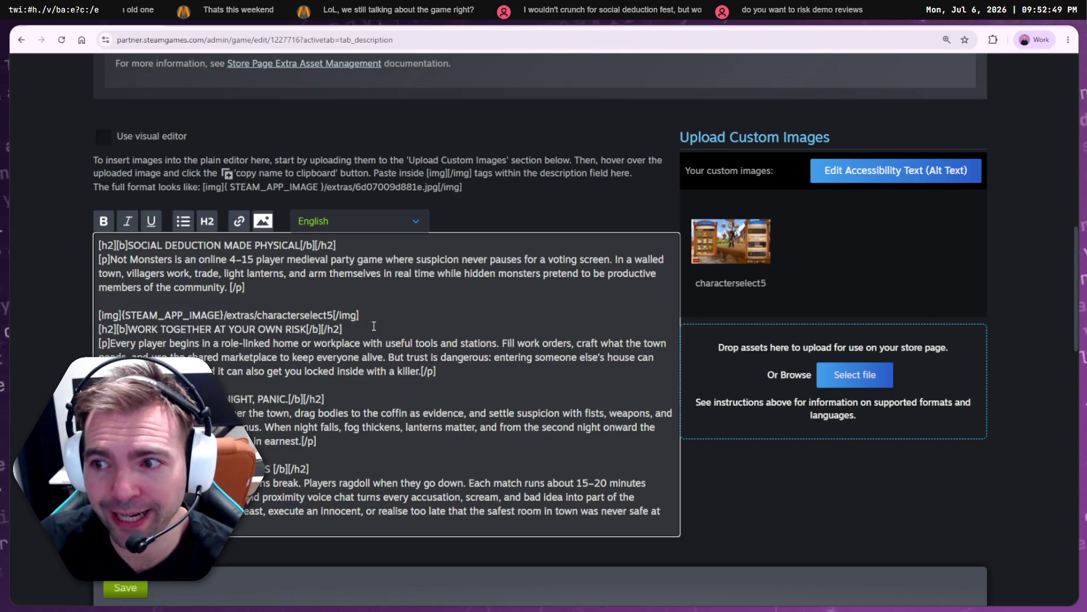
pyautogui.scroll(5, 377, 351)
pyautogui.scroll(2, 379, 348)
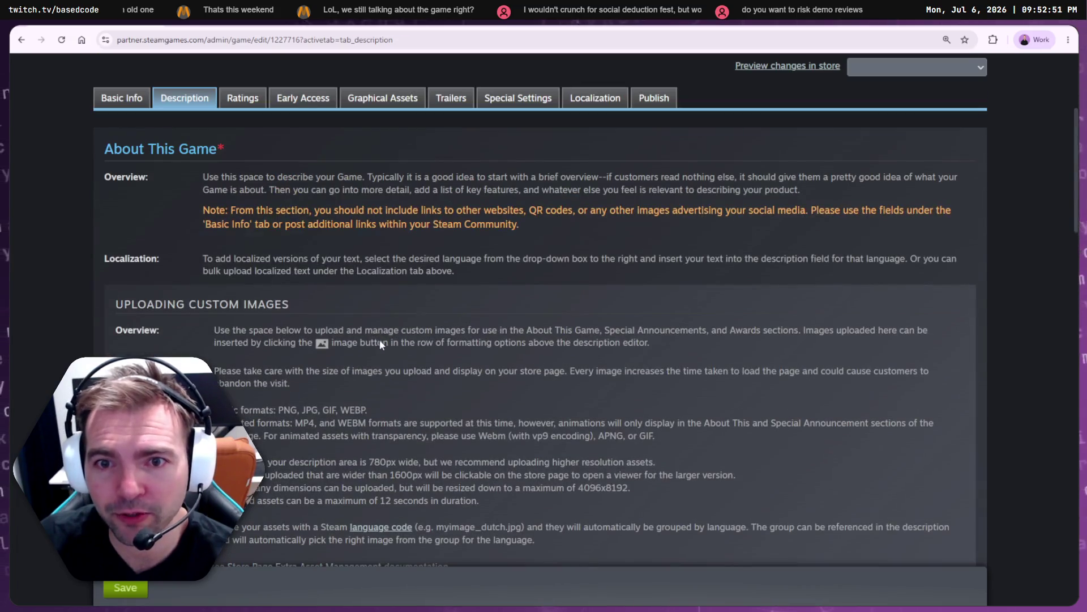
# - Back on the store page, view the farm and dark night screenshots in the gallery
pyautogui.hotkey('ctrl', 'Tab')
pyautogui.scroll(10, 510, 288)
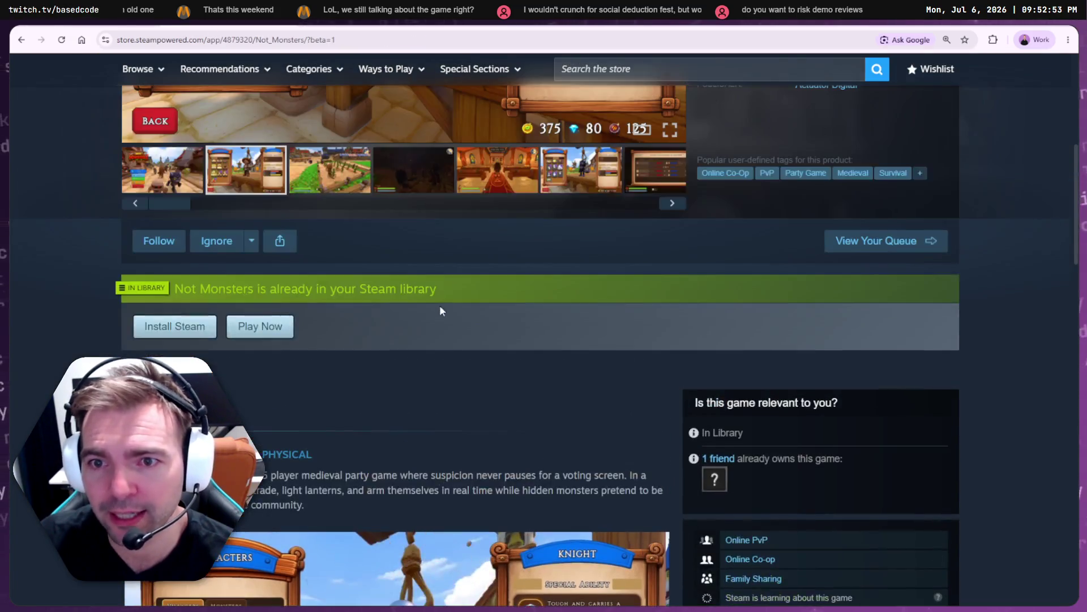
pyautogui.click(331, 506)
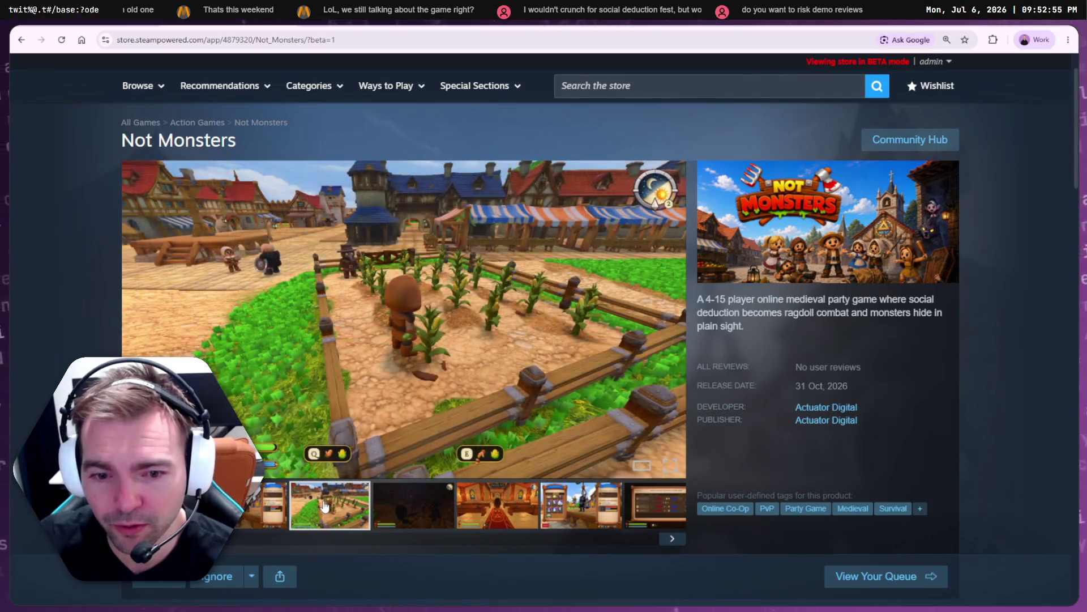
pyautogui.click(412, 506)
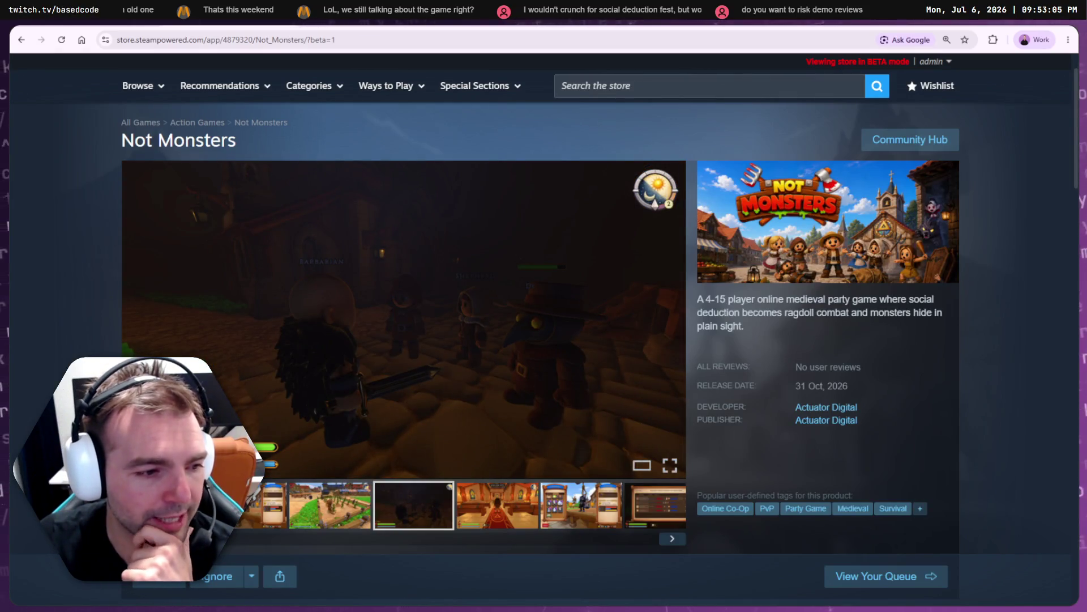
# - Bring up the Not Monsters Package Pricing page listing US Dollar with 90% max discount
pyautogui.hotkey('alt', 'Tab')
pyautogui.hotkey('alt', 'Tab')
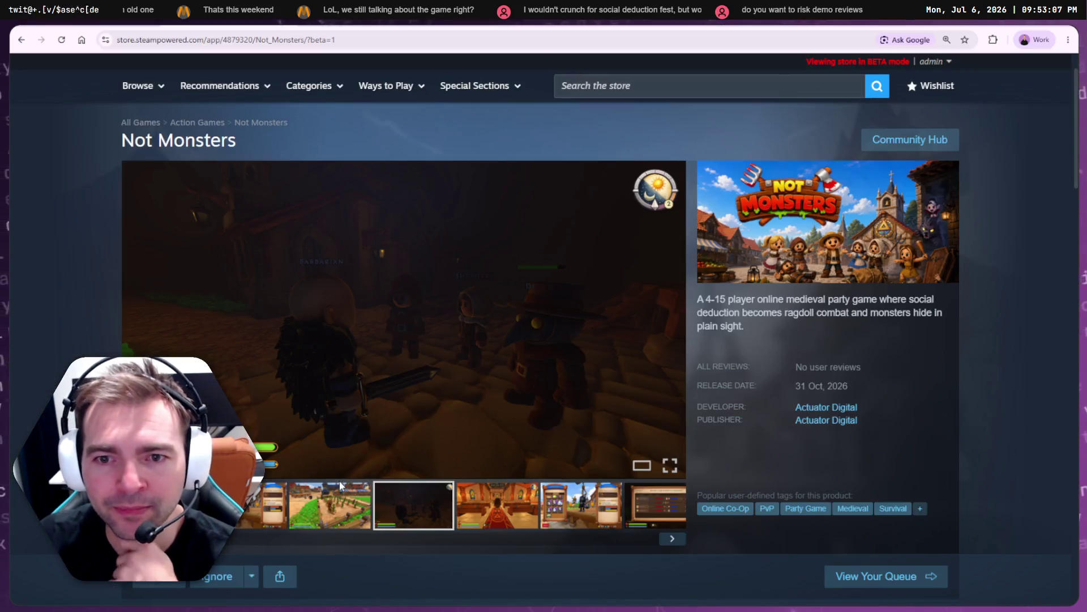
pyautogui.hotkey('ctrl', 'Tab')
pyautogui.hotkey('ctrl', 'shift', 'Tab')
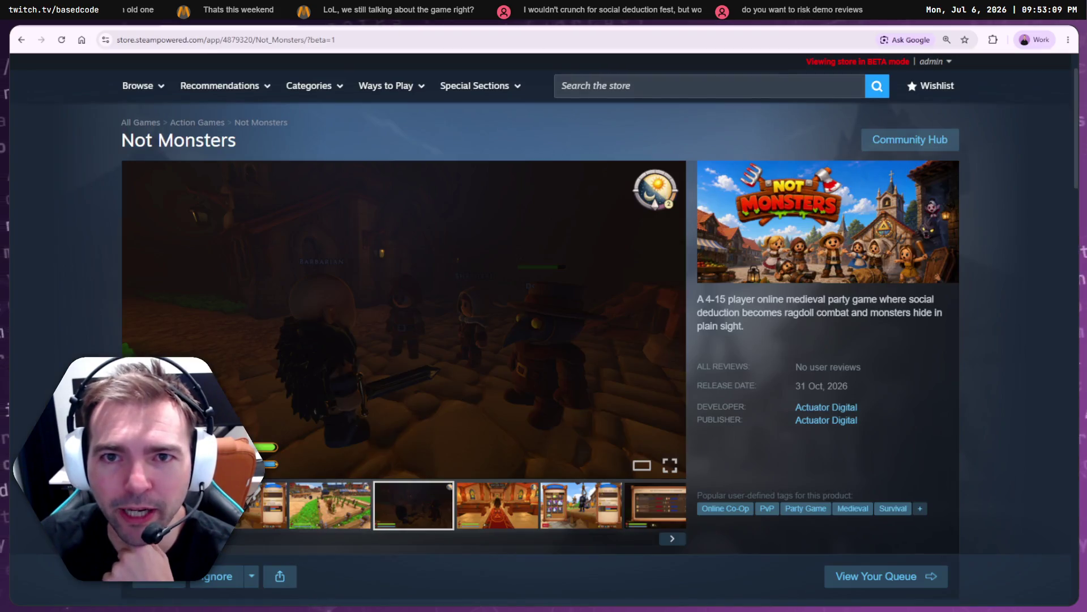
pyautogui.hotkey('ctrl', 'Tab')
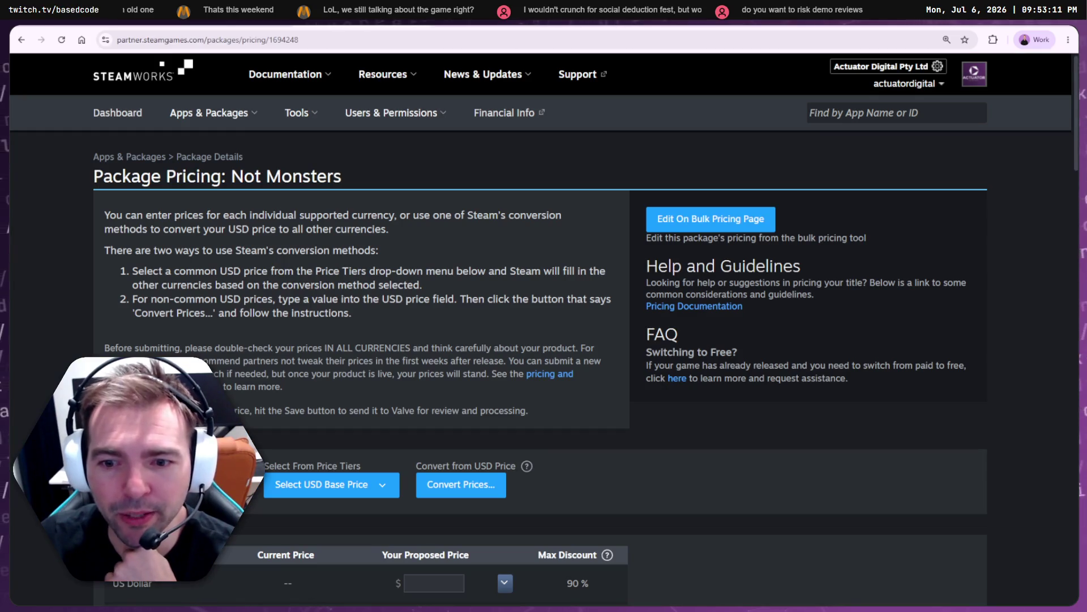
pyautogui.hotkey('ctrl', 'shift', 'Tab')
pyautogui.hotkey('ctrl', 'Tab')
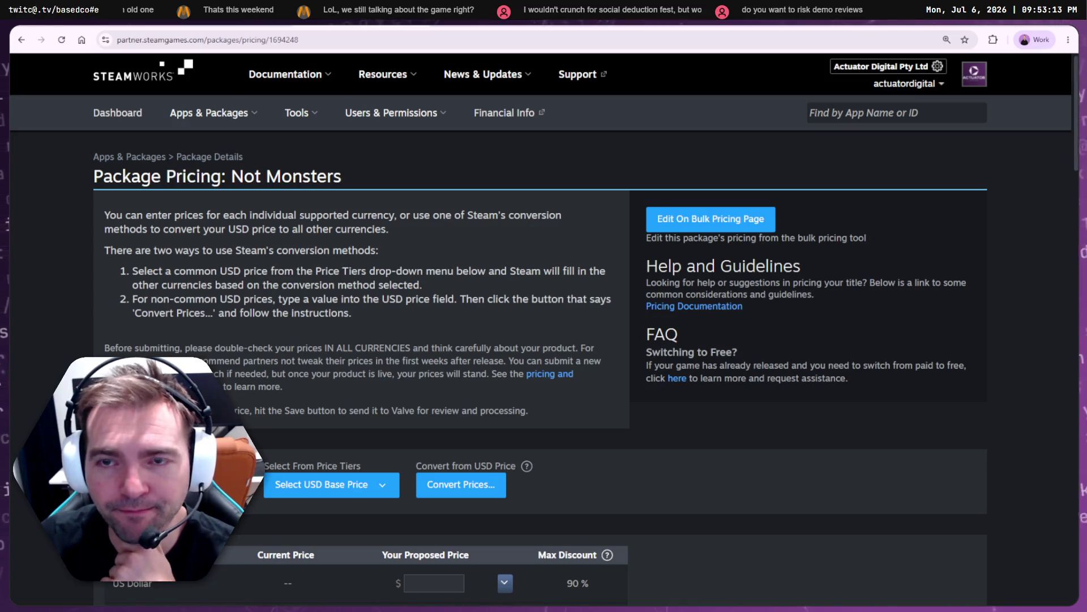
pyautogui.scroll(-5, 299, 316)
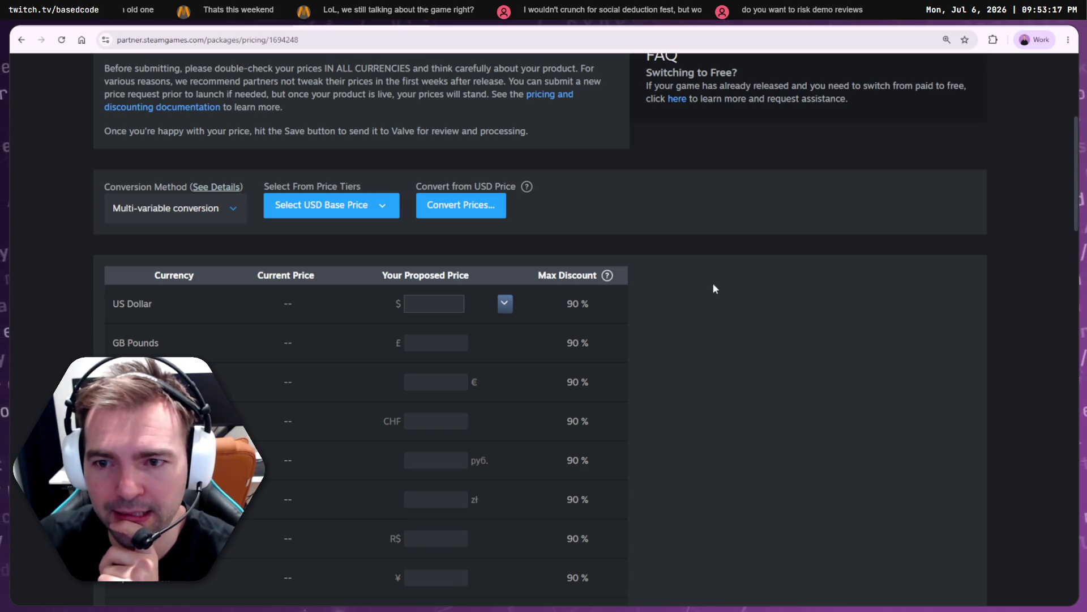
pyautogui.scroll(4, 714, 283)
pyautogui.hotkey('ctrl', 't')
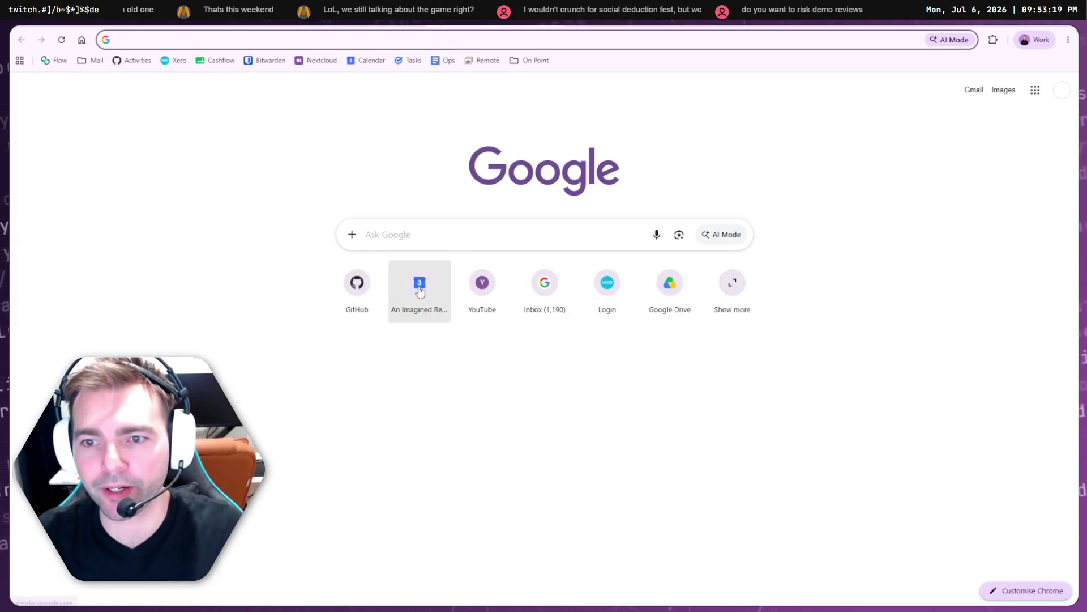
pyautogui.hotkey('ctrl', 'w')
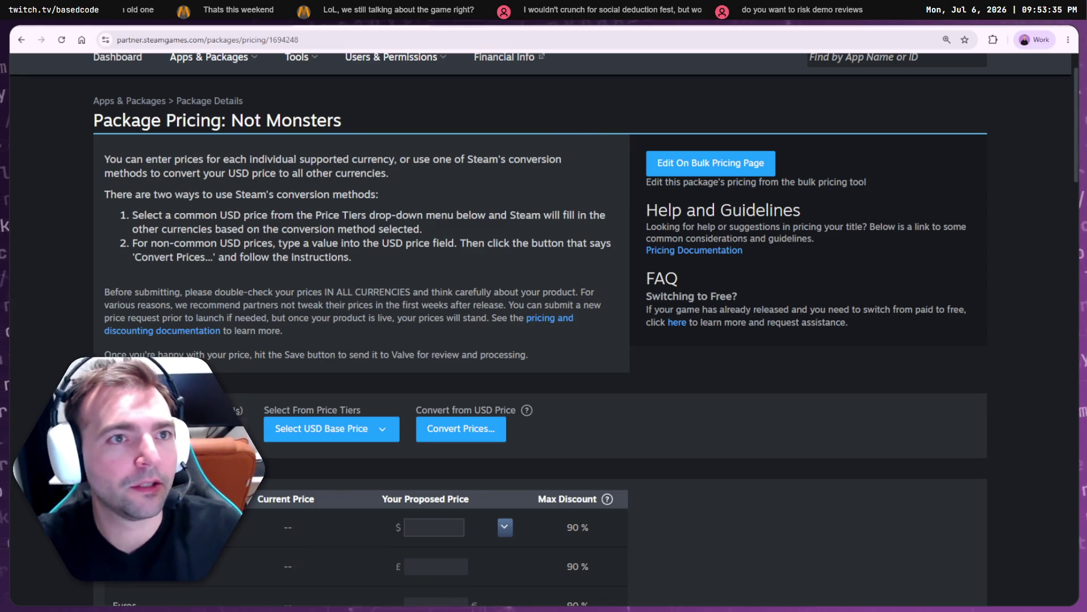
pyautogui.hotkey('alt', 'Tab')
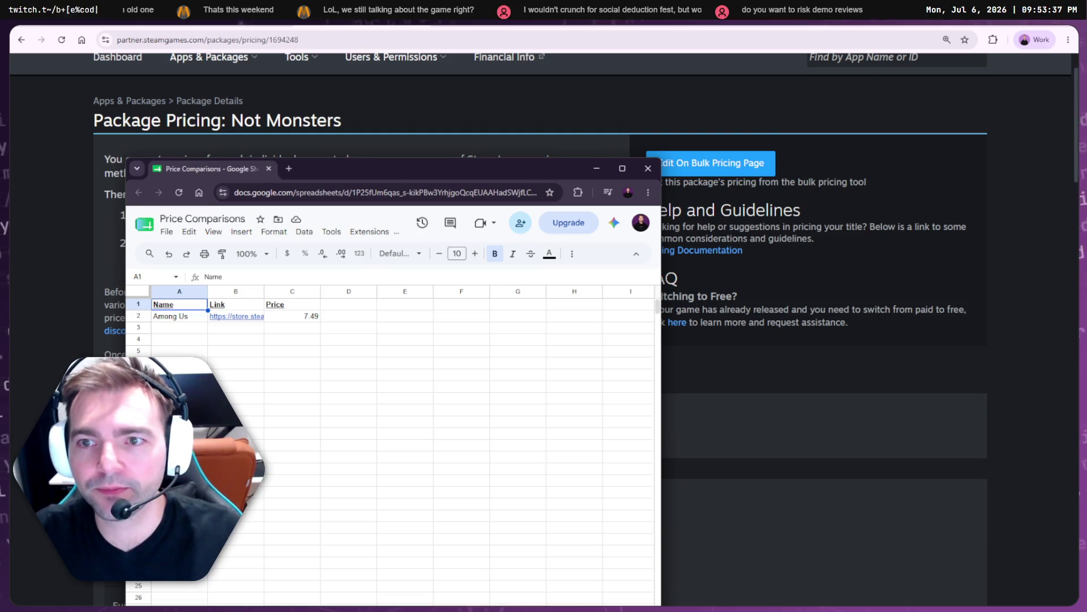
# - Check the Price Comparisons sheet holding Among Us at 7.49, then open a new Google tab
pyautogui.doubleClick(374, 167)
pyautogui.click(69, 178)
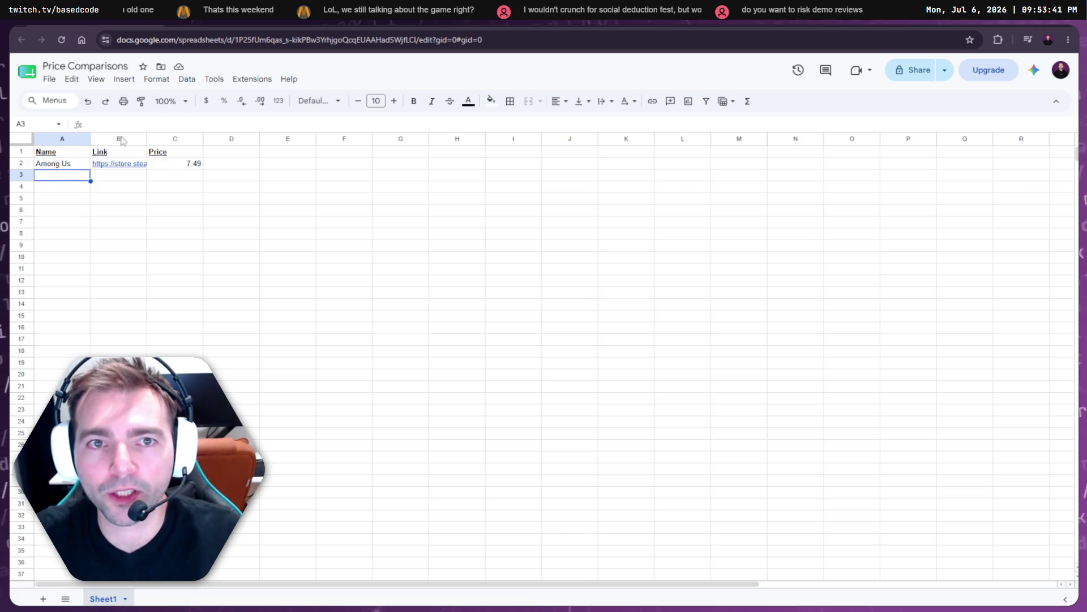
pyautogui.moveTo(509, 31)
pyautogui.mouseDown()
pyautogui.moveTo(469, 166)
pyautogui.moveTo(737, 151)
pyautogui.mouseUp()
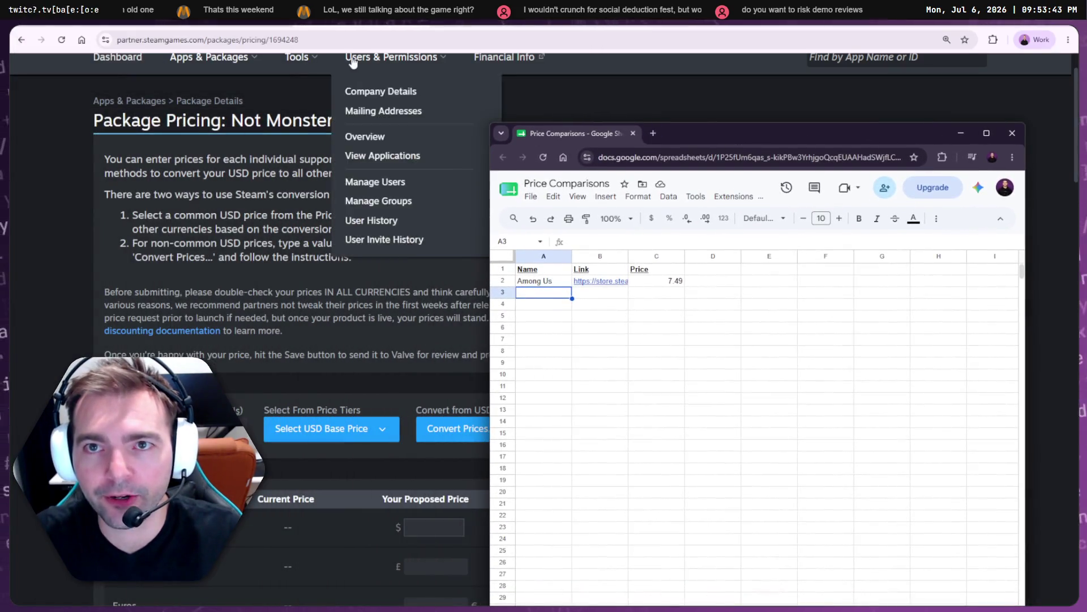
pyautogui.click(371, 150)
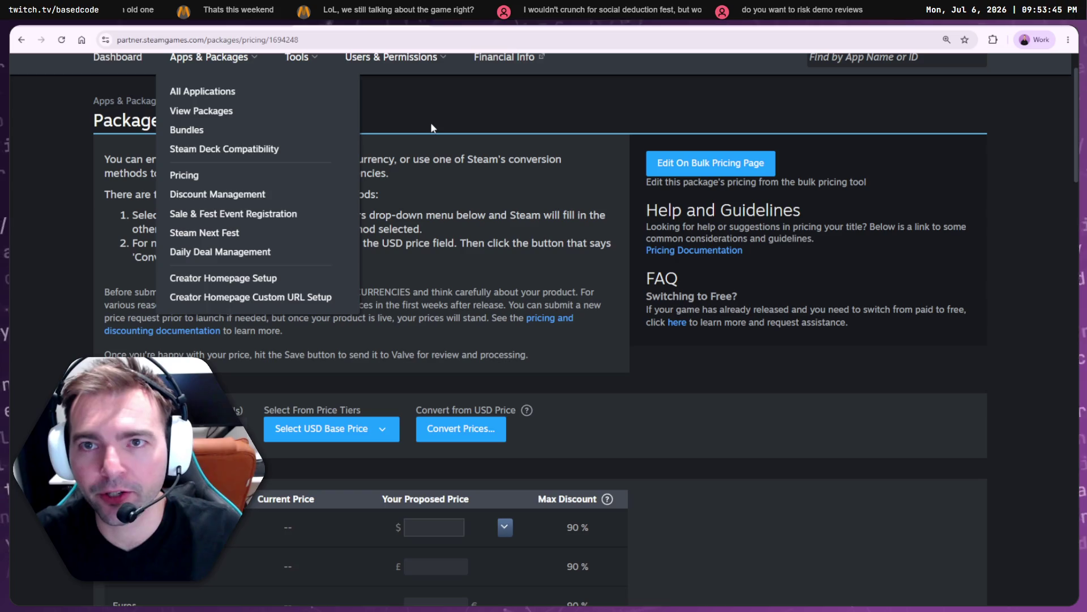
pyautogui.hotkey('ctrl', 't')
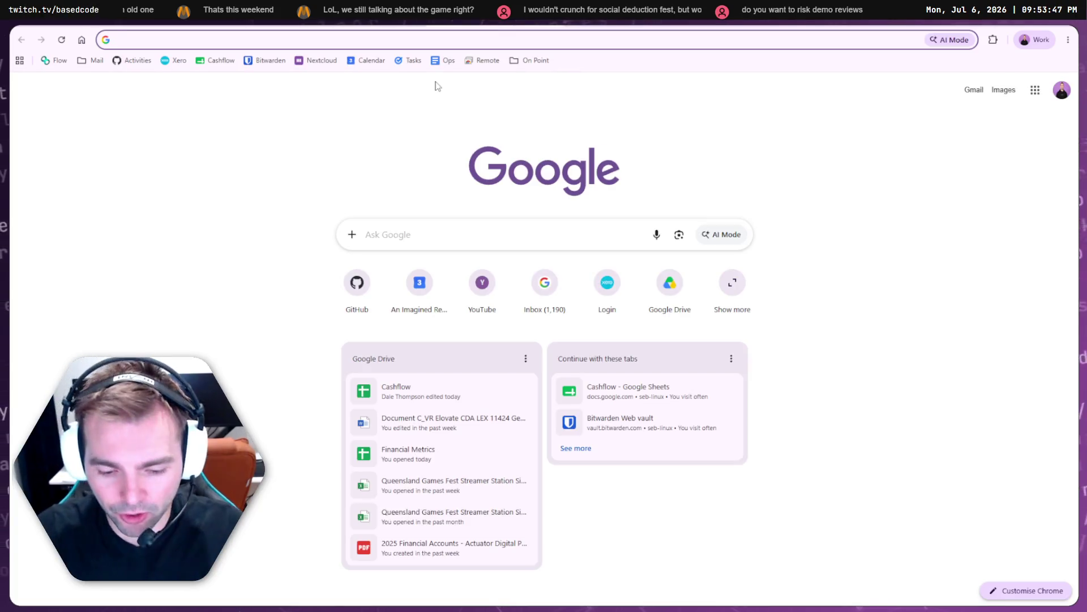
# - Search Google for 'social deduction fest' and browse the results
pyautogui.write('social deduction fest')
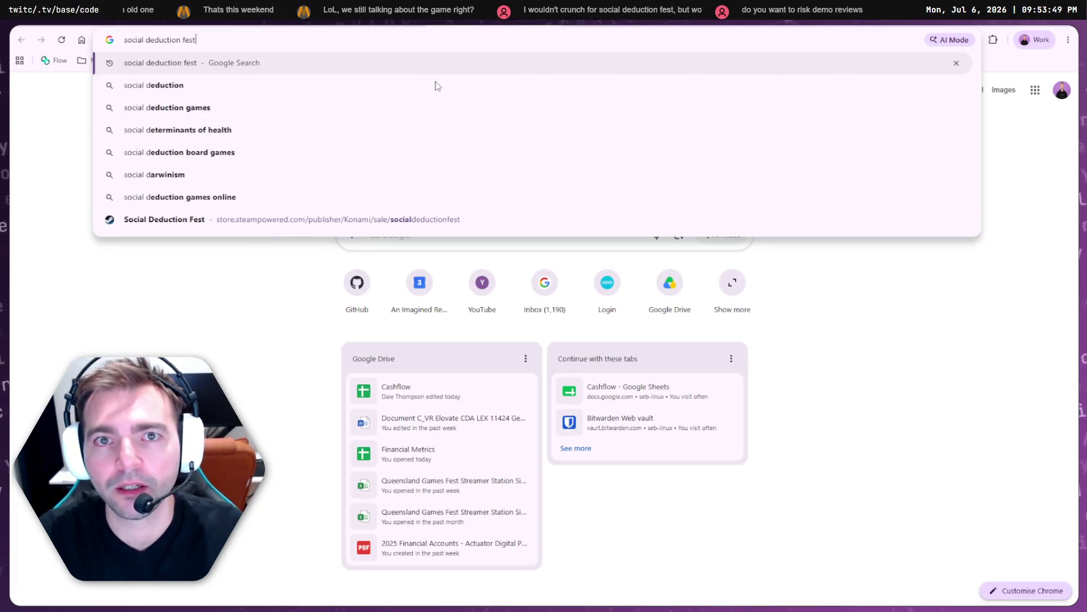
pyautogui.press('Return')
pyautogui.scroll(-4, 211, 250)
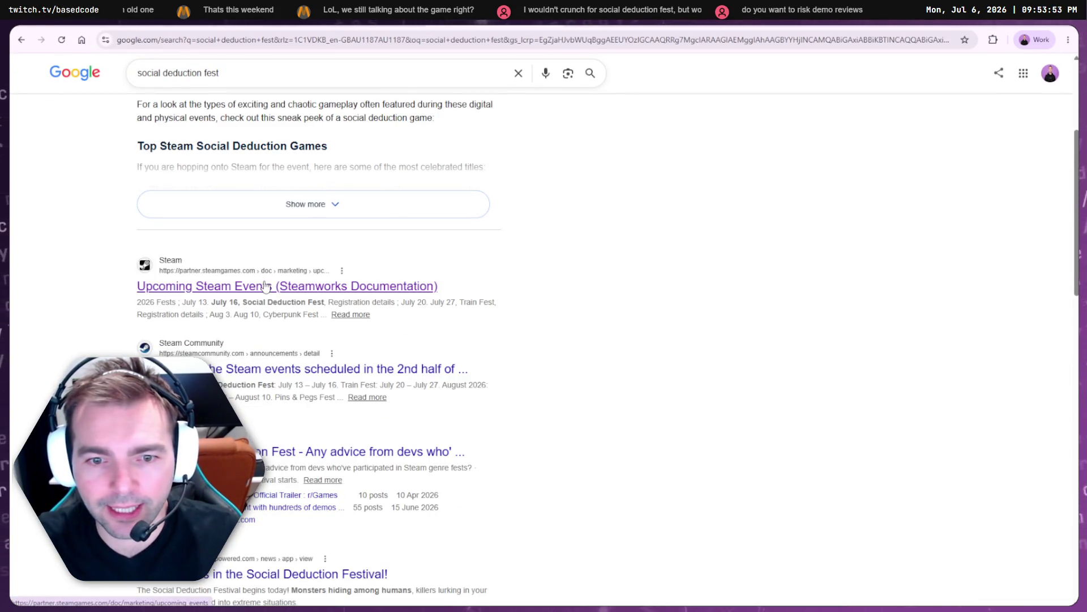
pyautogui.scroll(-4, 261, 306)
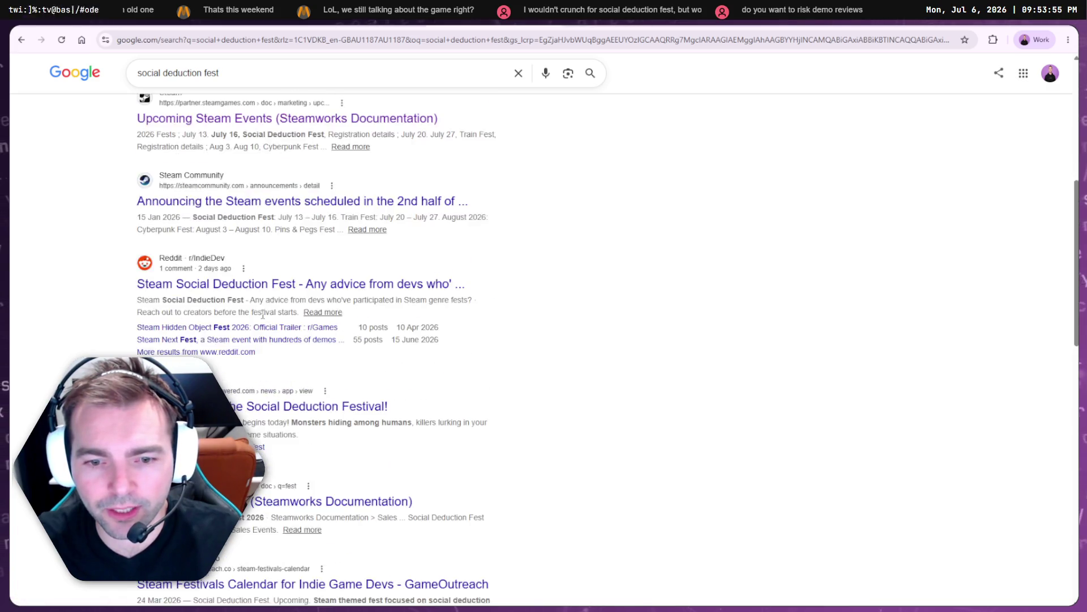
pyautogui.scroll(8, 256, 419)
# - Refine the search to 'social deduction games steam' and open Steam's Social Deduction category
pyautogui.click(248, 78)
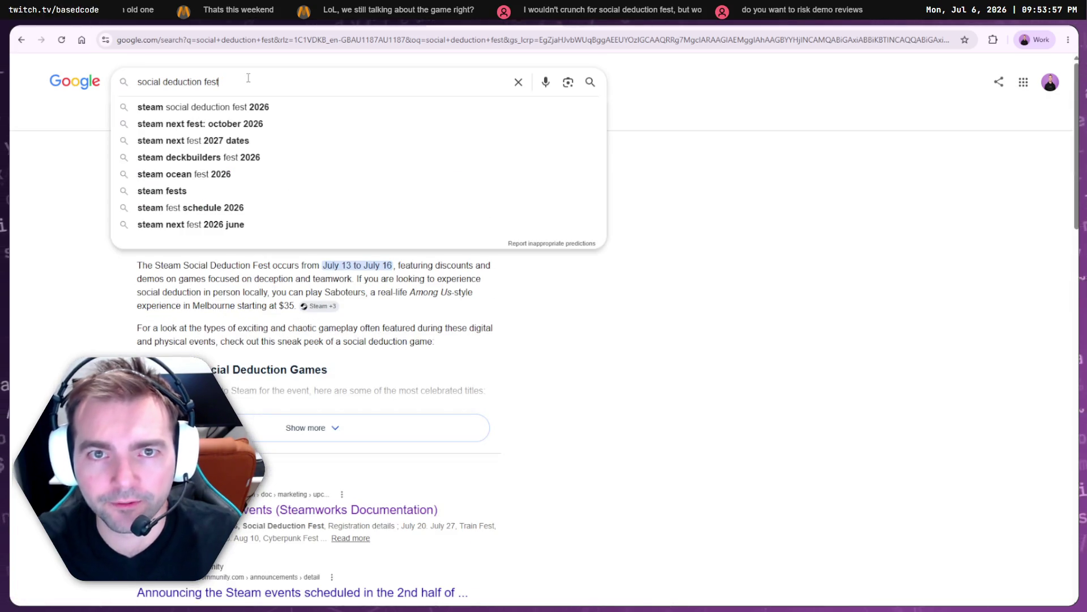
pyautogui.press('BackSpace')
pyautogui.press('BackSpace')
pyautogui.press('BackSpace')
pyautogui.write('games steam')
pyautogui.press('Return')
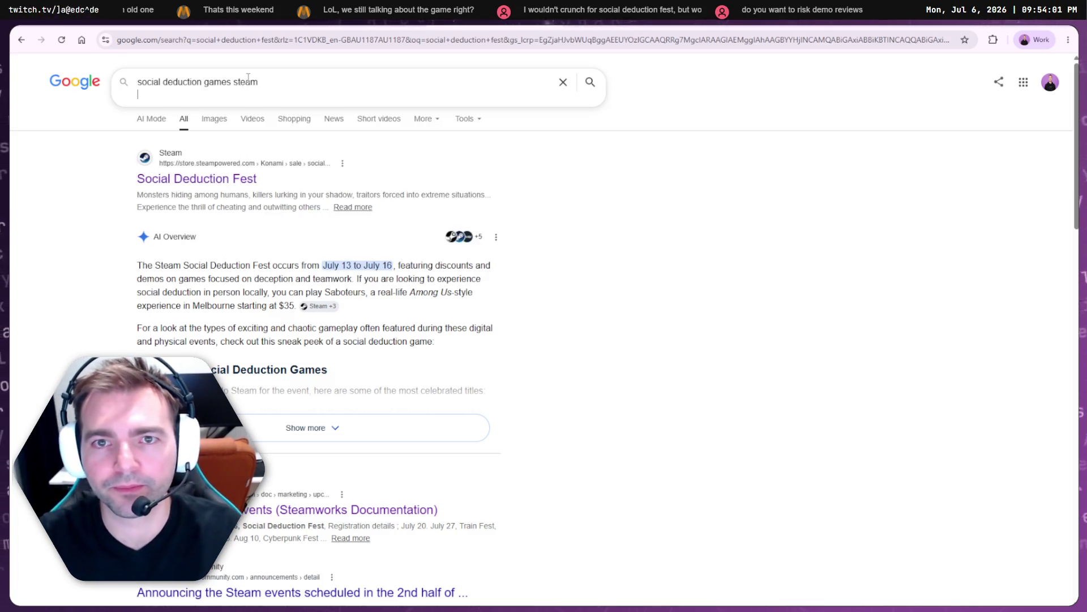
pyautogui.press('Return')
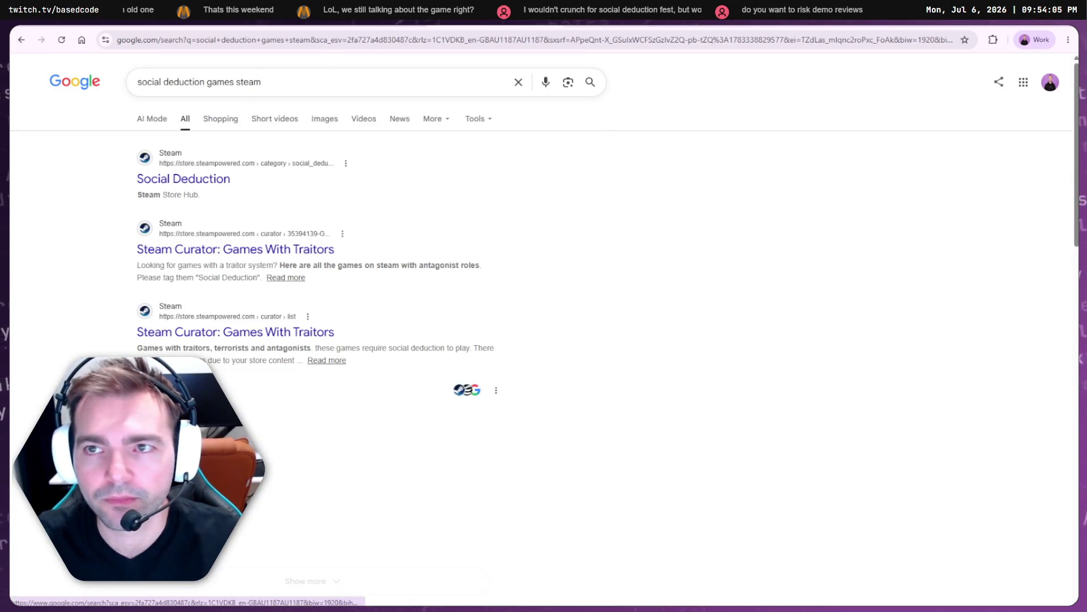
pyautogui.click(184, 178)
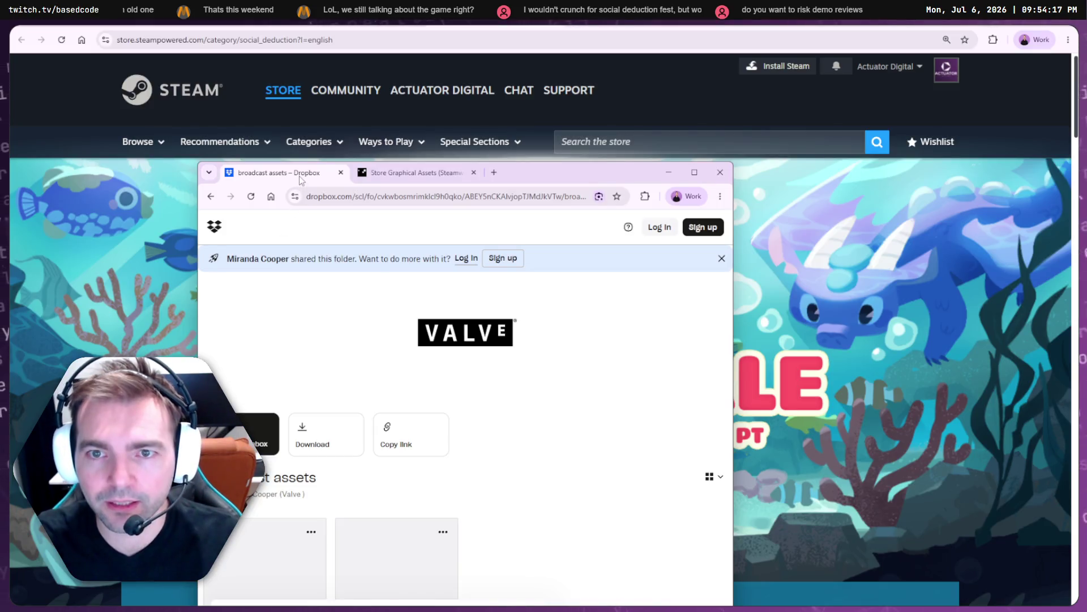
# - Close the Dropbox tab and the documentation window, returning to the Steam store page
pyautogui.middleClick(300, 177)
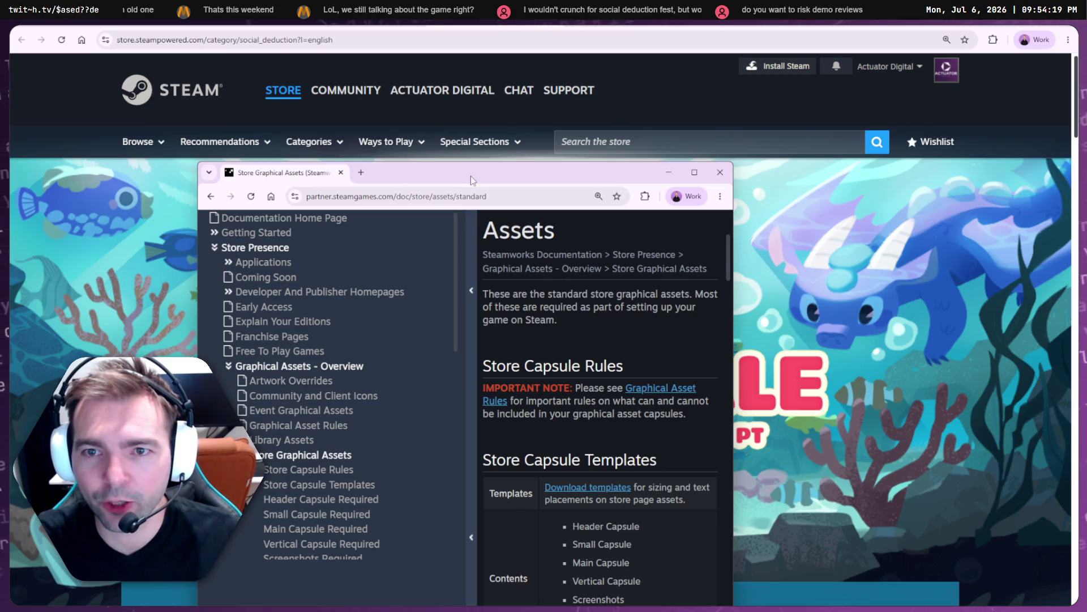
pyautogui.moveTo(470, 176)
pyautogui.mouseDown()
pyautogui.moveTo(171, 93)
pyautogui.moveTo(0, 120)
pyautogui.mouseUp()
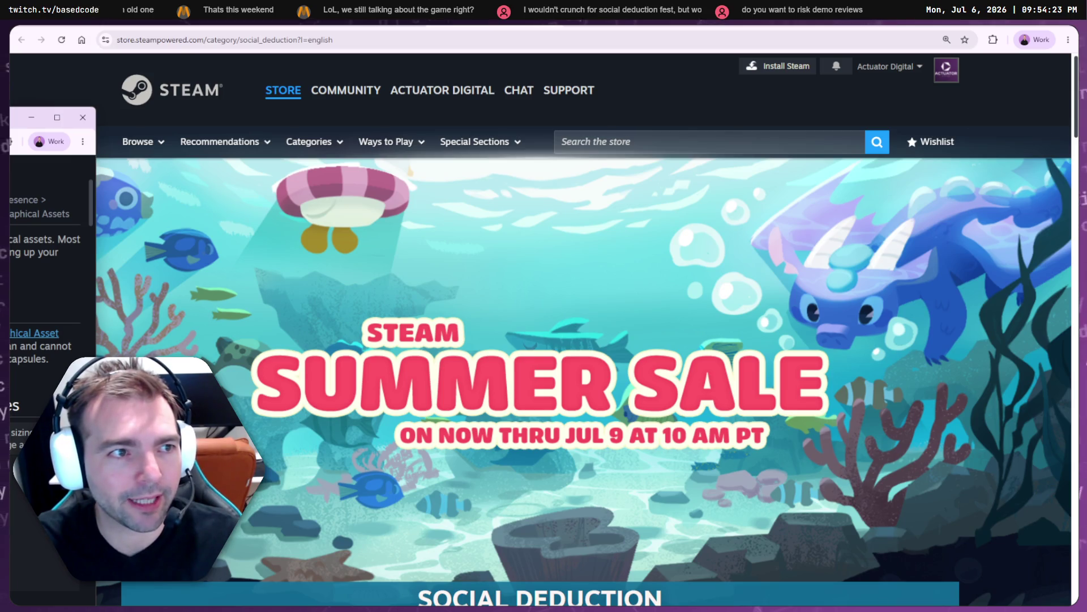
pyautogui.click(83, 117)
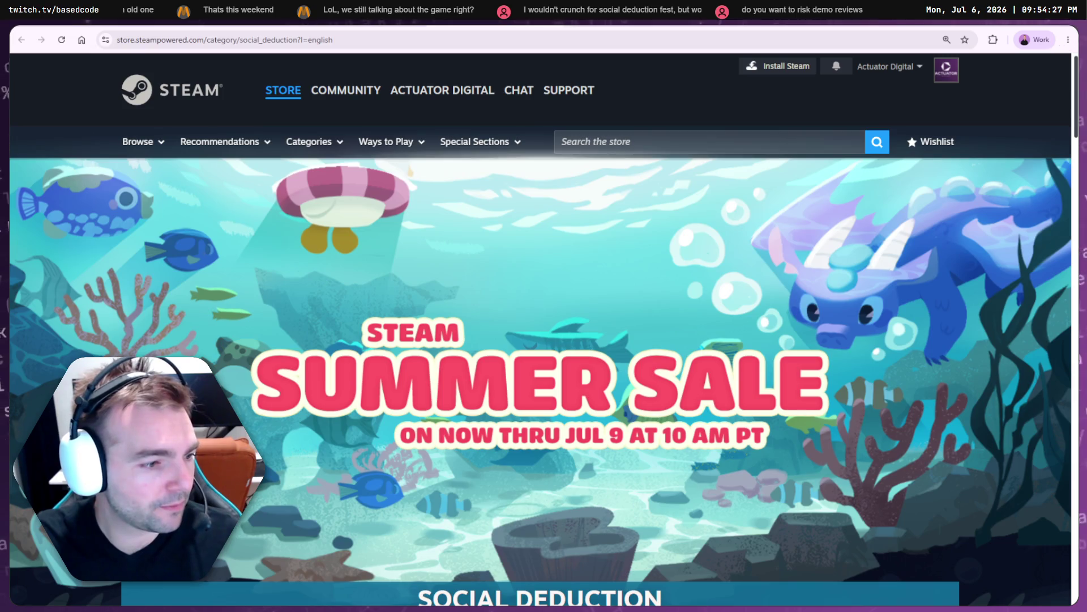
pyautogui.hotkey('alt', 'Tab')
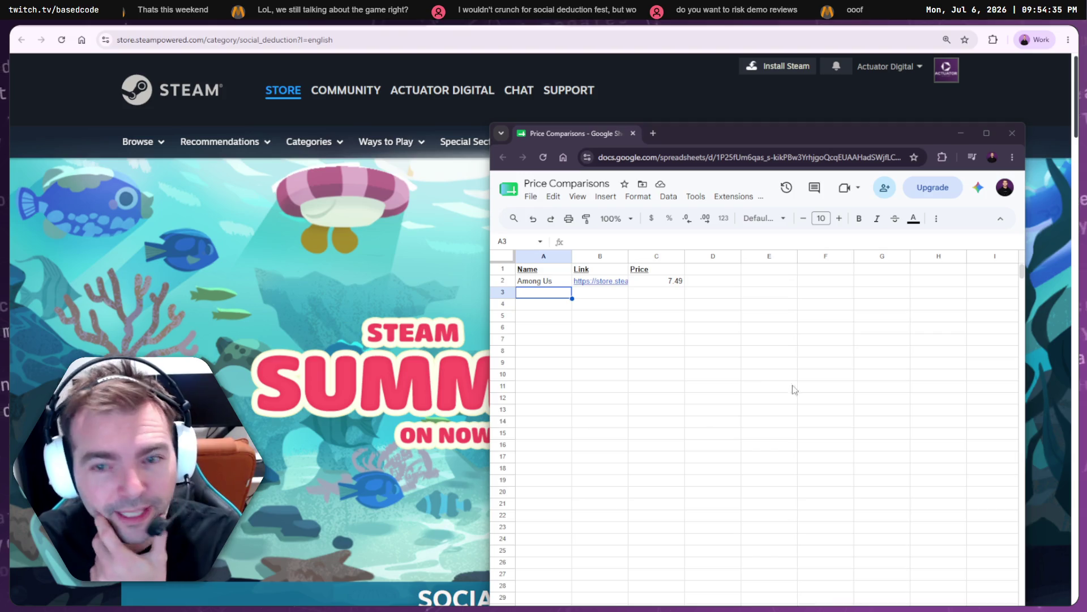
pyautogui.click(371, 322)
# - Select West Hunt's A$14.50 regular price and snap the store window into a split-screen layout
pyautogui.scroll(-5, 423, 267)
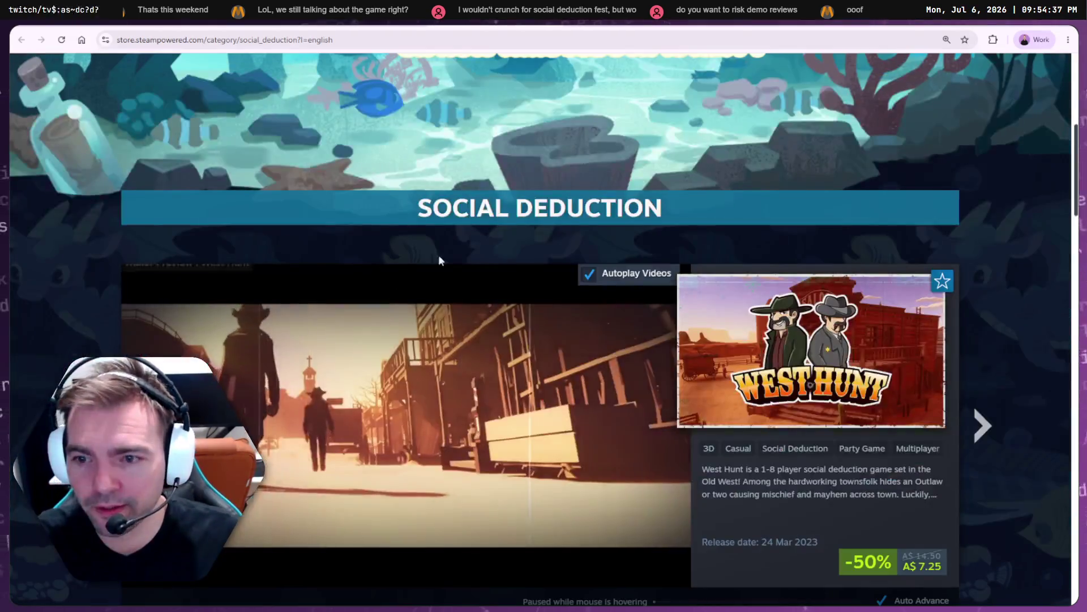
pyautogui.scroll(-2, 814, 384)
pyautogui.doubleClick(927, 453)
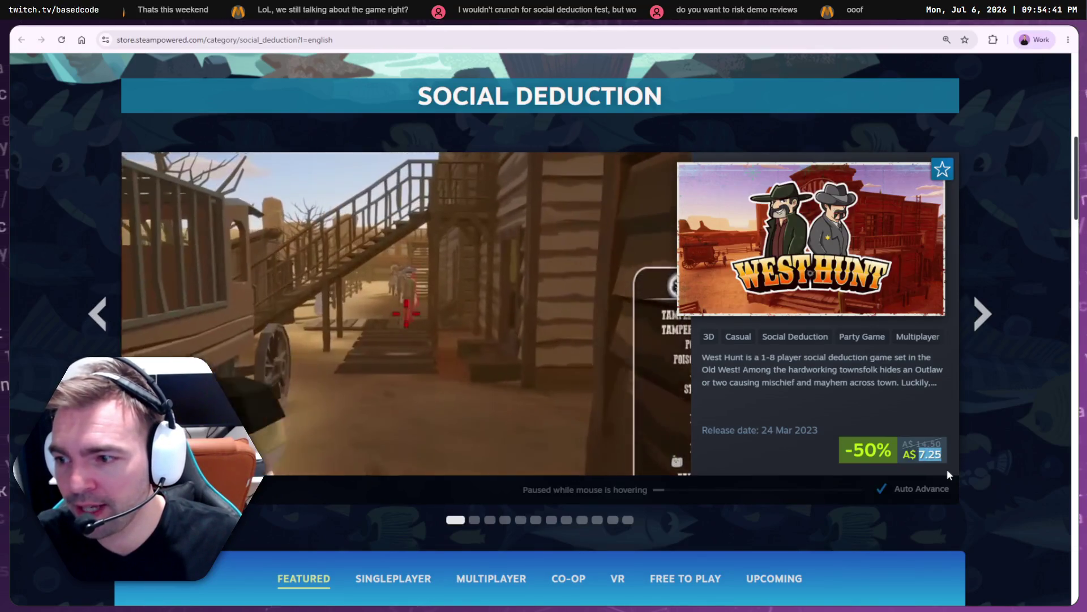
pyautogui.click(941, 451)
pyautogui.doubleClick(940, 446)
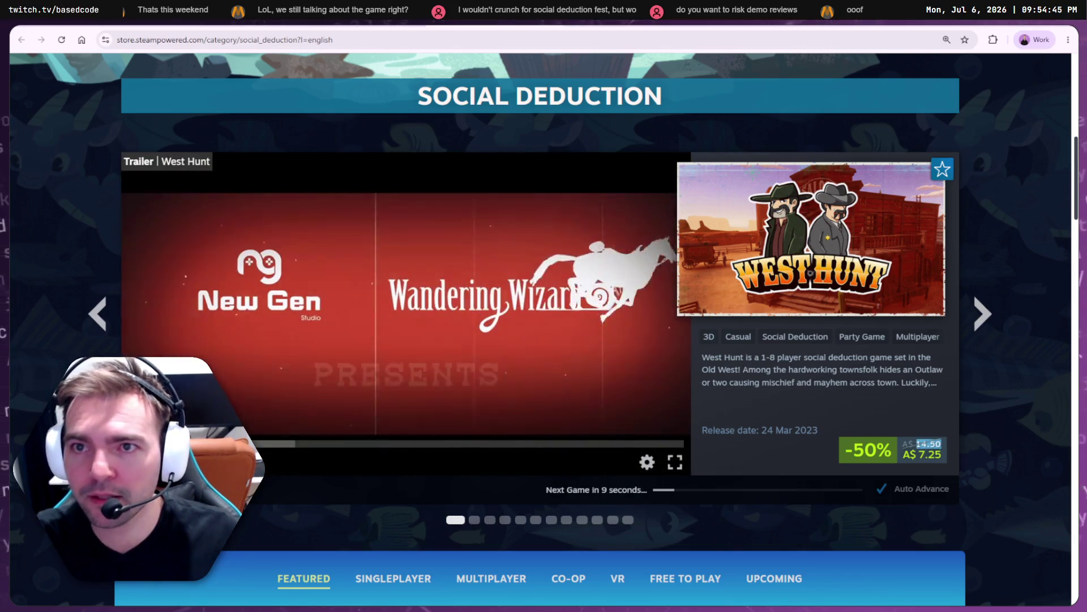
pyautogui.hotkey('ctrl', 'Tab')
pyautogui.hotkey('ctrl', 'shift', 'Tab')
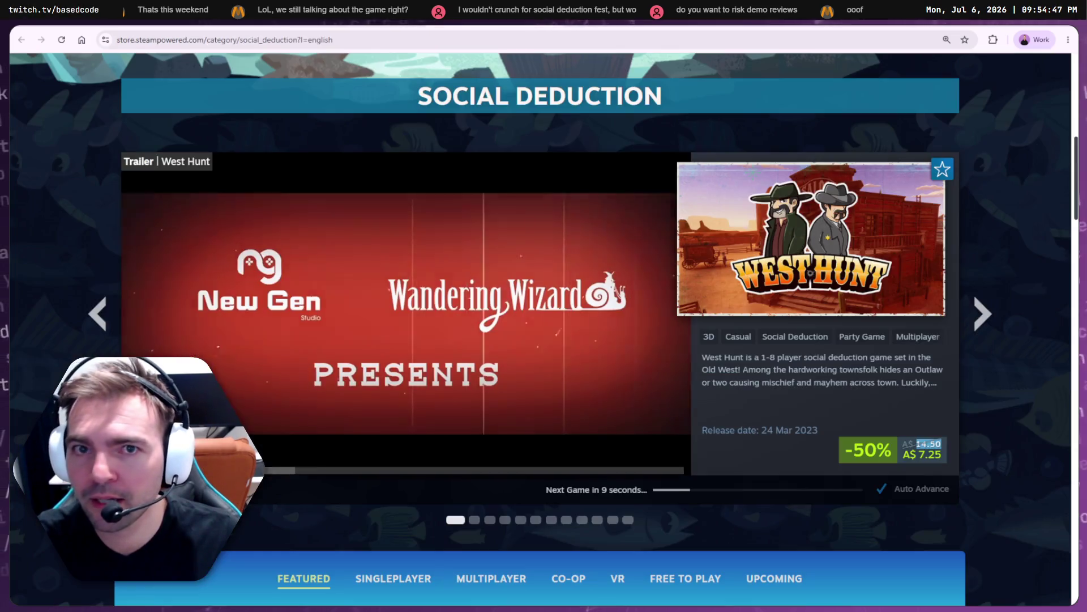
pyautogui.moveTo(663, 30)
pyautogui.mouseDown()
pyautogui.moveTo(623, 44)
pyautogui.moveTo(601, 37)
pyautogui.moveTo(652, 26)
pyautogui.moveTo(664, 34)
pyautogui.moveTo(596, 66)
pyautogui.moveTo(529, 39)
pyautogui.mouseUp()
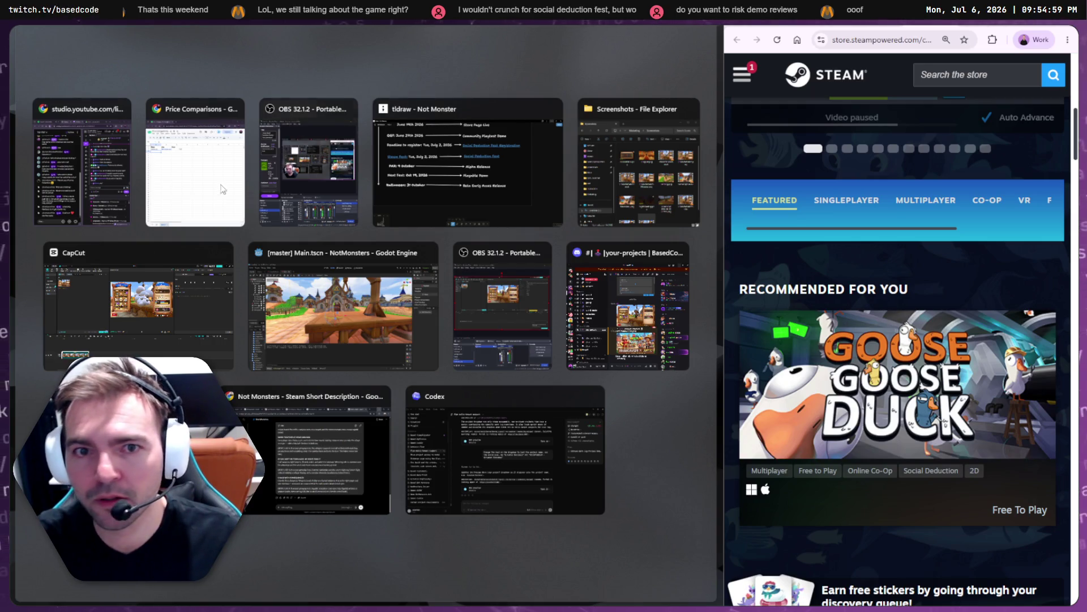
# - Tile the Price Comparisons sheet beside the Steam store and move the 14.5 price into B3
pyautogui.click(191, 193)
pyautogui.moveTo(153, 28)
pyautogui.mouseDown()
pyautogui.moveTo(429, 98)
pyautogui.moveTo(469, 34)
pyautogui.moveTo(529, 57)
pyautogui.mouseUp()
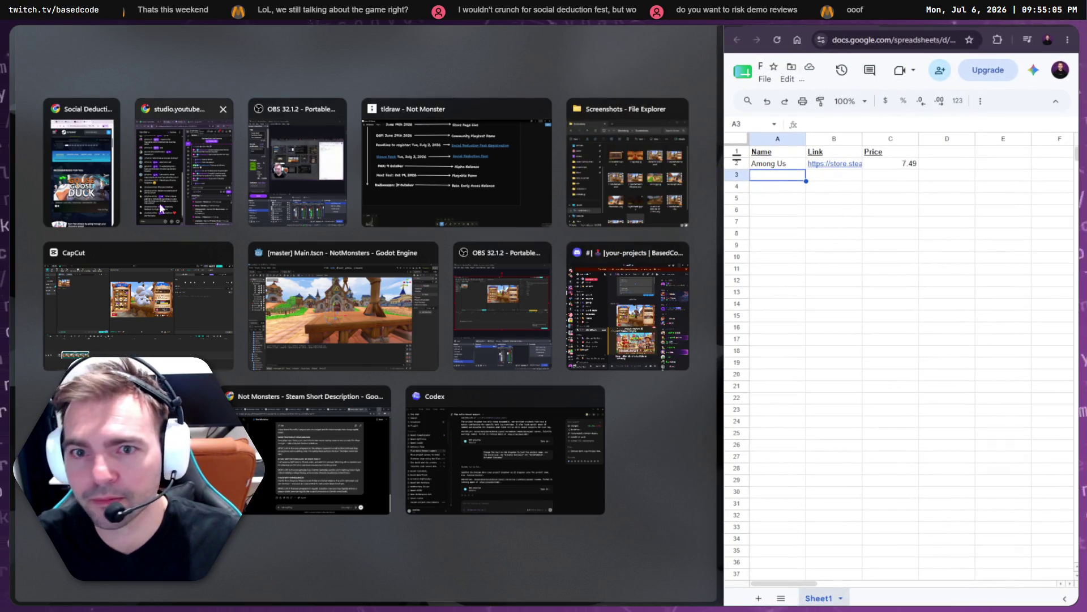
pyautogui.click(82, 170)
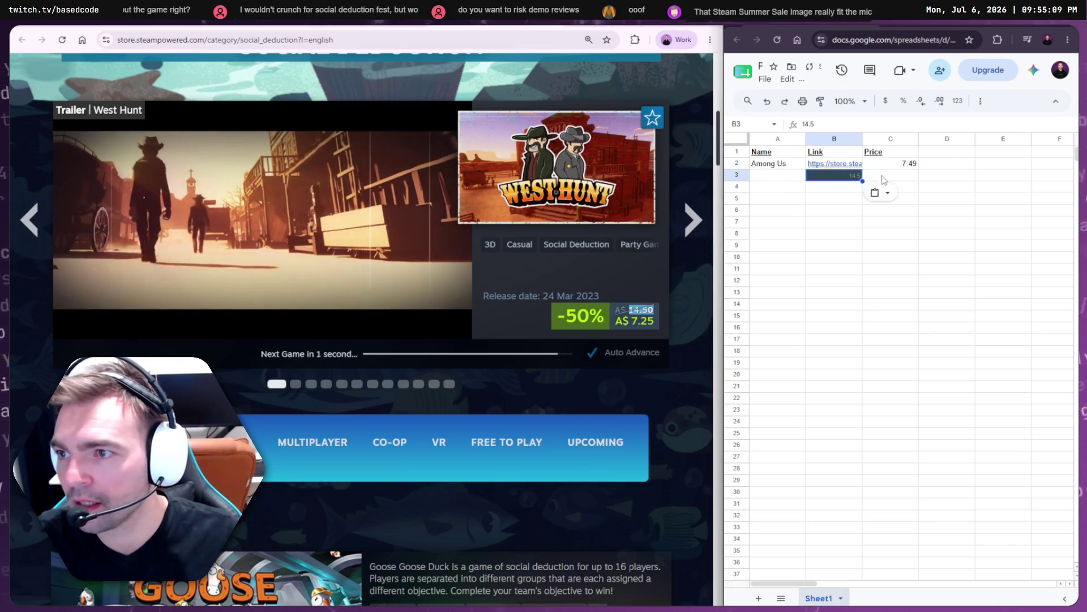
pyautogui.hotkey('ctrl', 'x')
pyautogui.click(889, 175)
pyautogui.hotkey('ctrl', 'v')
pyautogui.click(776, 176)
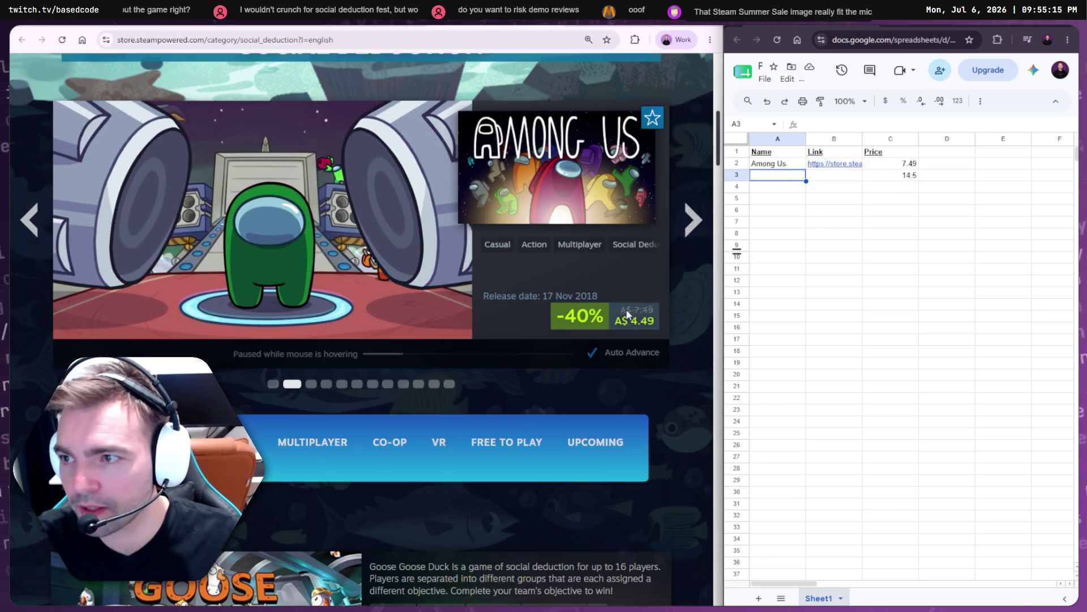
pyautogui.press('Tab')
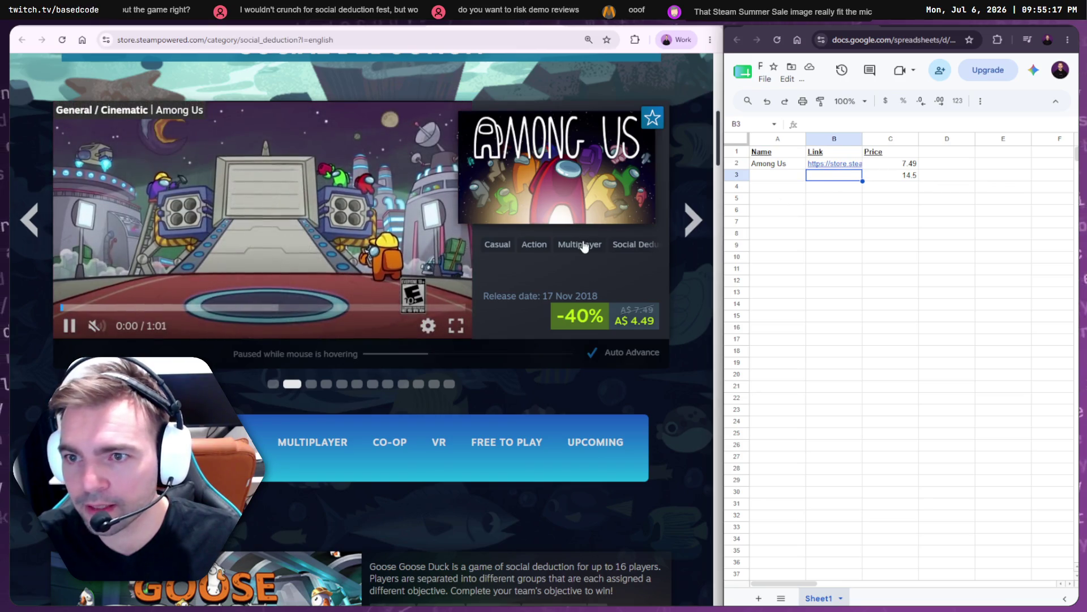
# - Visit the Among Us store page, return, and paste the 7.5 price into C4
pyautogui.click(518, 202)
pyautogui.hotkey('ctrl', 'l')
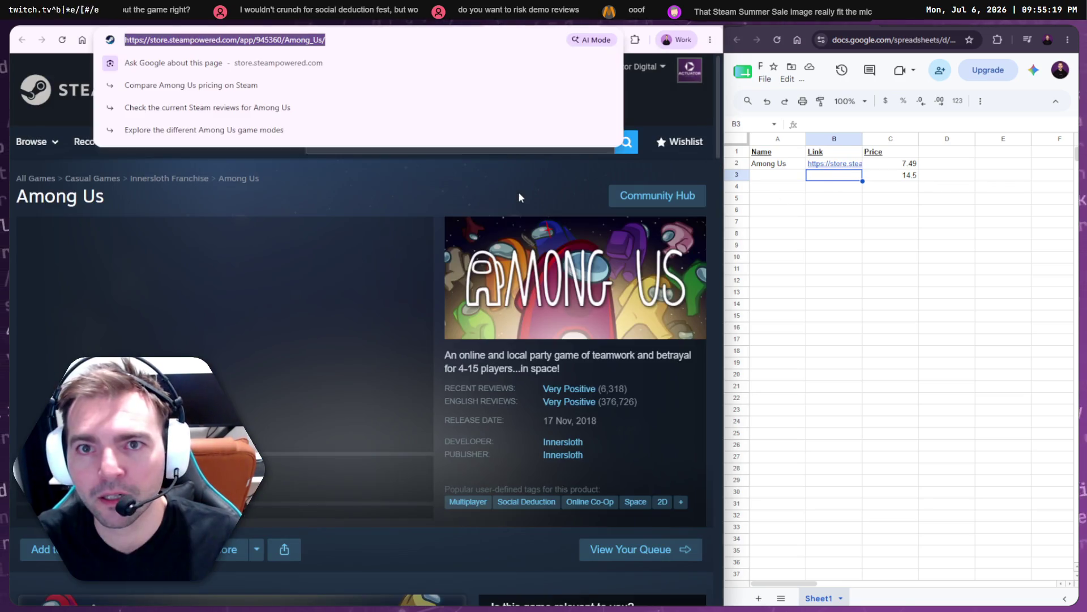
pyautogui.hotkey('alt', 'Left')
pyautogui.click(794, 178)
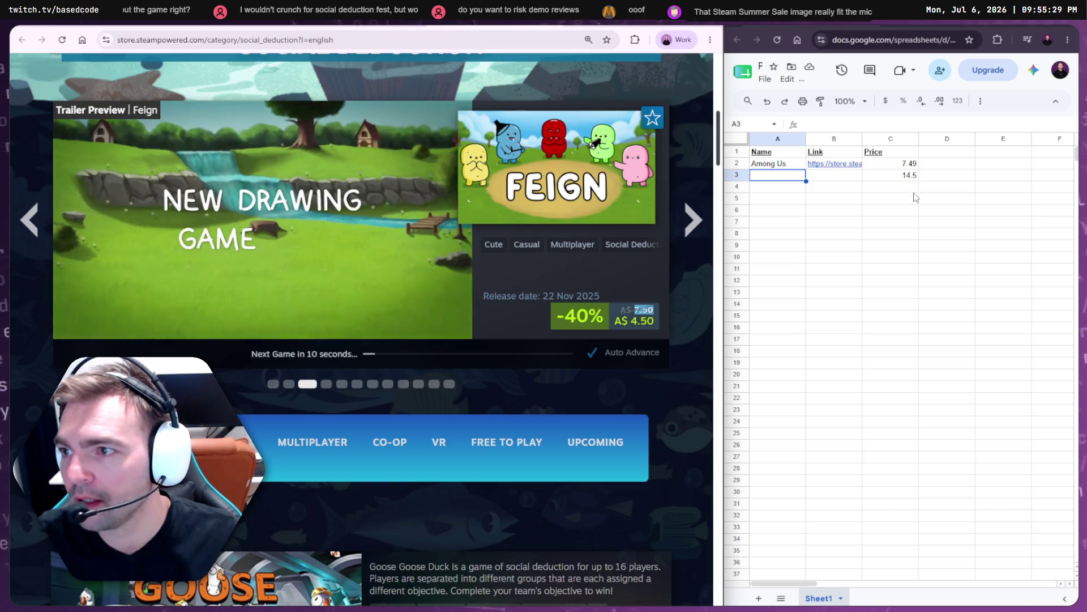
pyautogui.click(892, 188)
pyautogui.hotkey('ctrl', 'v')
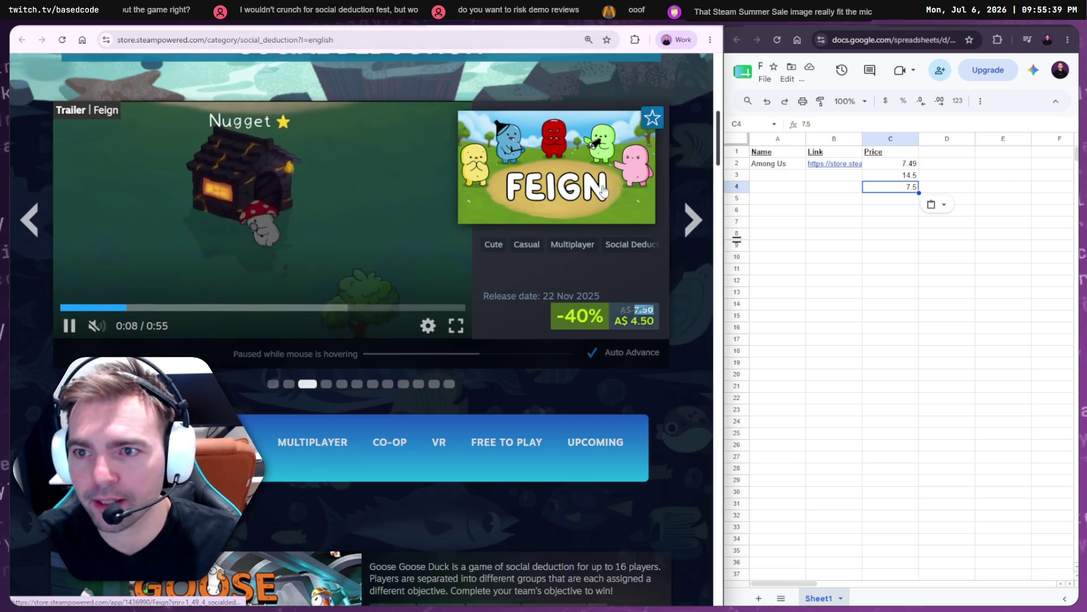
# - Paste the Feign store page link into B4 and return to the category page
pyautogui.click(585, 185)
pyautogui.hotkey('ctrl', 'l')
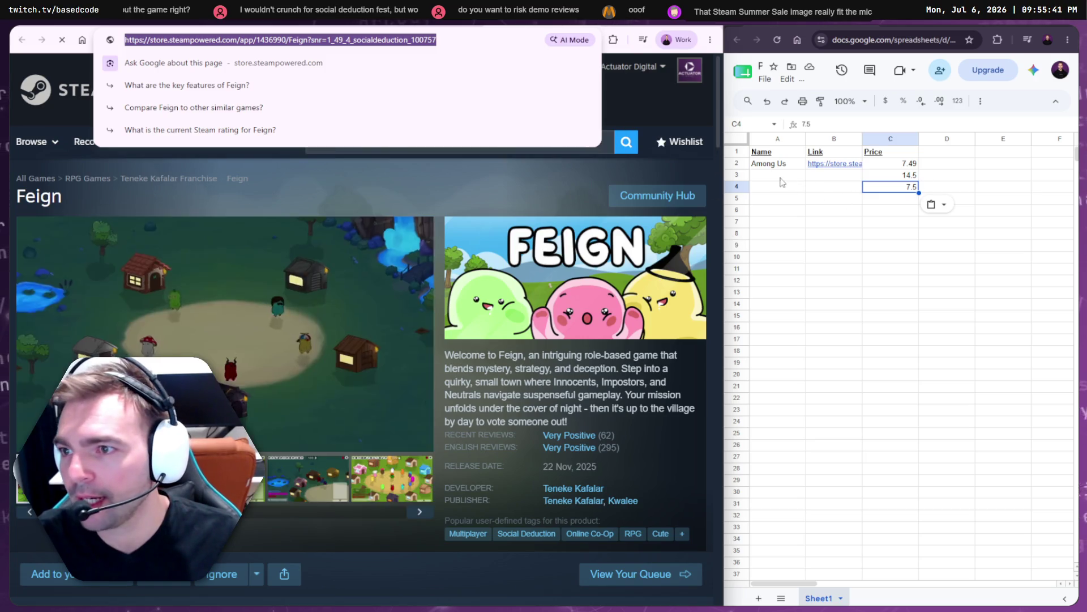
pyautogui.click(838, 191)
pyautogui.hotkey('ctrl', 'v')
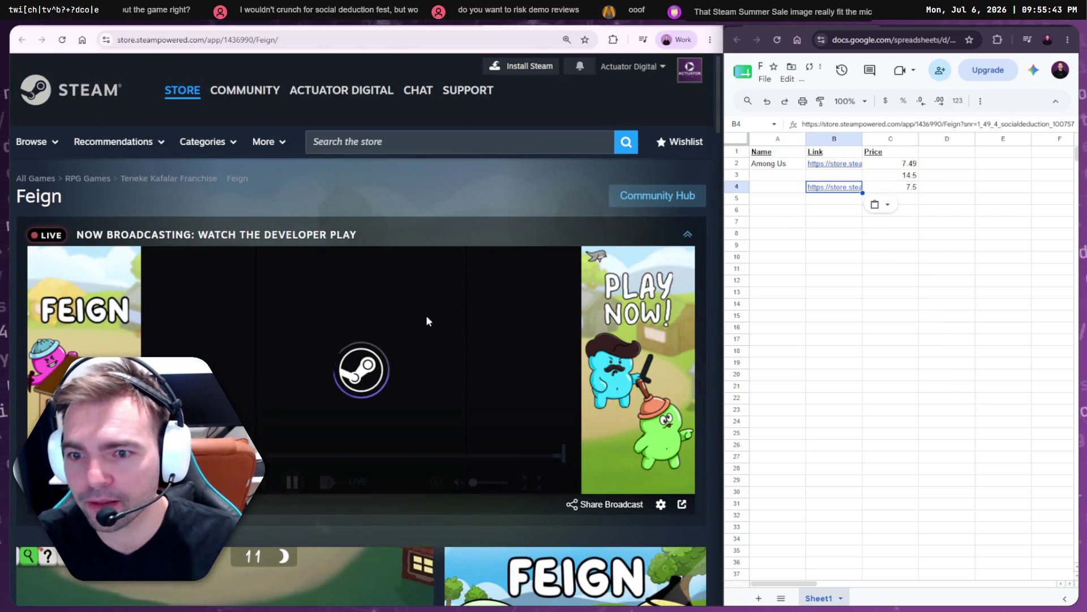
pyautogui.hotkey('alt', 'Left')
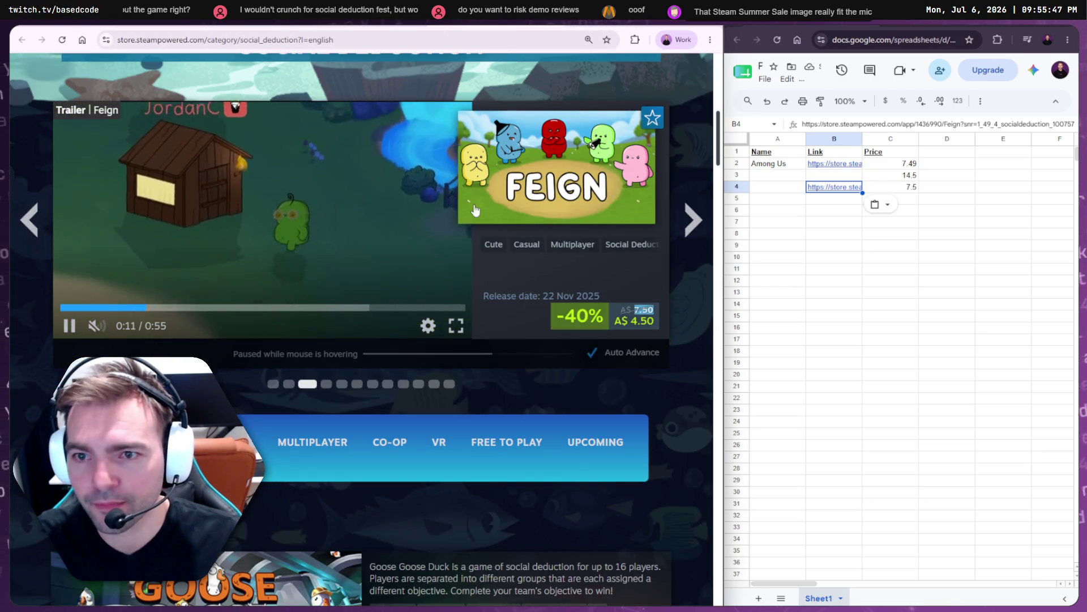
pyautogui.scroll(-1, 249, 199)
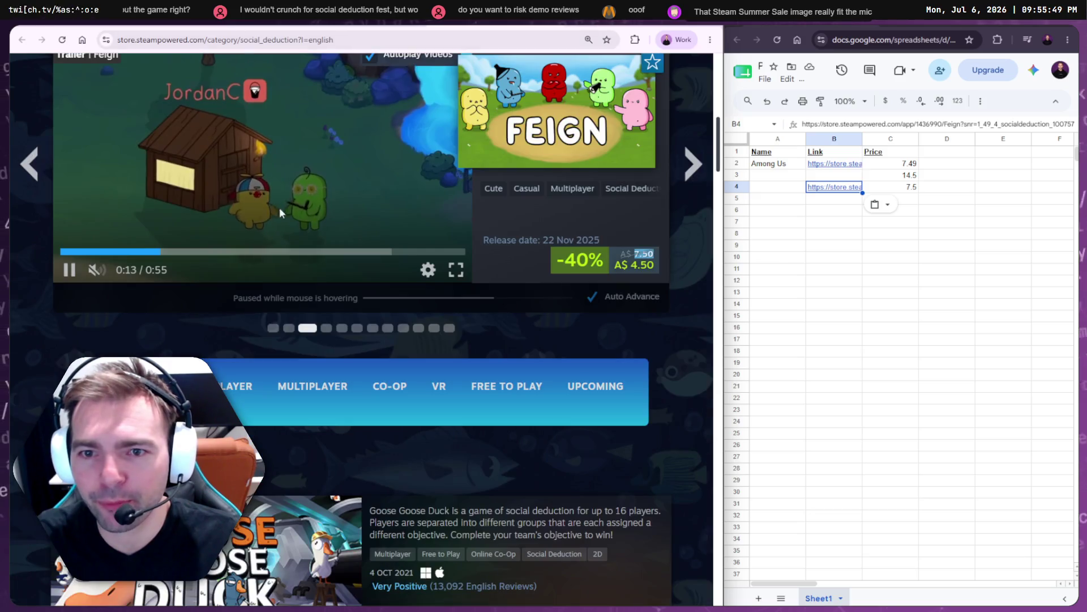
pyautogui.scroll(2, 550, 270)
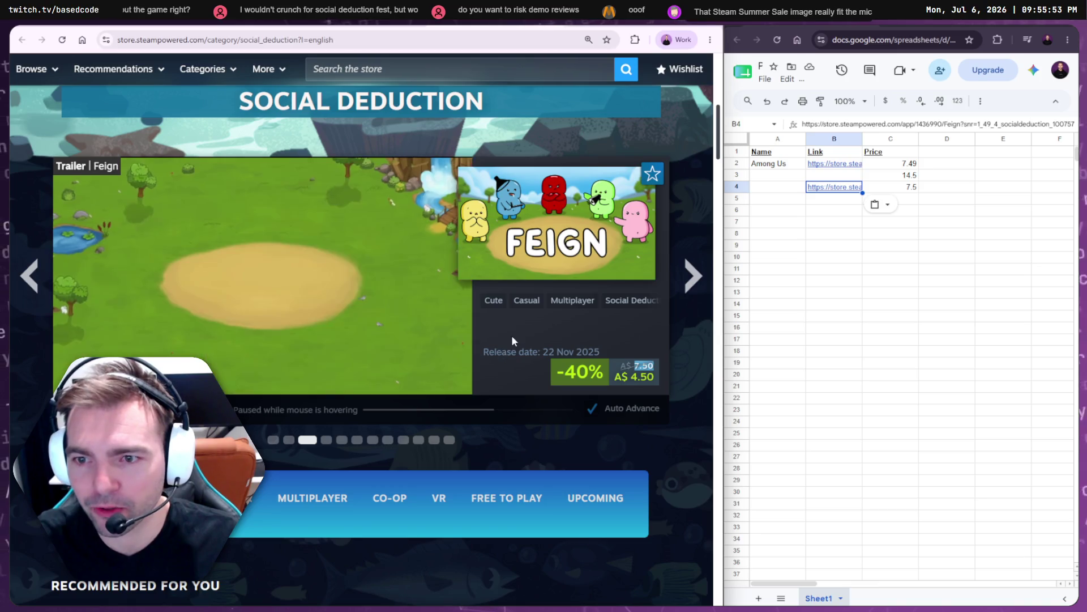
pyautogui.scroll(3, 513, 337)
pyautogui.scroll(-8, 385, 312)
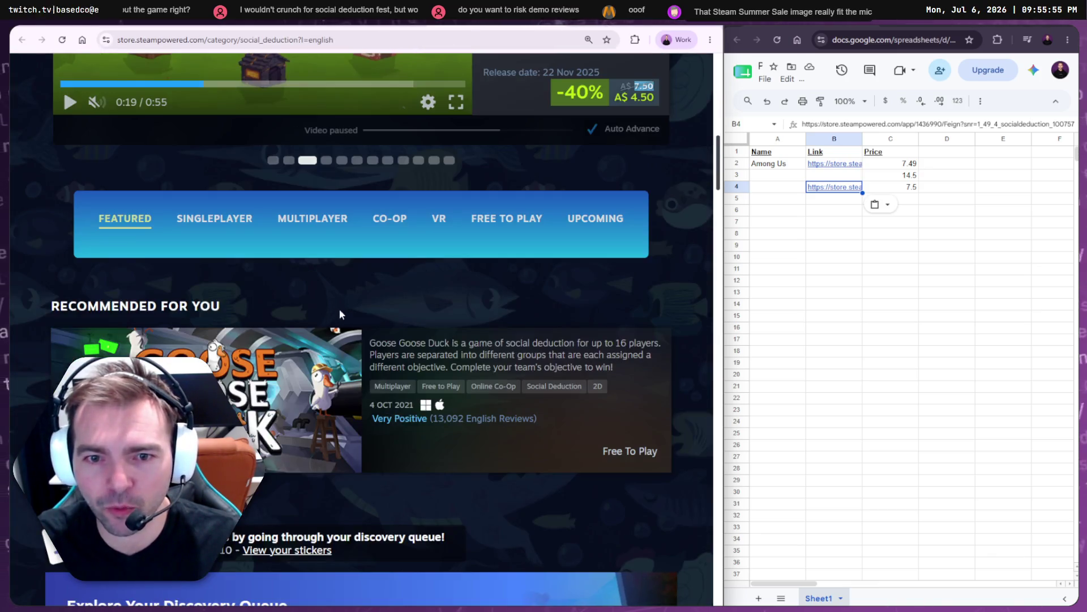
pyautogui.scroll(5, 367, 315)
pyautogui.scroll(2, 367, 314)
# - Enter Feign as the game name in A4
pyautogui.click(770, 187)
pyautogui.write('F')
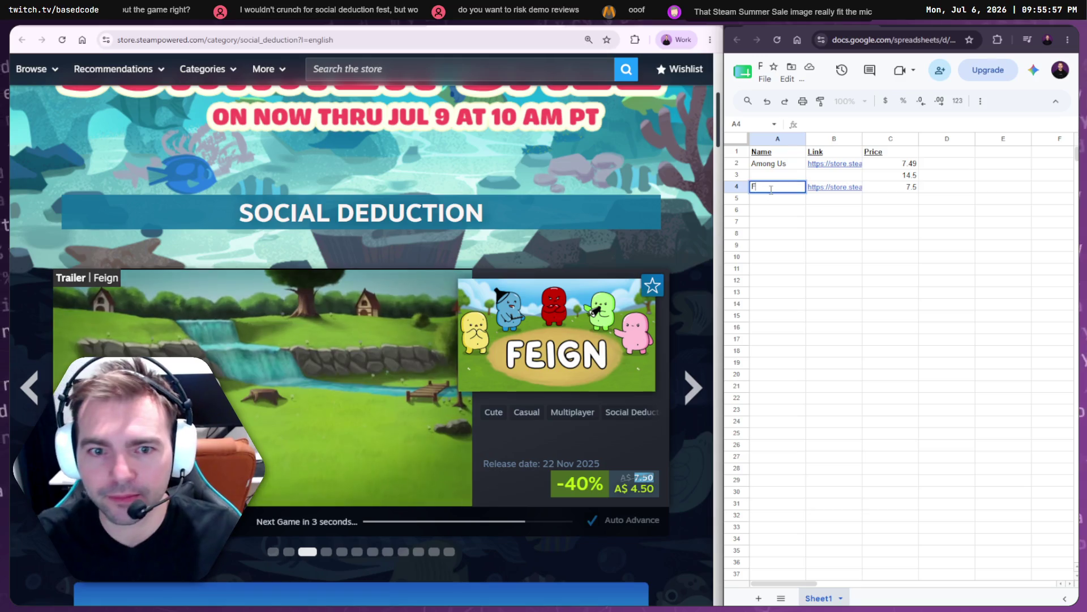
pyautogui.write('eign')
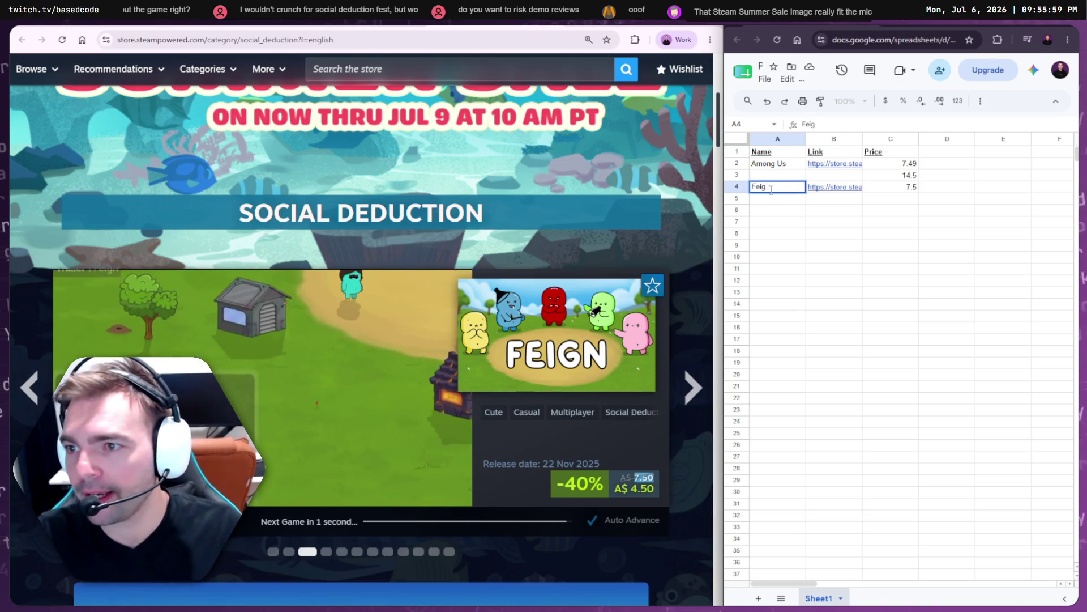
pyautogui.press('Return')
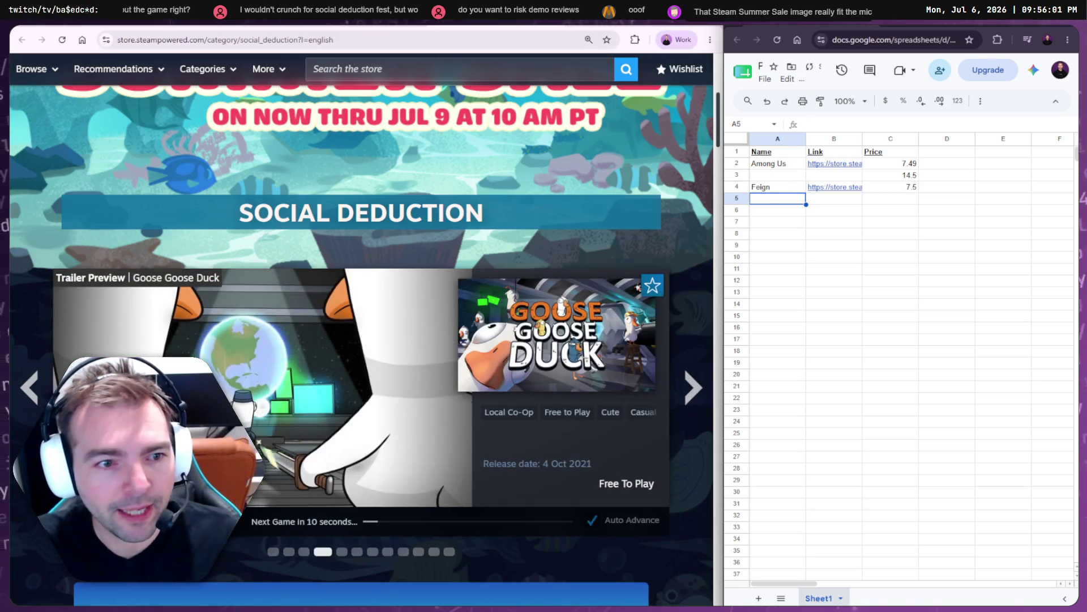
# - Step the featured carousel back to West Hunt and name row 3 West Hunt
pyautogui.click(835, 175)
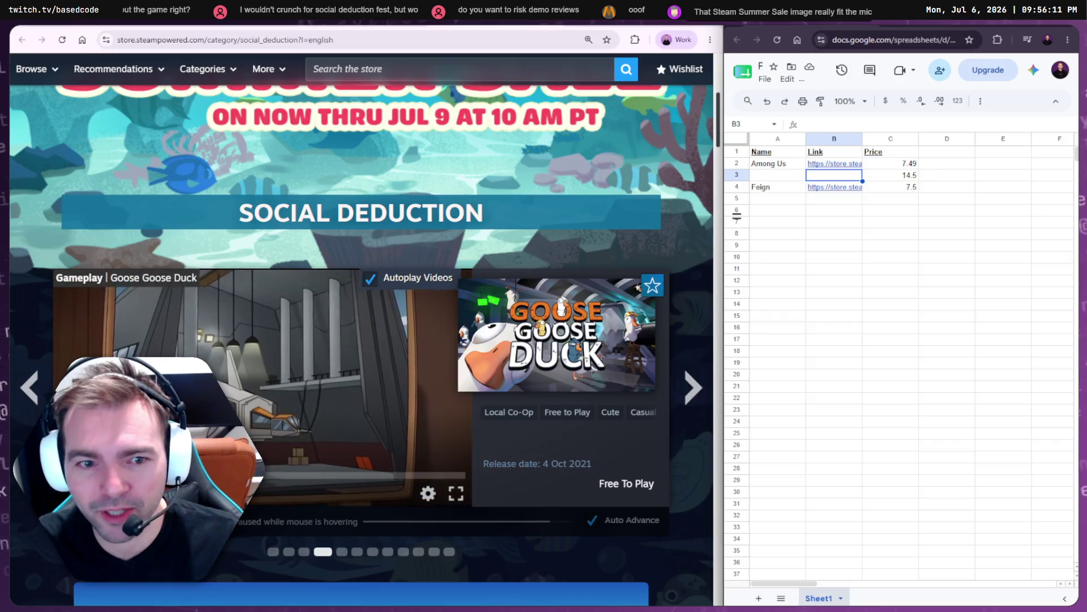
pyautogui.click(33, 388)
pyautogui.click(35, 389)
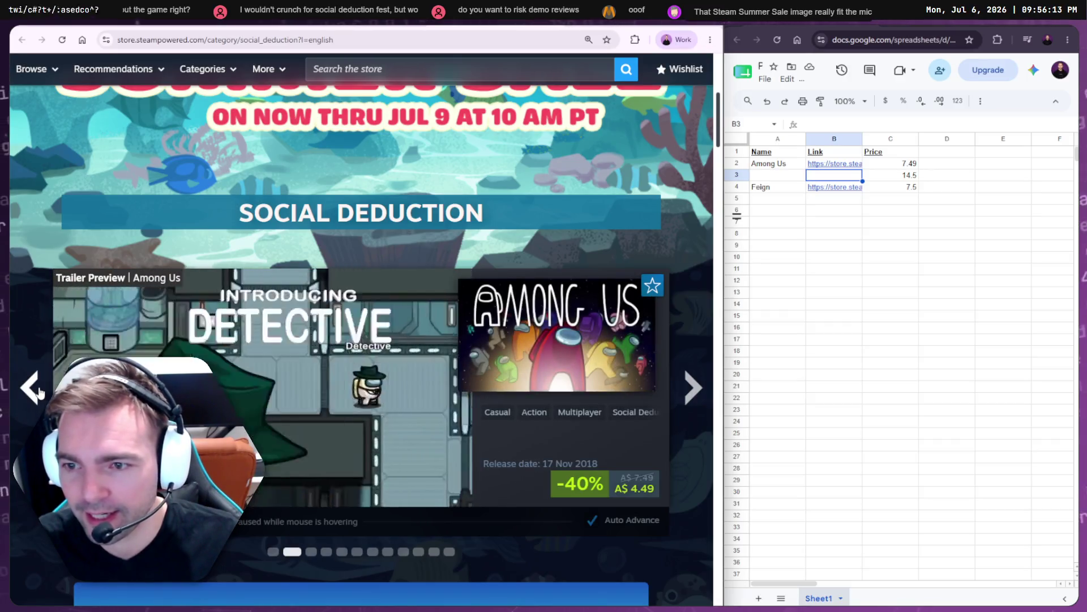
pyautogui.click(40, 390)
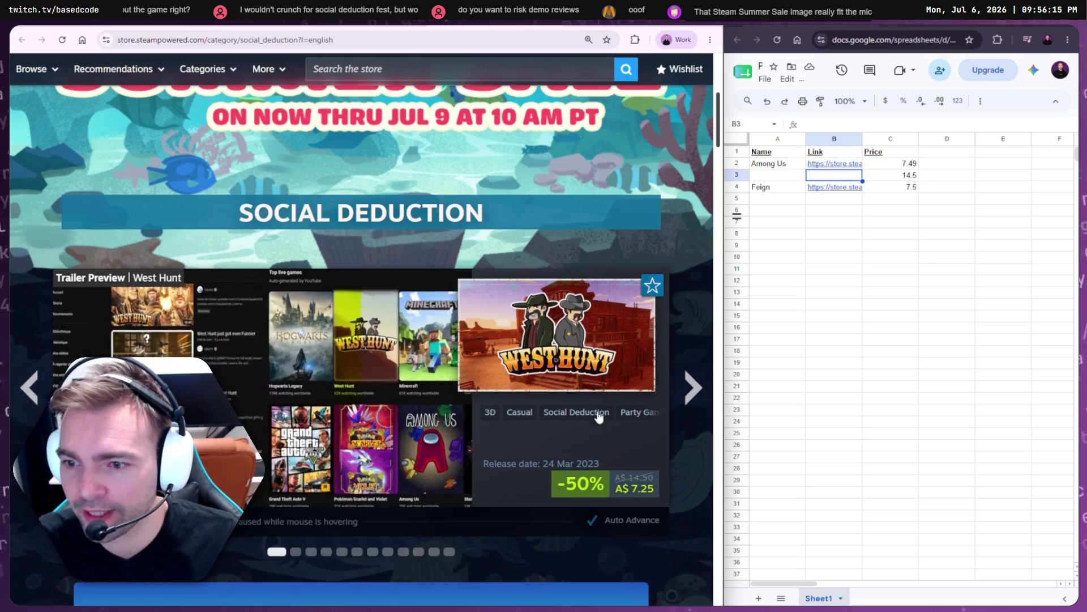
pyautogui.click(768, 175)
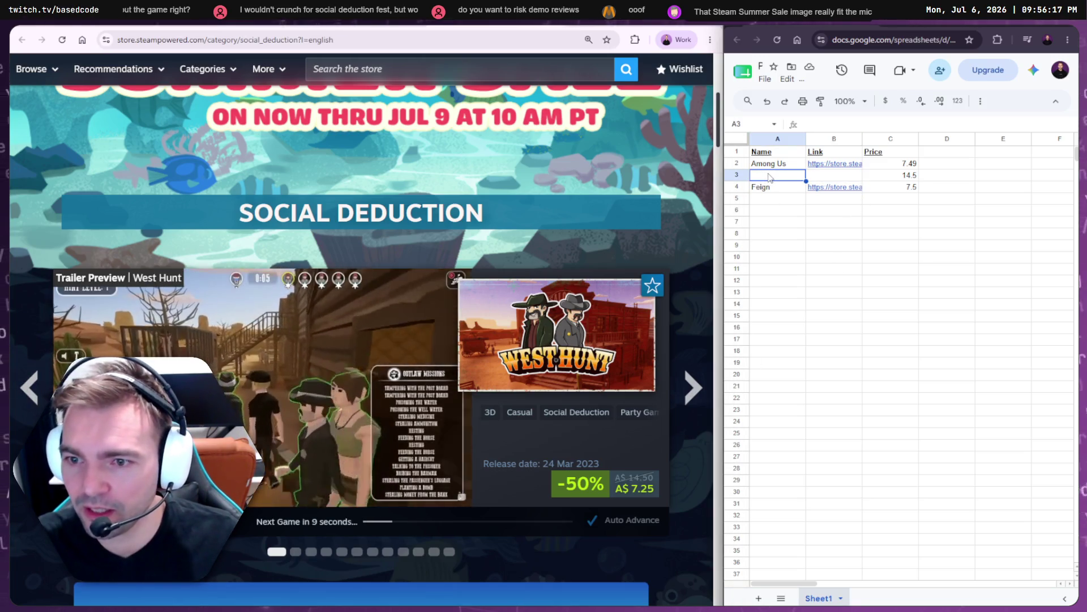
pyautogui.write('West Hunt')
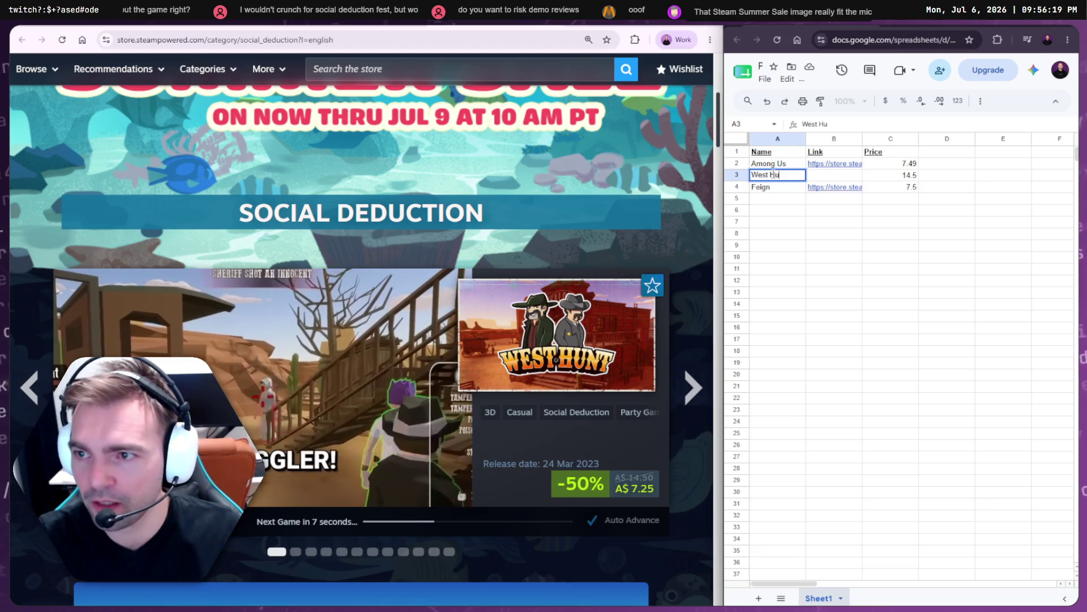
pyautogui.press('Tab')
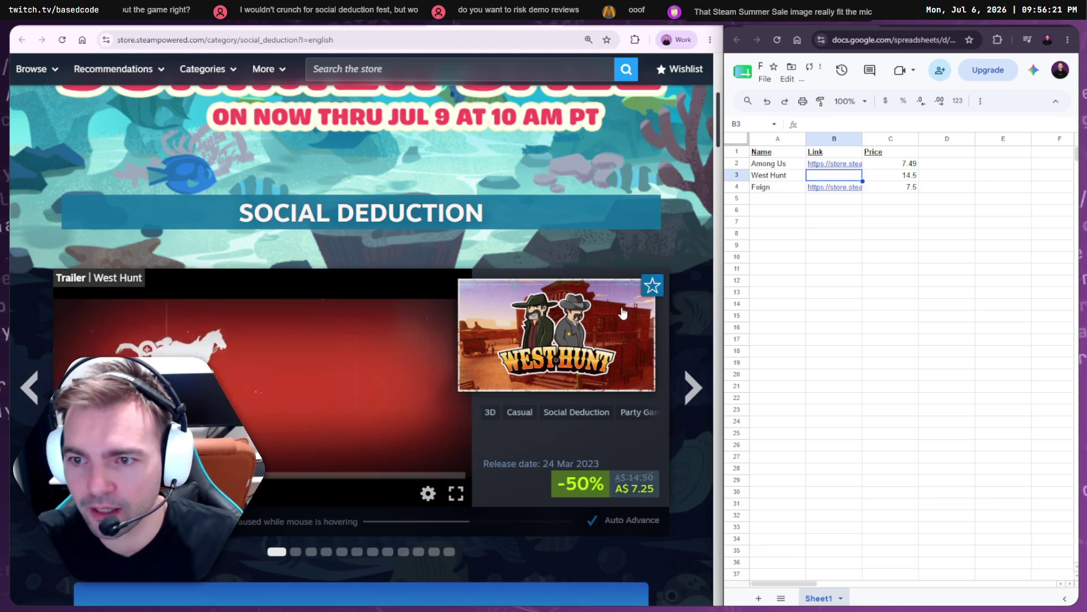
# - Copy West Hunt's store page address for cell B3 and return to the category page
pyautogui.click(598, 315)
pyautogui.hotkey('ctrl', 'l')
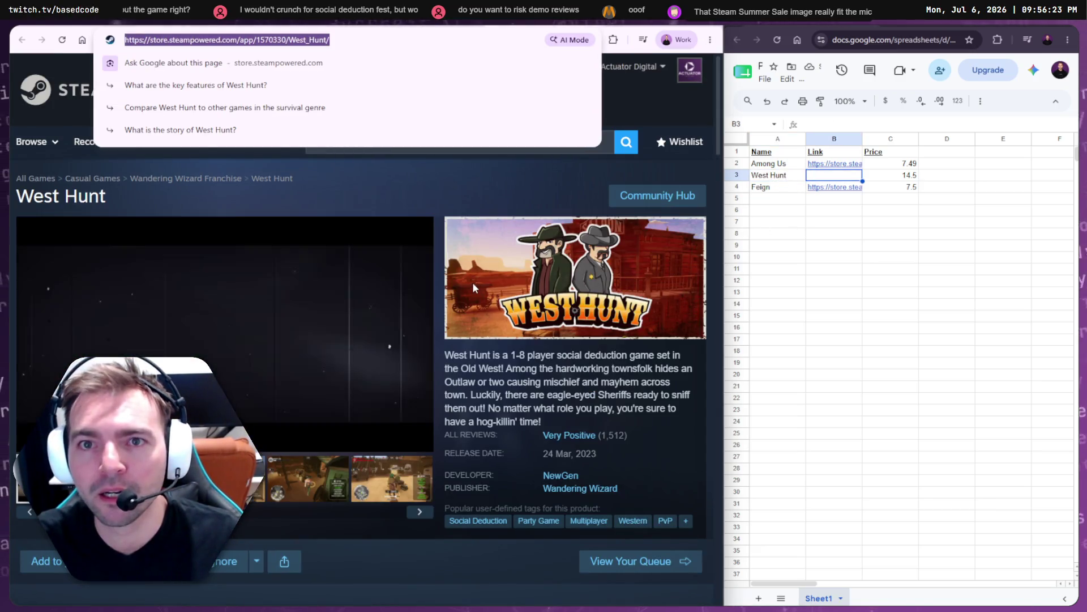
pyautogui.click(842, 176)
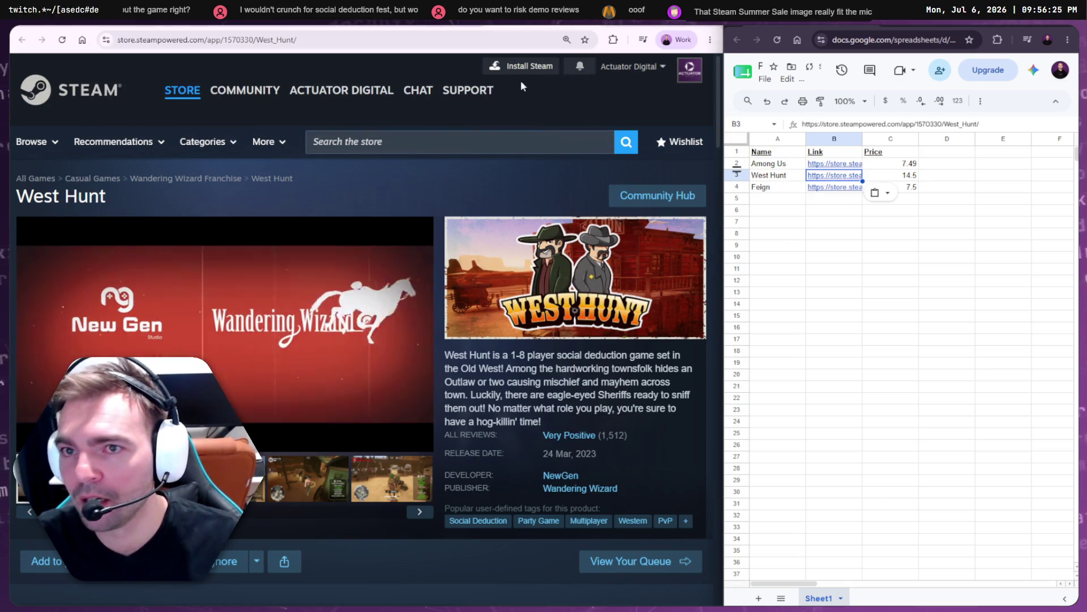
pyautogui.hotkey('alt', 'Left')
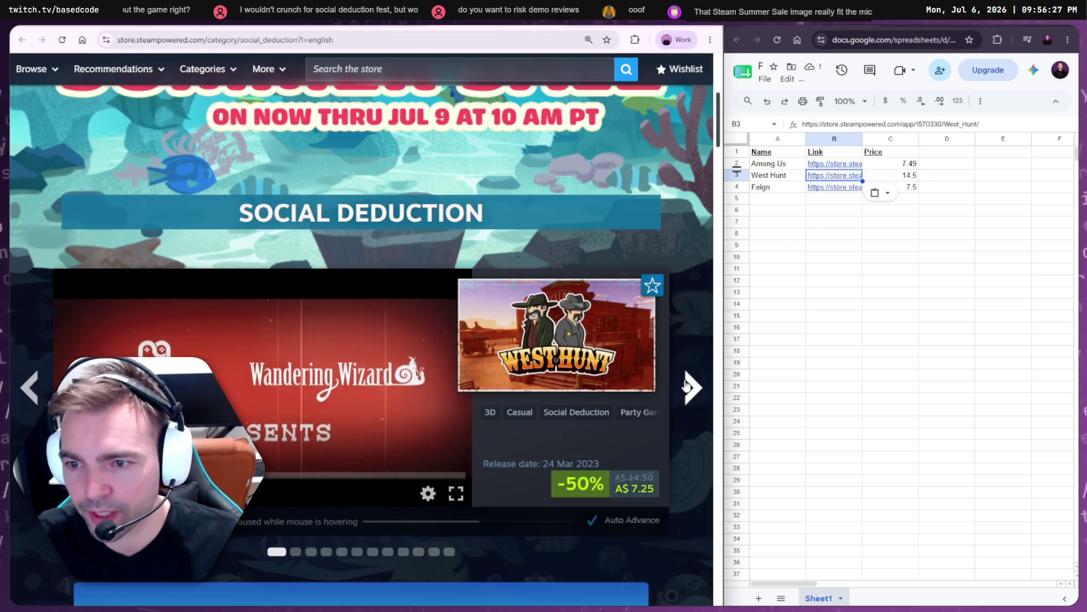
# - Advance the carousel to Goose Goose Duck and enter it as the name in A5
pyautogui.click(688, 385)
pyautogui.click(690, 386)
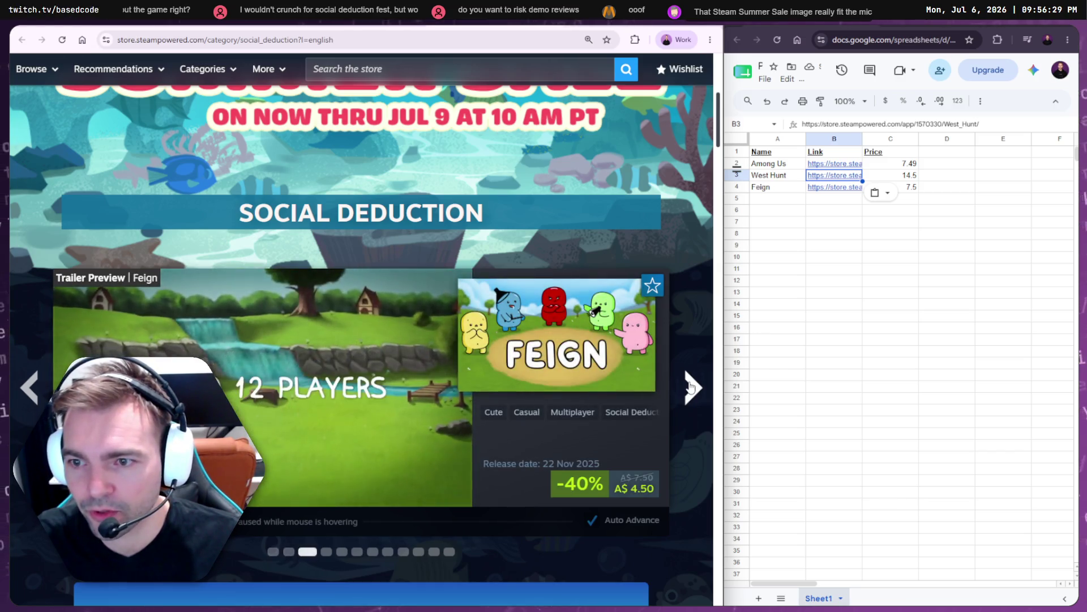
pyautogui.click(690, 387)
pyautogui.click(768, 201)
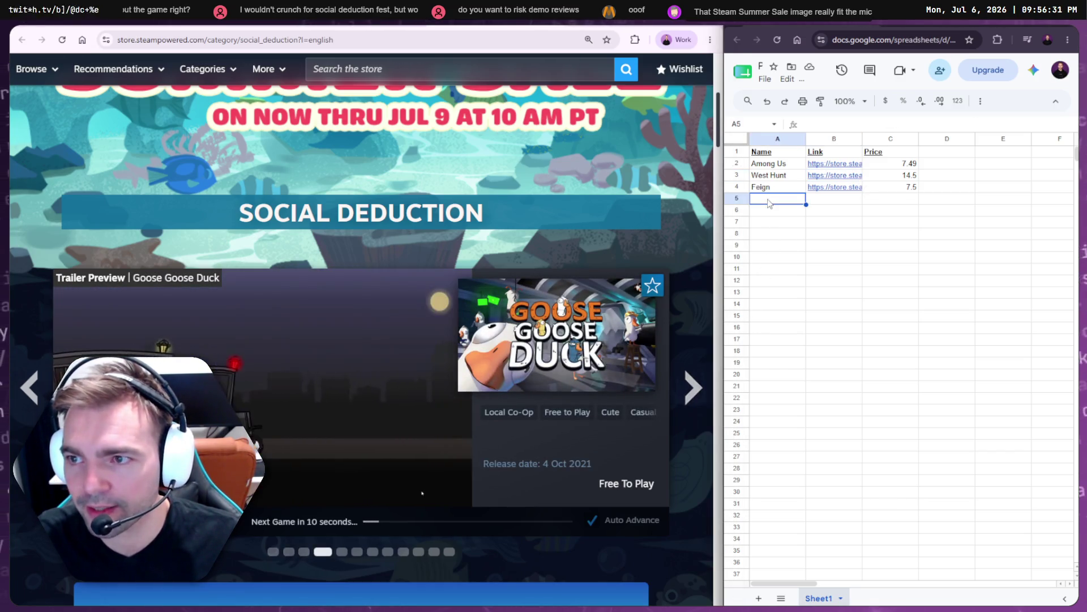
pyautogui.write('Goose Goos')
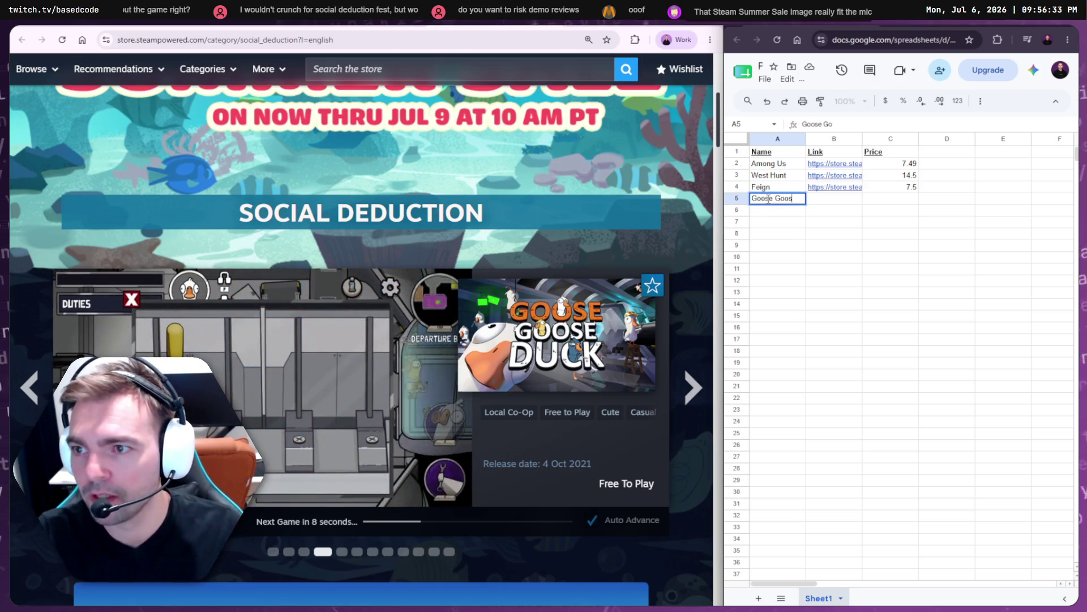
pyautogui.write('e Duck')
pyautogui.press('Return')
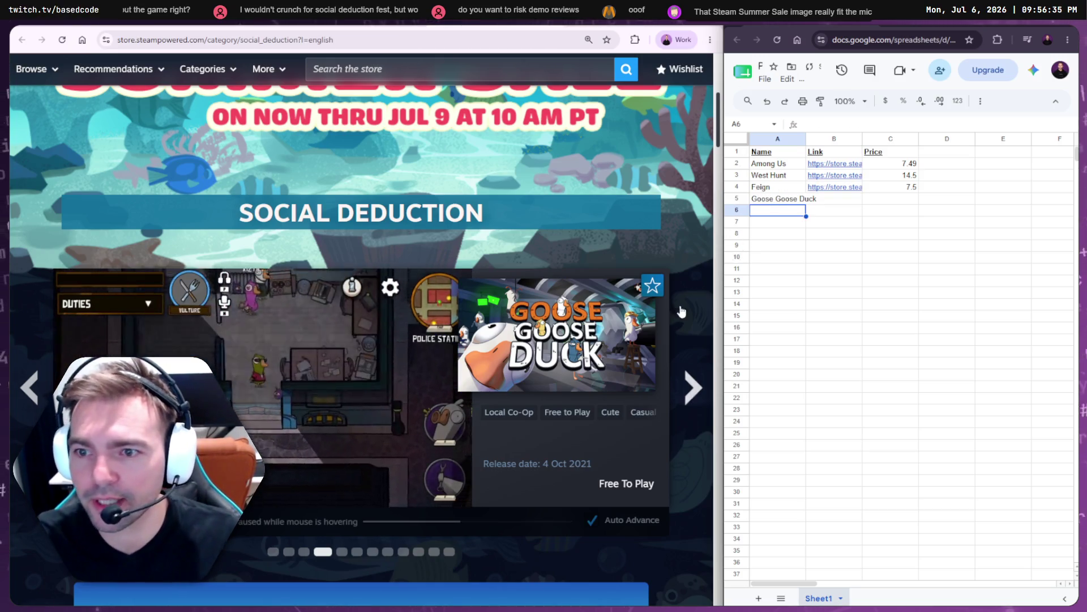
# - Copy the Goose Goose Duck store page address and paste it into B5
pyautogui.click(574, 338)
pyautogui.hotkey('ctrl', 'l')
pyautogui.hotkey('ctrl', 'c')
pyautogui.click(844, 199)
pyautogui.hotkey('ctrl', 'v')
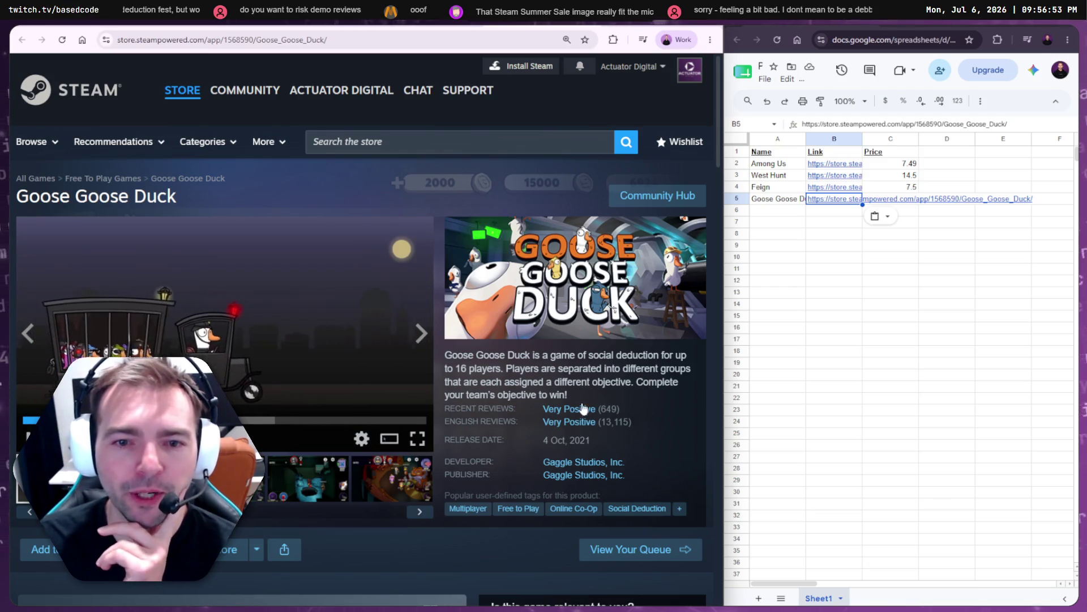
# - Set Goose Goose Duck's price to Free to Play
pyautogui.click(923, 191)
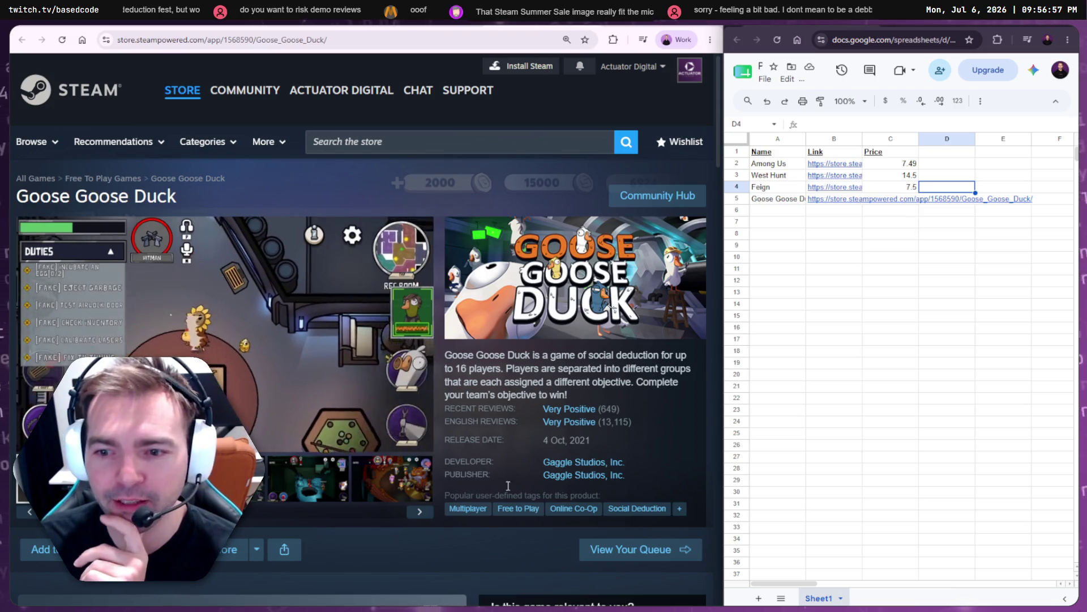
pyautogui.scroll(-1, 537, 248)
pyautogui.click(637, 451)
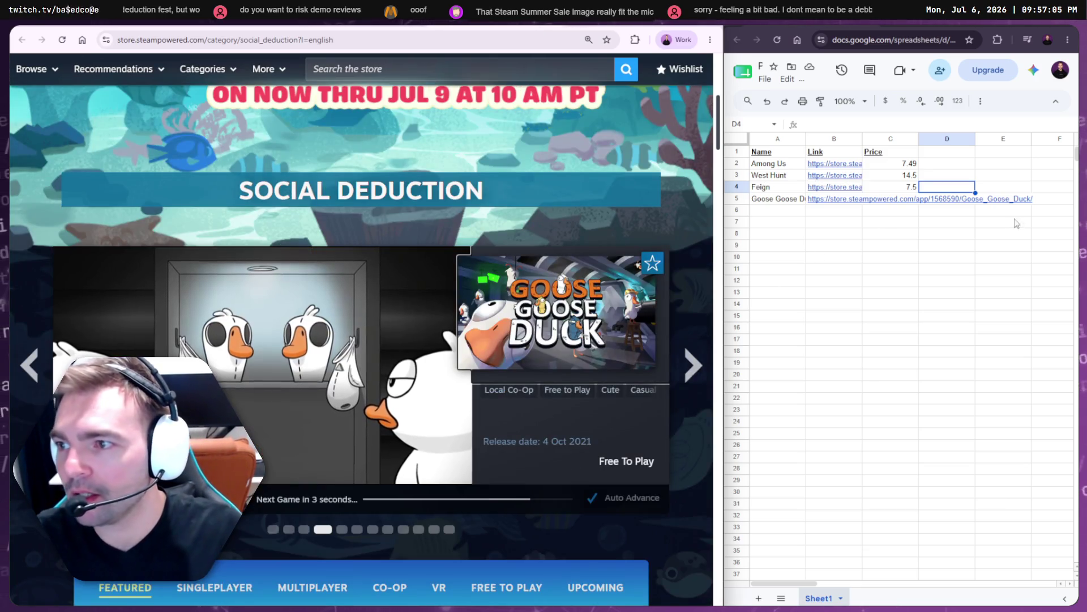
pyautogui.click(959, 213)
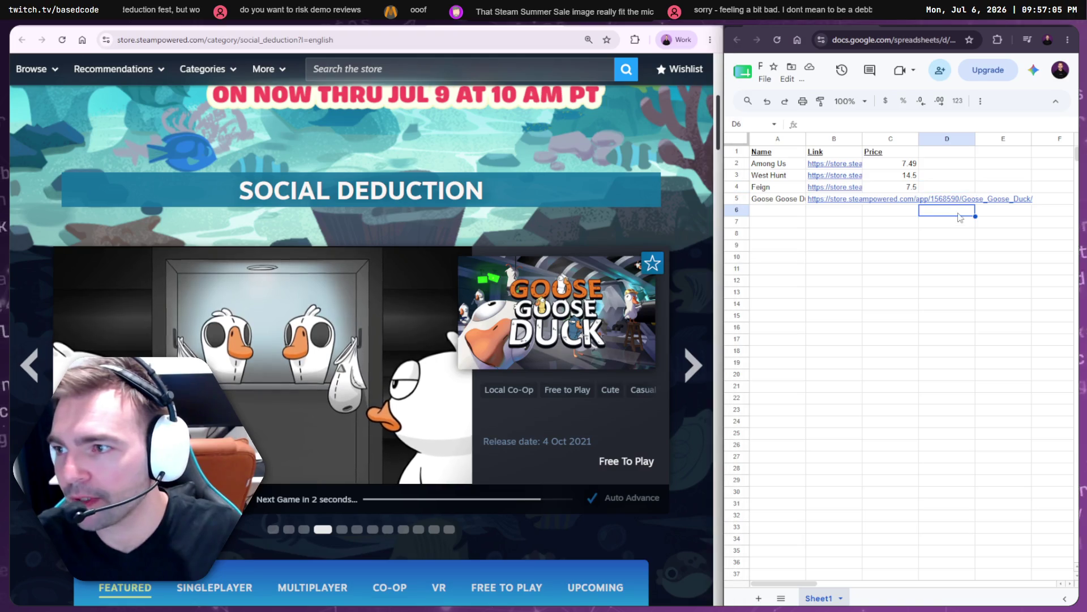
pyautogui.click(891, 198)
pyautogui.write('Fre to Play')
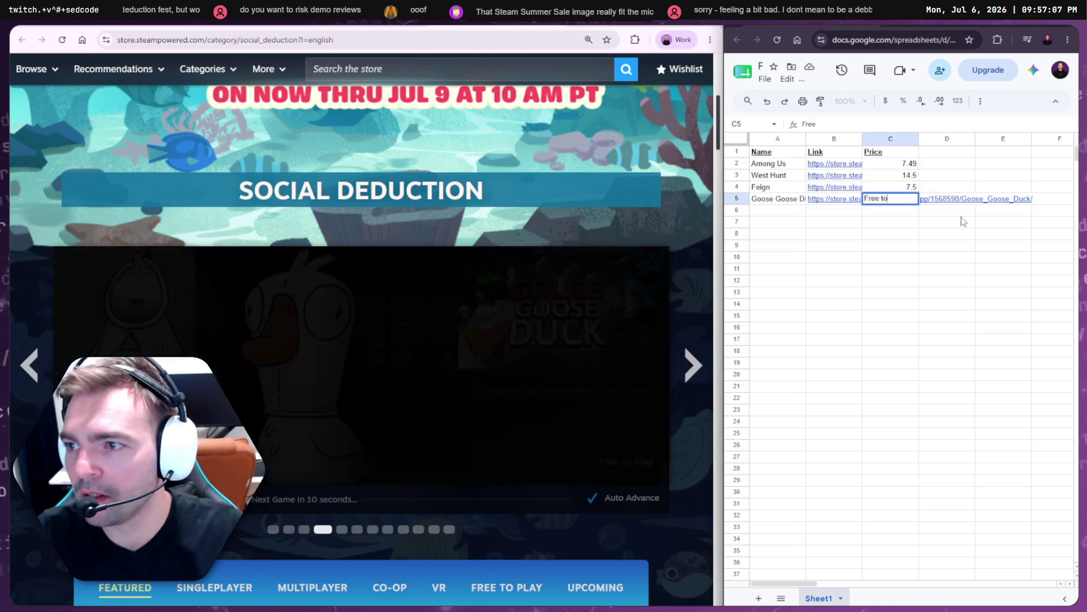
pyautogui.press('Return')
pyautogui.write('Deceit')
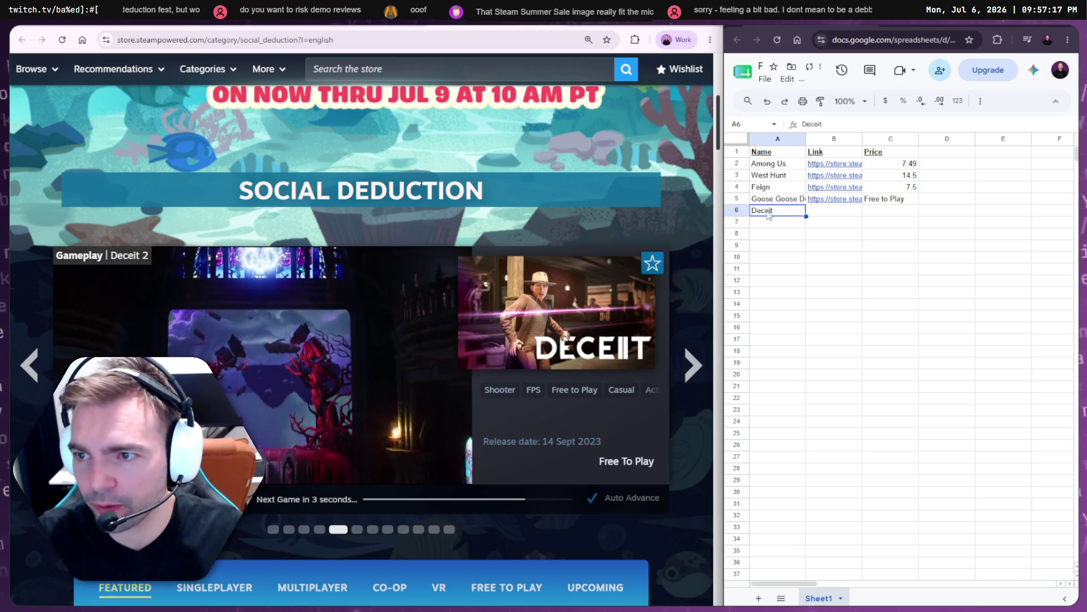
# - Name row 6 Deceit 2, open its Steam store page, and select its address
pyautogui.press('Tab')
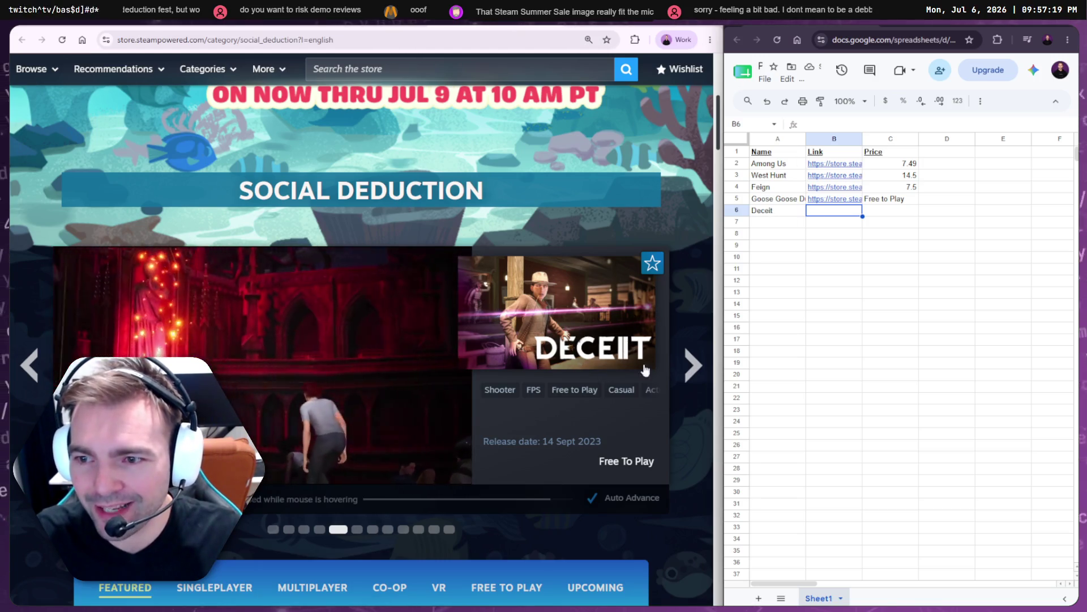
pyautogui.click(611, 345)
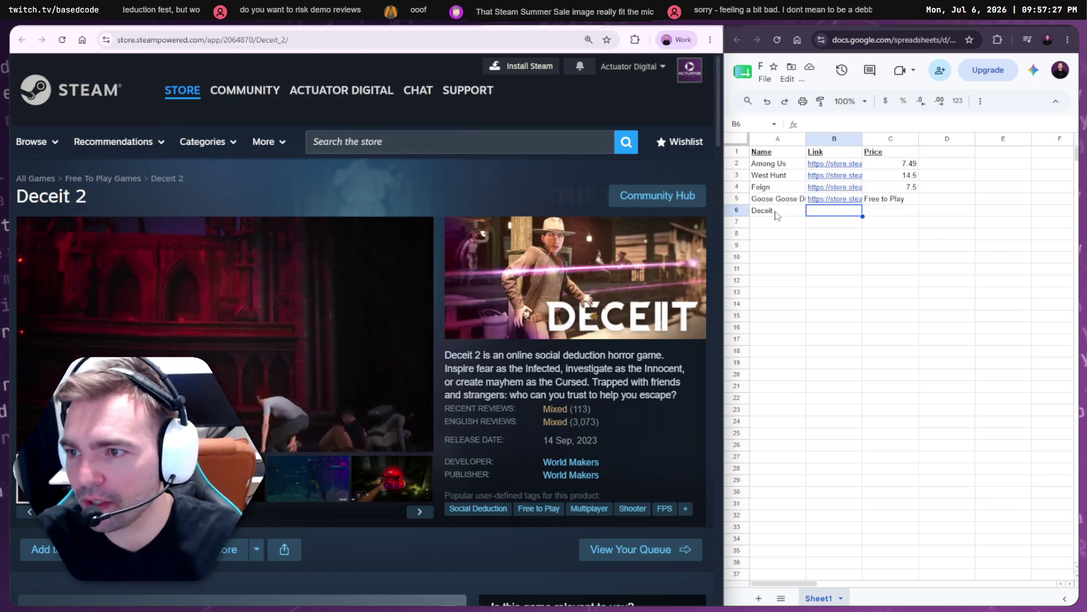
pyautogui.click(783, 212)
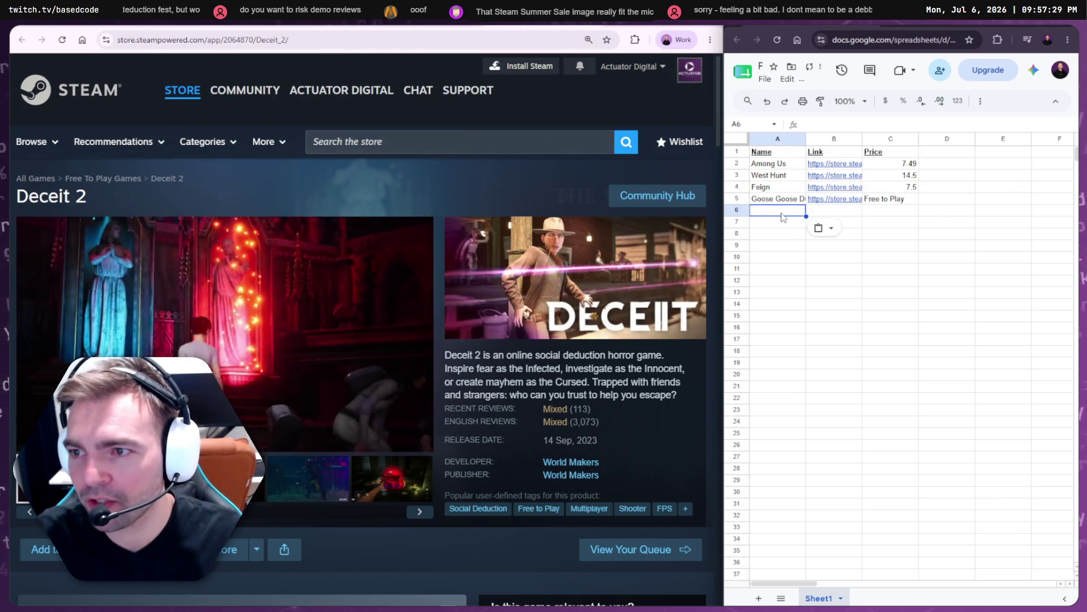
pyautogui.hotkey('ctrl', 'Return')
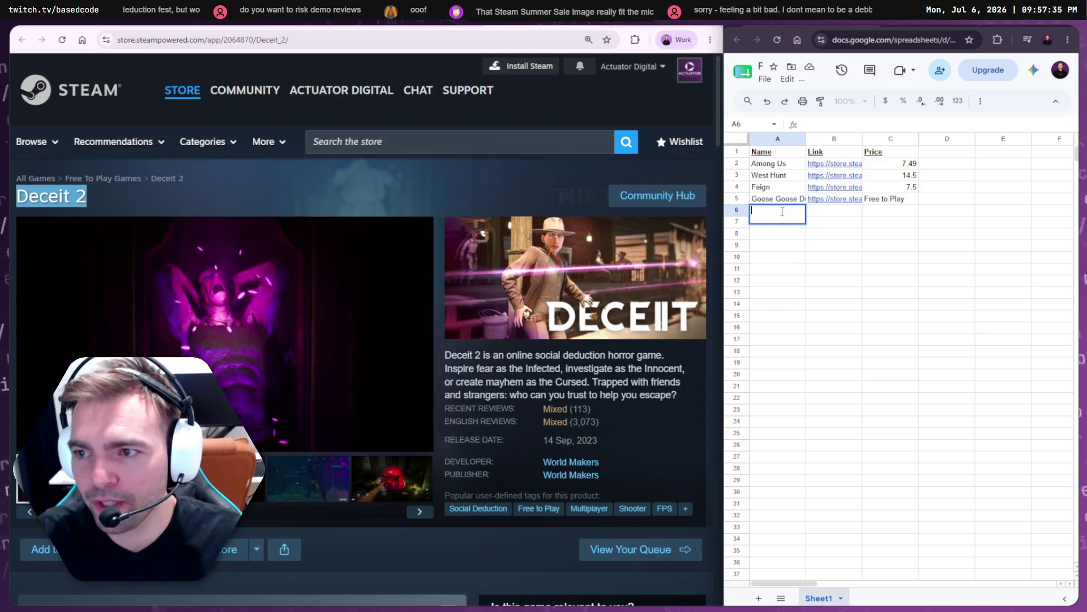
pyautogui.press('Up')
pyautogui.press('Up')
pyautogui.press('Right')
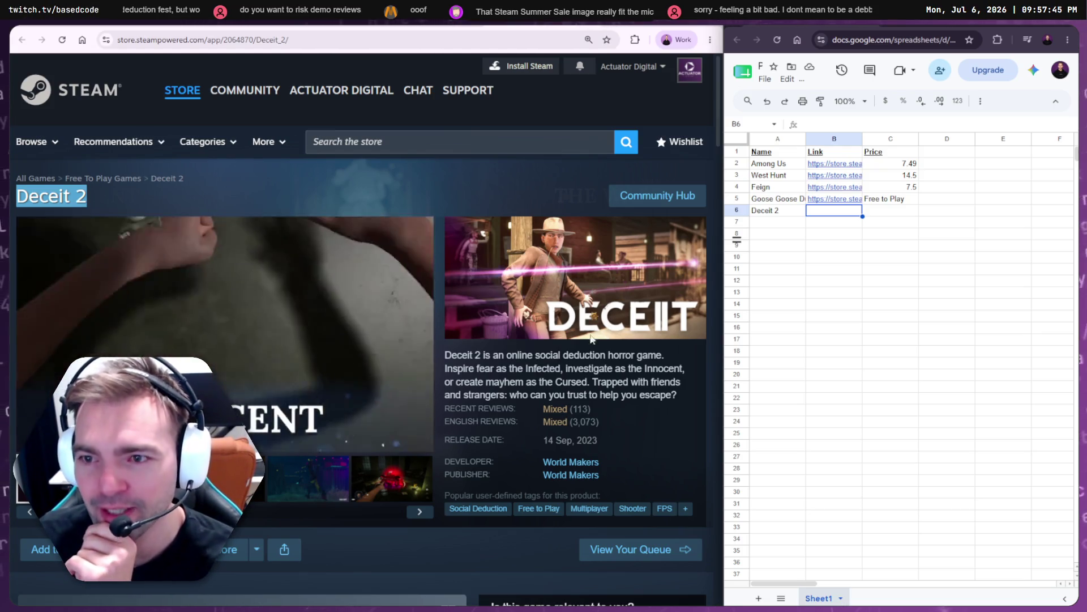
pyautogui.click(333, 37)
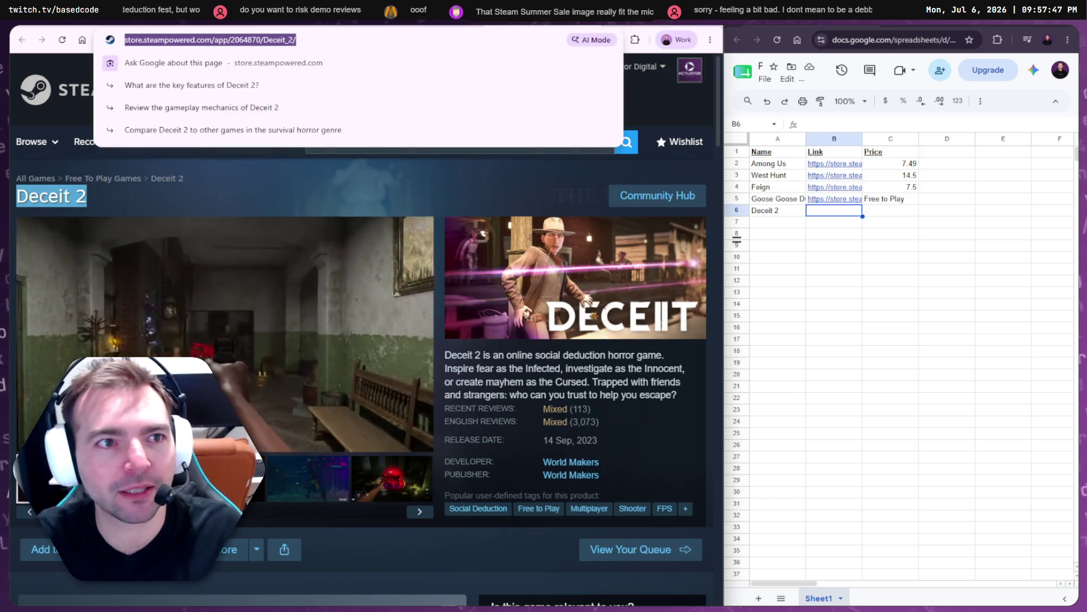
pyautogui.press('Escape')
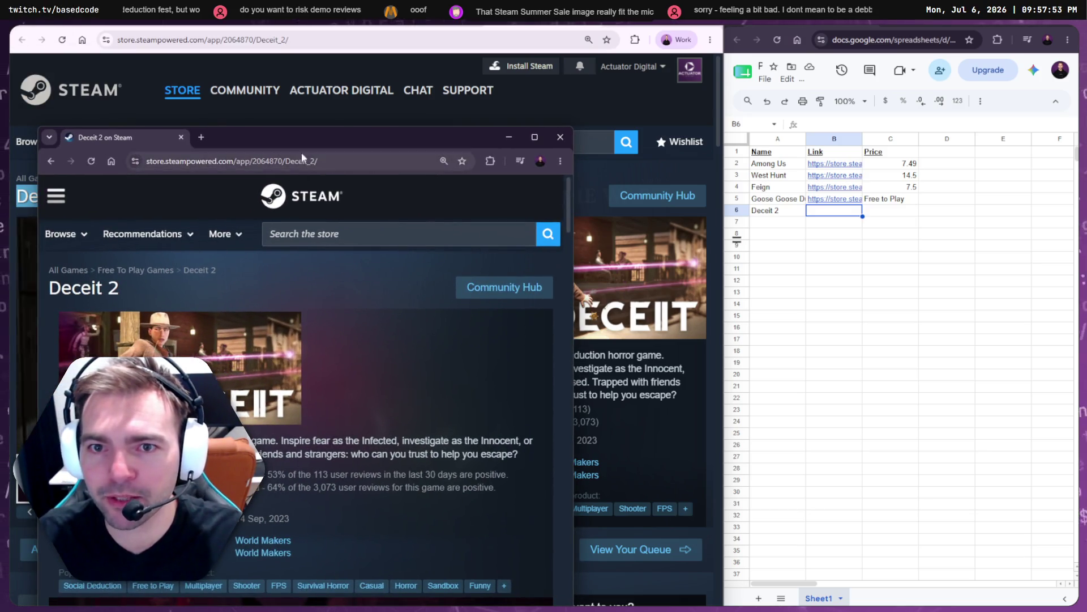
pyautogui.press('super+f')
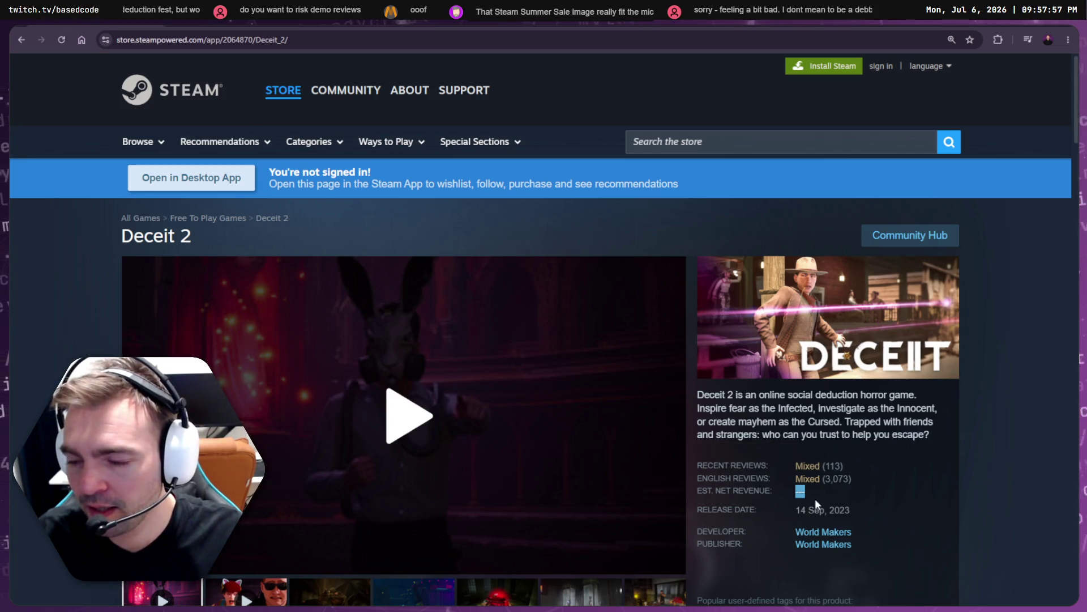
pyautogui.scroll(-1, 813, 497)
pyautogui.click(998, 41)
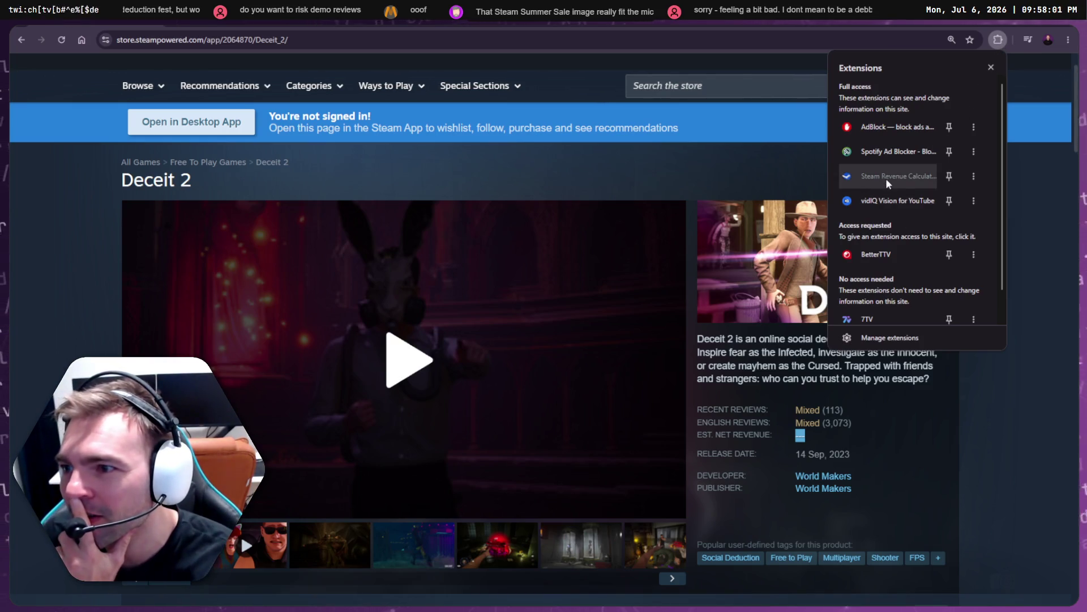
pyautogui.click(973, 176)
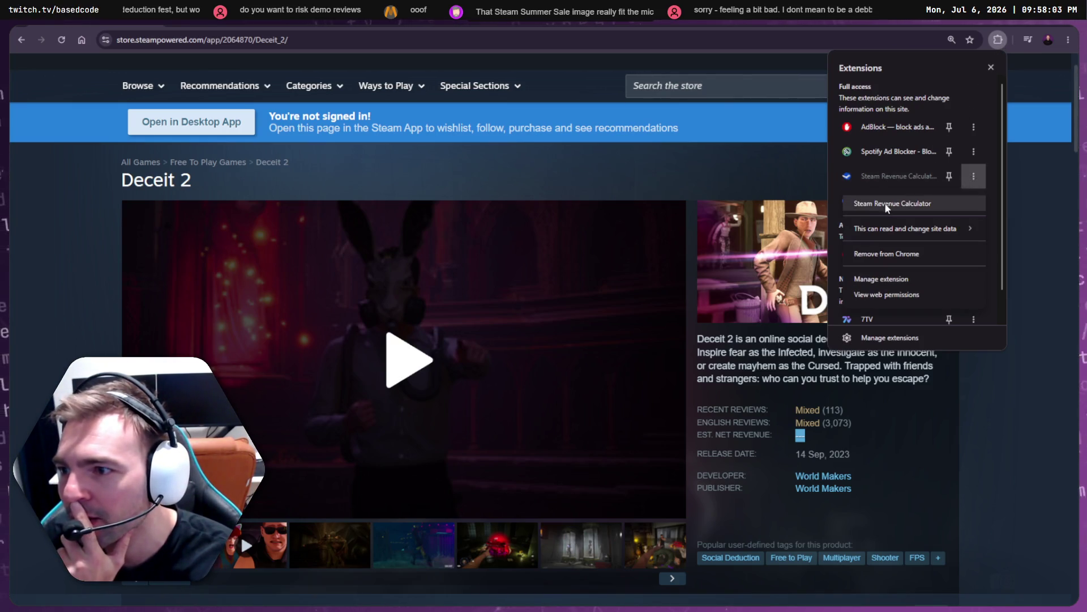
pyautogui.click(882, 204)
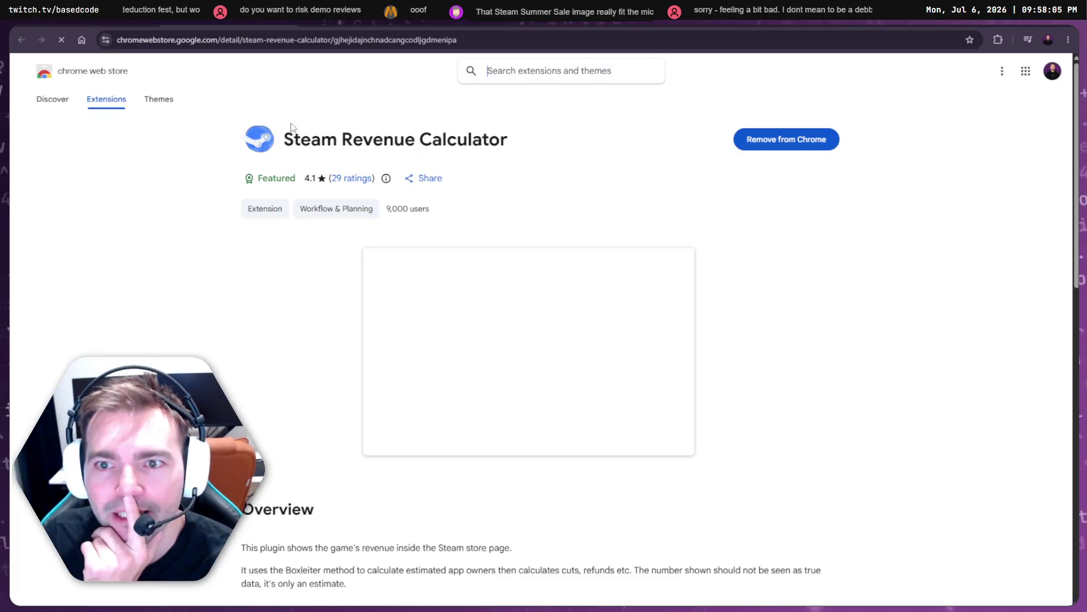
pyautogui.click(487, 70)
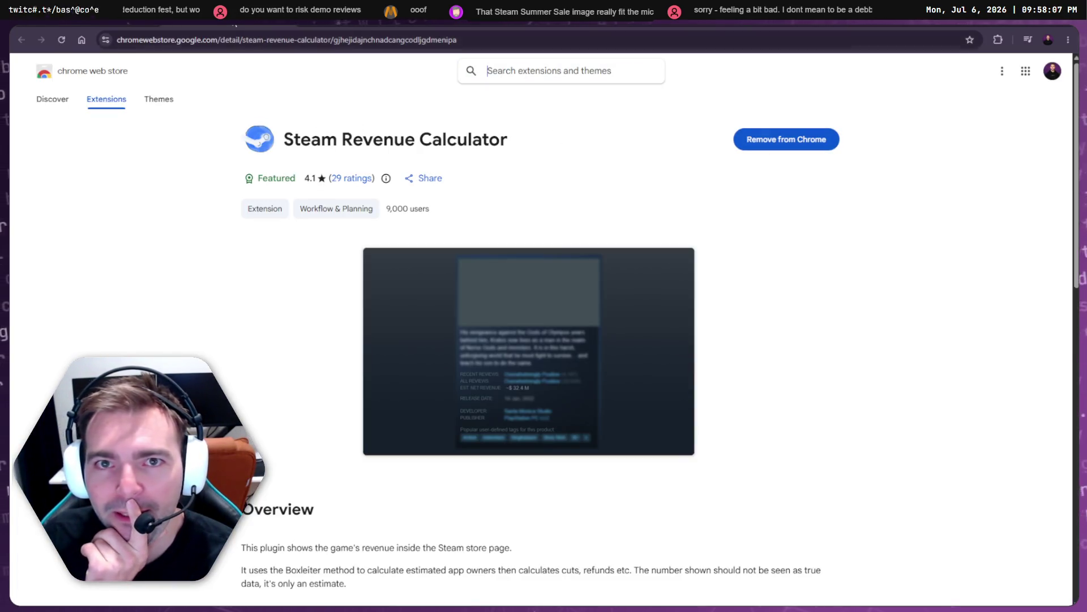
pyautogui.hotkey('ctrl', 'w')
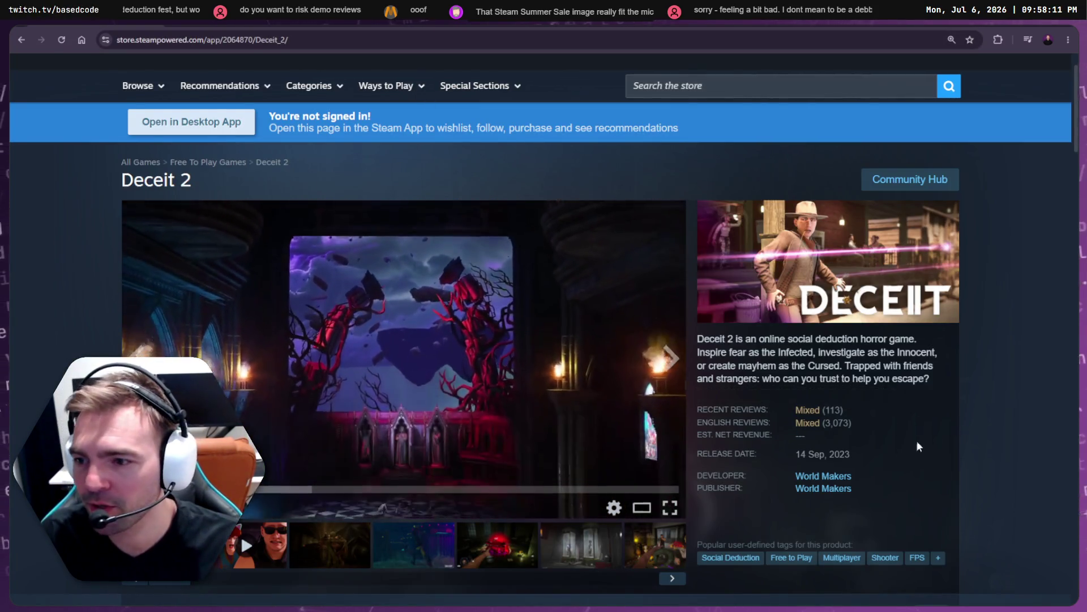
pyautogui.hotkey('ctrl', 'r')
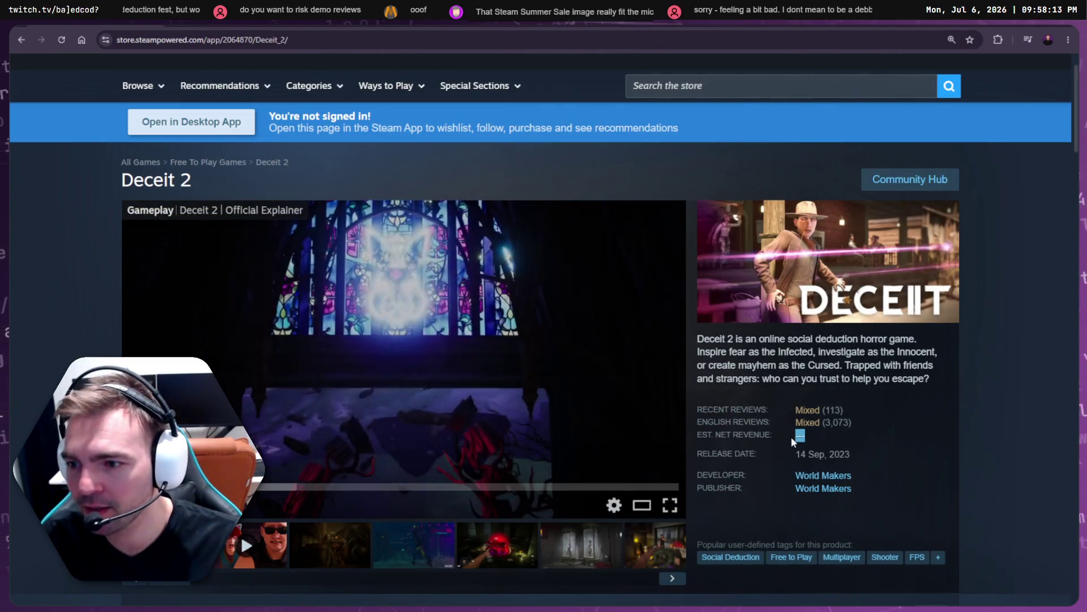
pyautogui.scroll(-5, 990, 445)
pyautogui.scroll(-1, 991, 439)
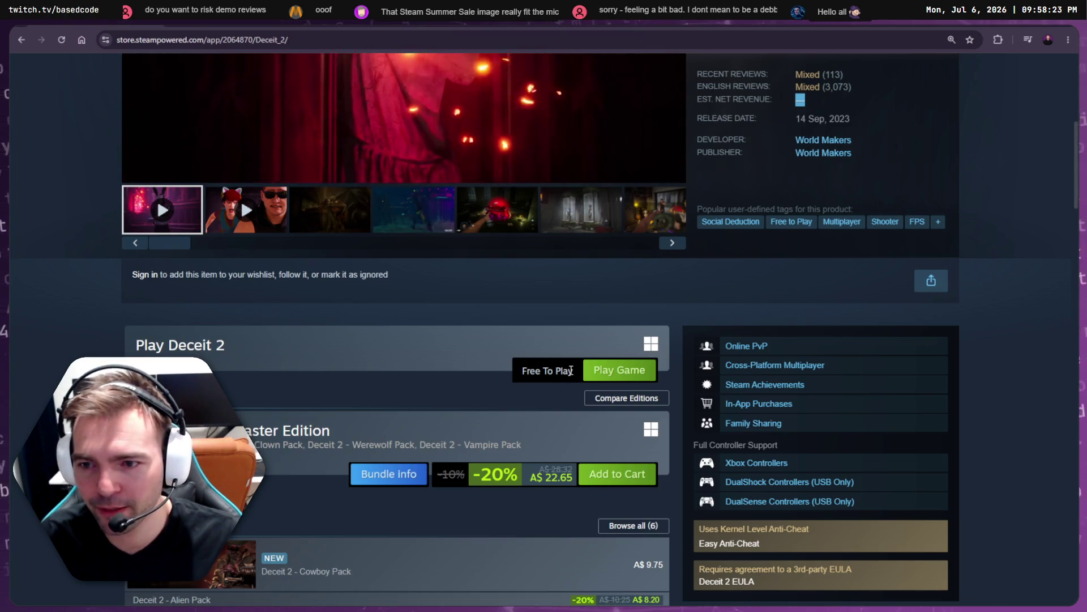
pyautogui.scroll(6, 512, 388)
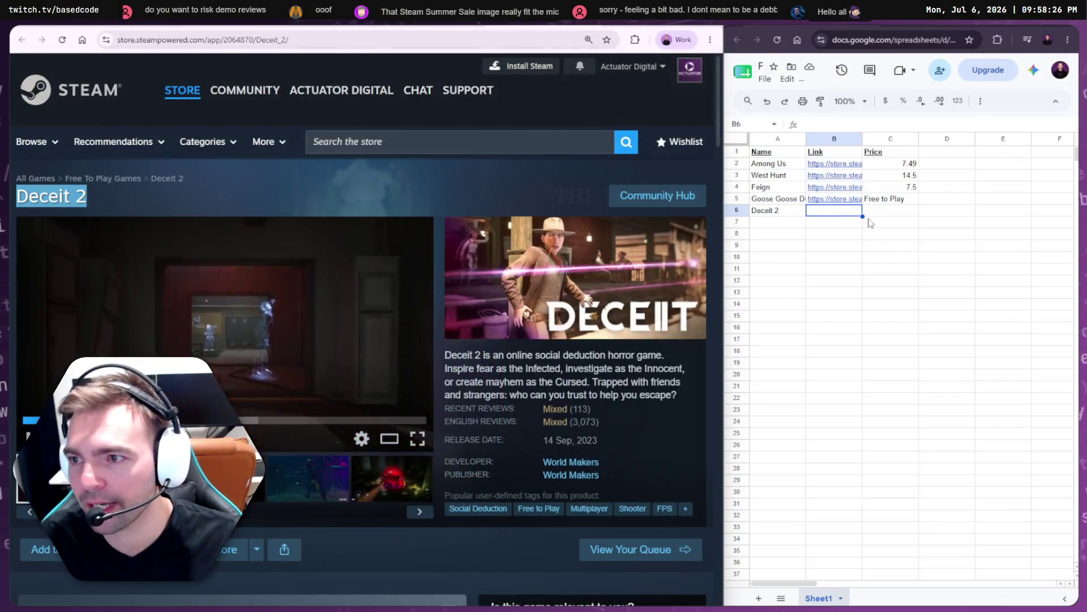
# - Copy Free to Play into Deceit 2's price cell and paste its store link into B6
pyautogui.click(886, 199)
pyautogui.hotkey('ctrl', 'c')
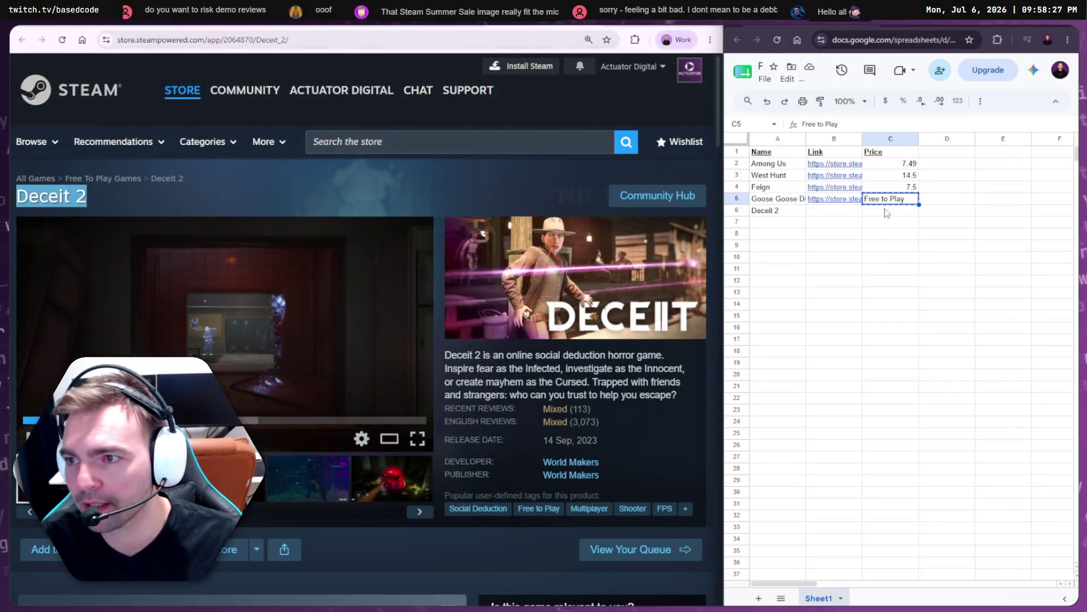
pyautogui.click(887, 212)
pyautogui.hotkey('ctrl', 'v')
pyautogui.press('Left')
pyautogui.tripleClick(461, 167)
pyautogui.hotkey('ctrl', 'l')
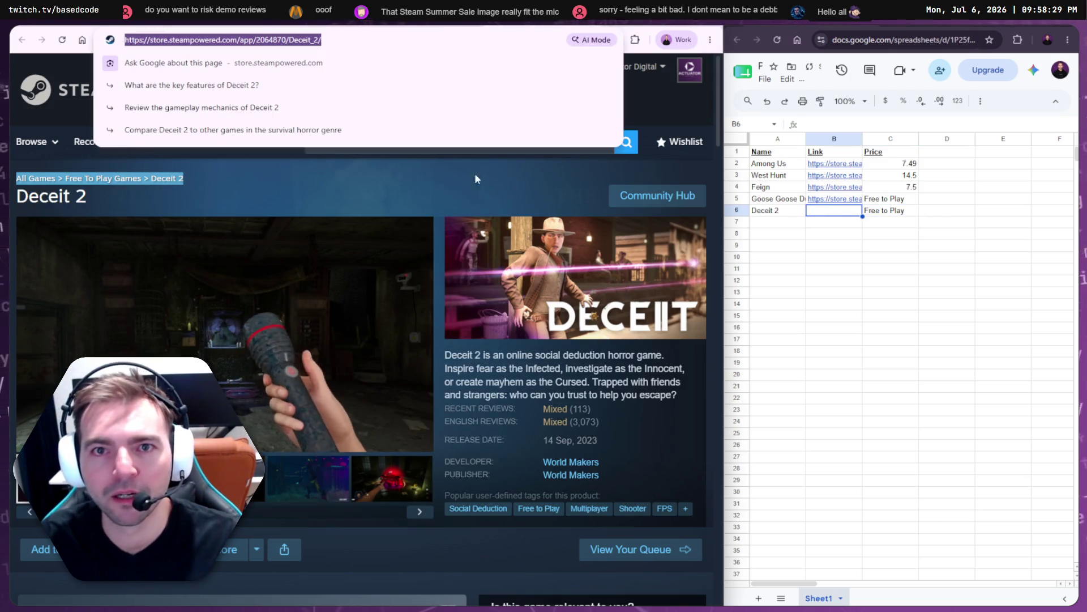
pyautogui.hotkey('ctrl', 'c')
pyautogui.click(832, 210)
pyautogui.hotkey('ctrl', 'v')
pyautogui.press('Right')
pyautogui.press('Right')
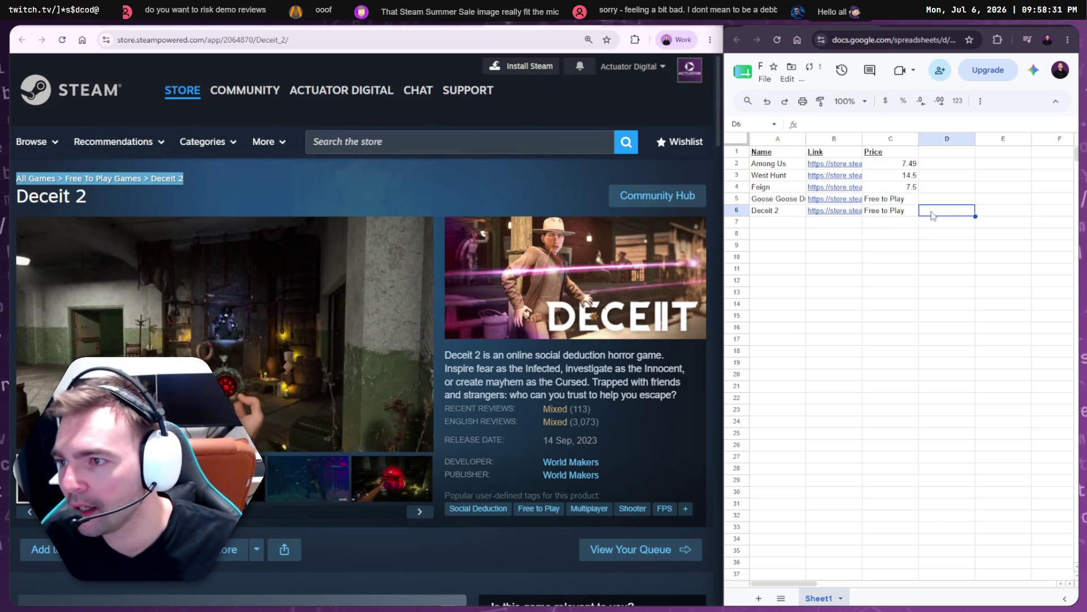
# - Find BACKROOMS: APPREHENSION in the featured games and enter its 4.5 price in C7
pyautogui.click(764, 224)
pyautogui.moveTo(418, 91); pyautogui.dragTo(431, 121)
pyautogui.hotkey('alt', 'Left')
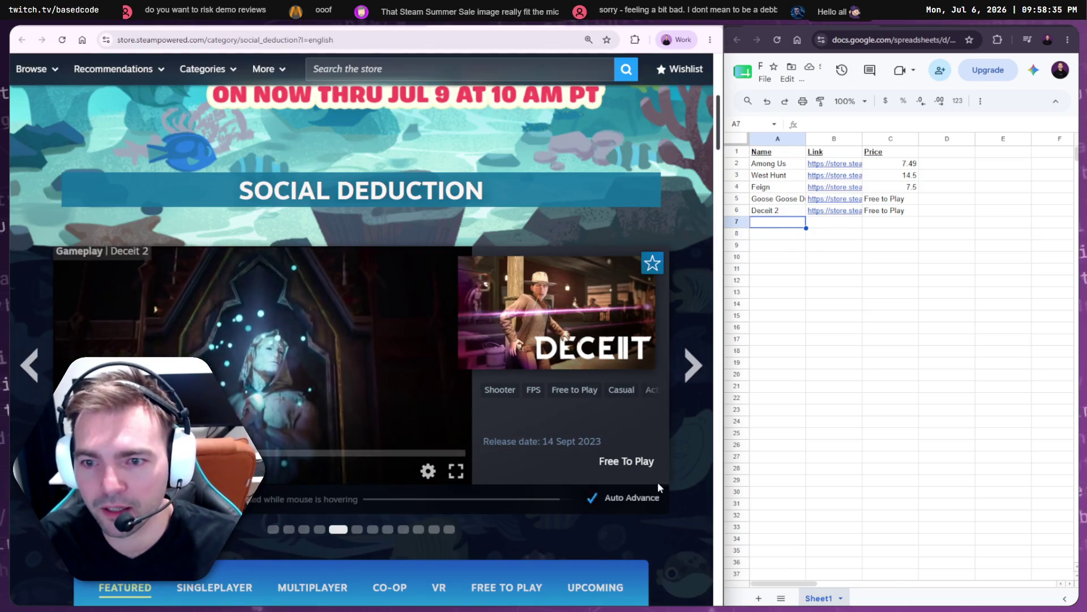
pyautogui.click(700, 367)
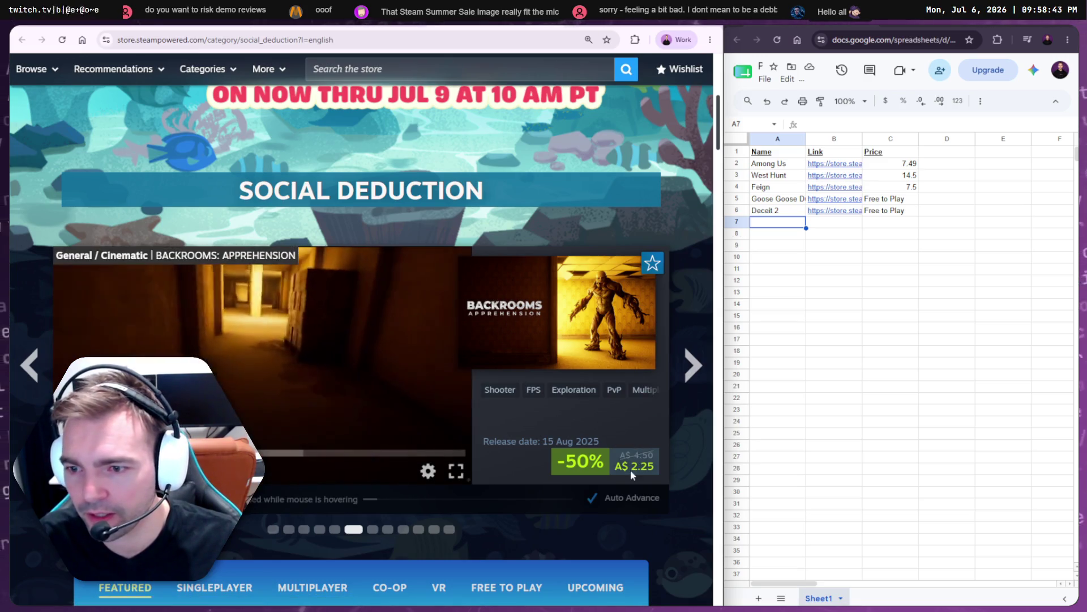
pyautogui.moveTo(619, 456); pyautogui.dragTo(654, 460)
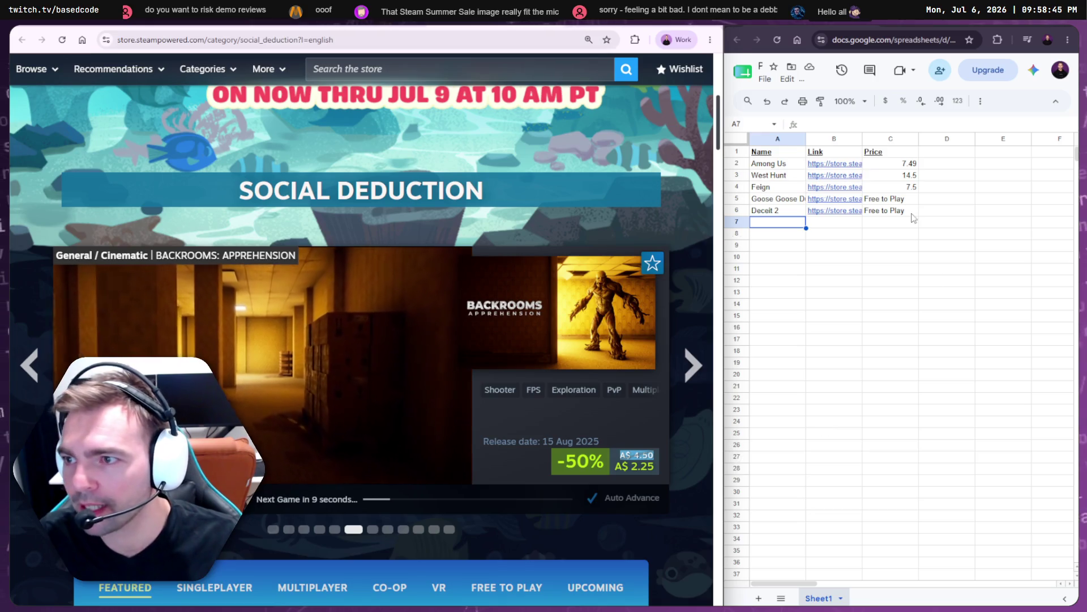
pyautogui.click(906, 210)
pyautogui.click(910, 223)
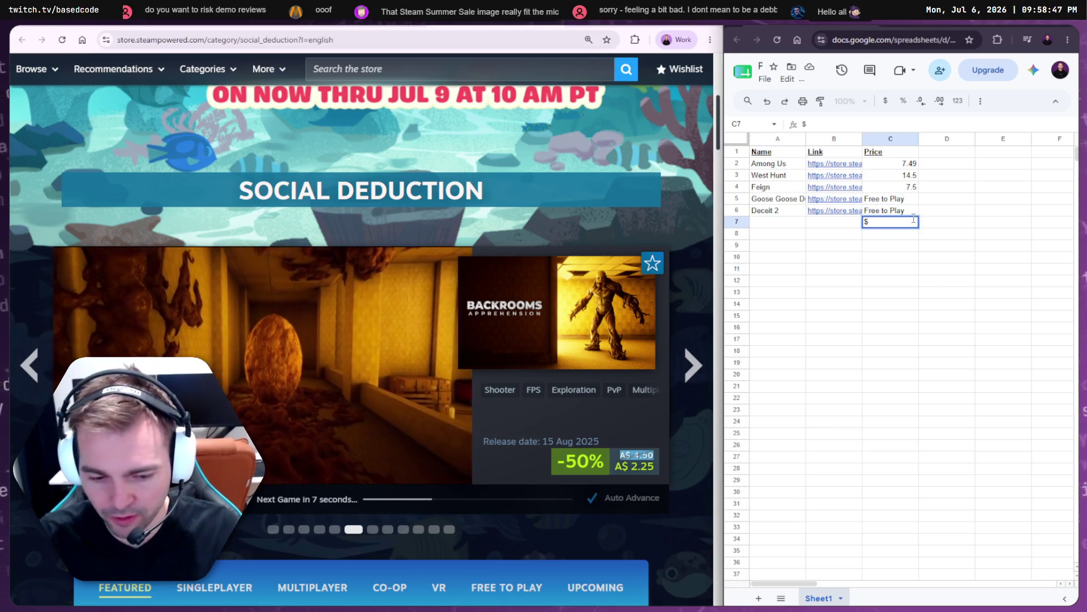
pyautogui.doubleClick(913, 220)
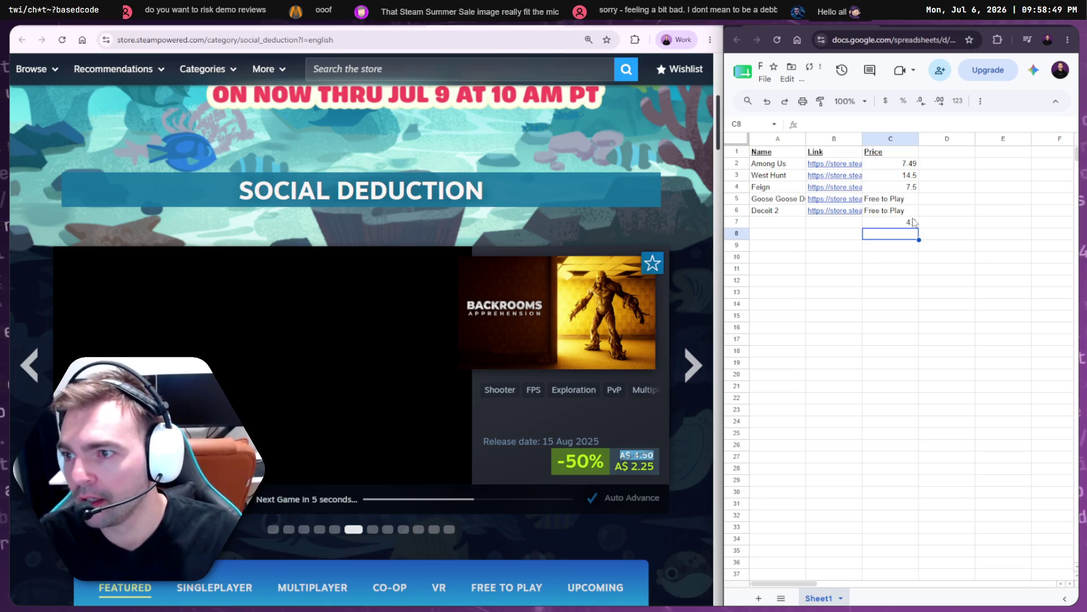
pyautogui.click(834, 220)
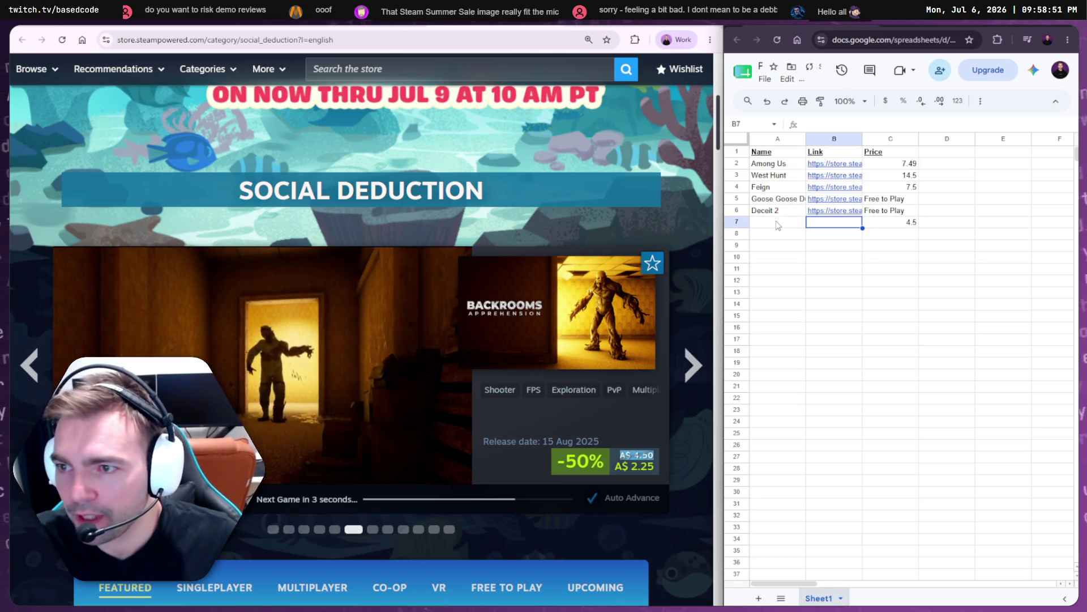
# - Paste the title BACKROOMS: APPREHENSION from its store page into A7
pyautogui.click(780, 223)
pyautogui.click(572, 296)
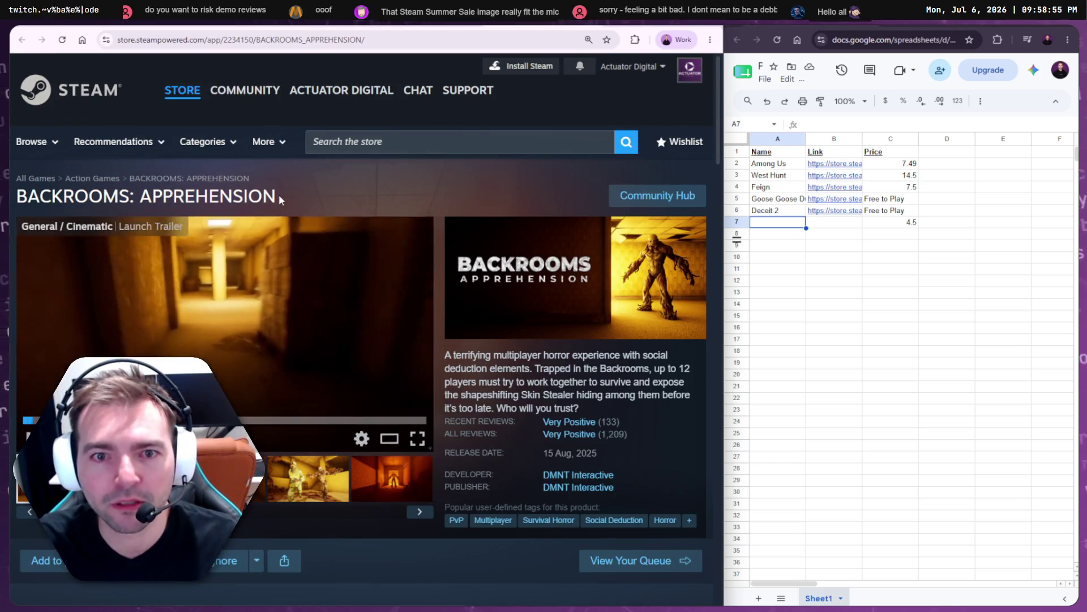
pyautogui.moveTo(277, 196); pyautogui.dragTo(15, 199)
pyautogui.click(778, 222)
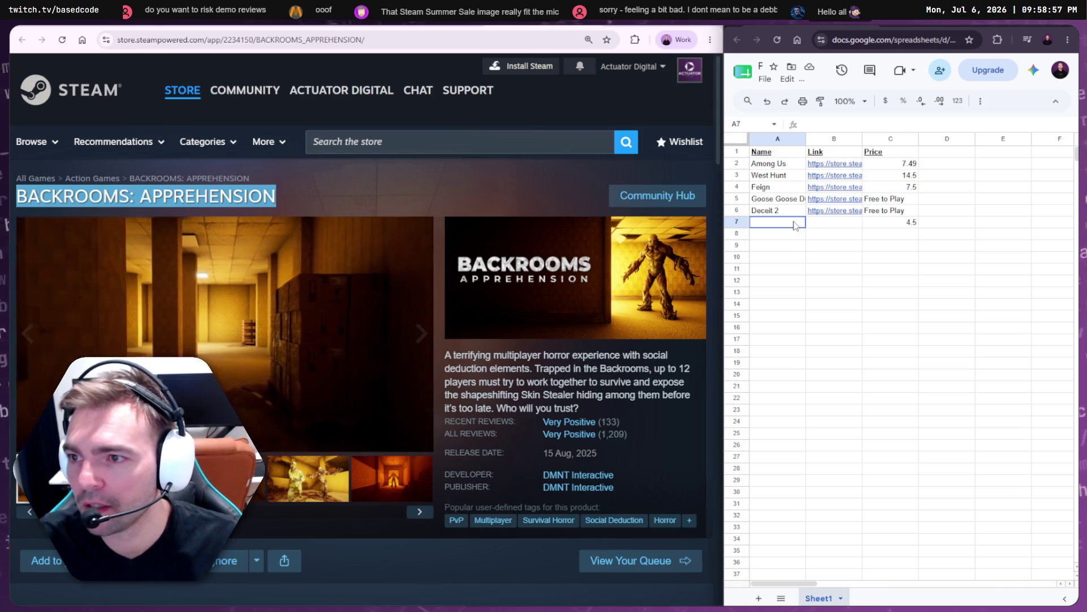
pyautogui.hotkey('ctrl', 'v')
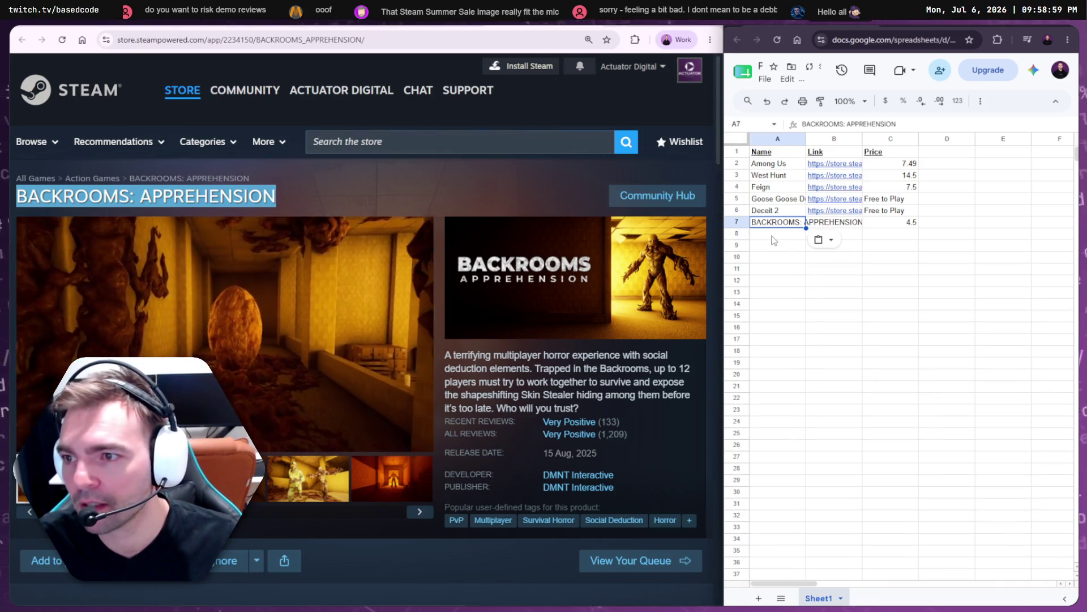
# - Paste the BACKROOMS: APPREHENSION store link into B7 and recheck Deceit 2's Free to Play price
pyautogui.click(509, 40)
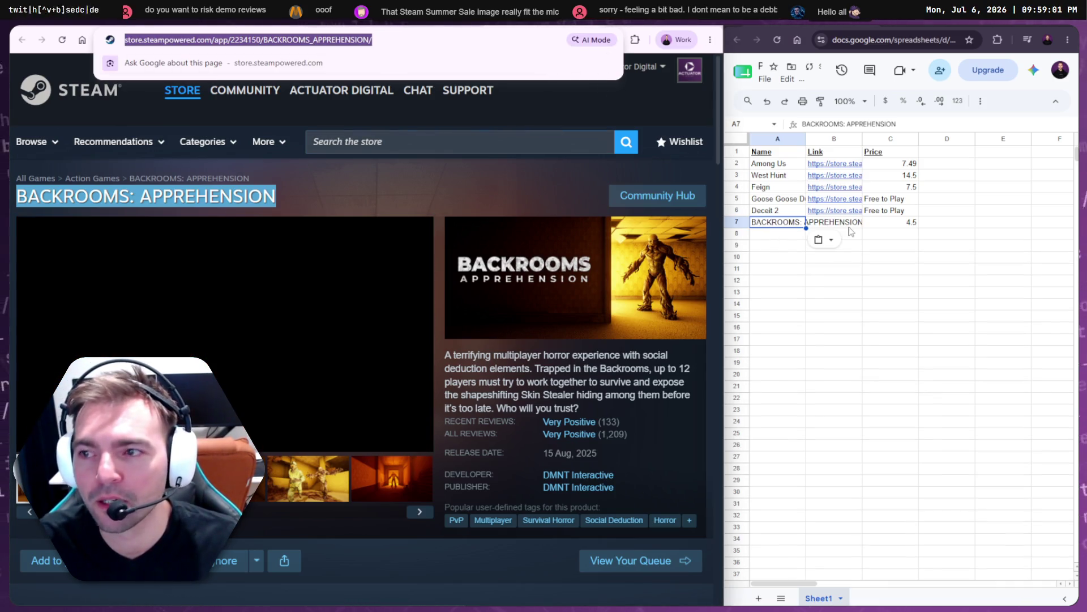
pyautogui.hotkey('ctrl', 'c')
pyautogui.click(835, 222)
pyautogui.hotkey('ctrl', 'v')
pyautogui.click(906, 222)
pyautogui.click(764, 234)
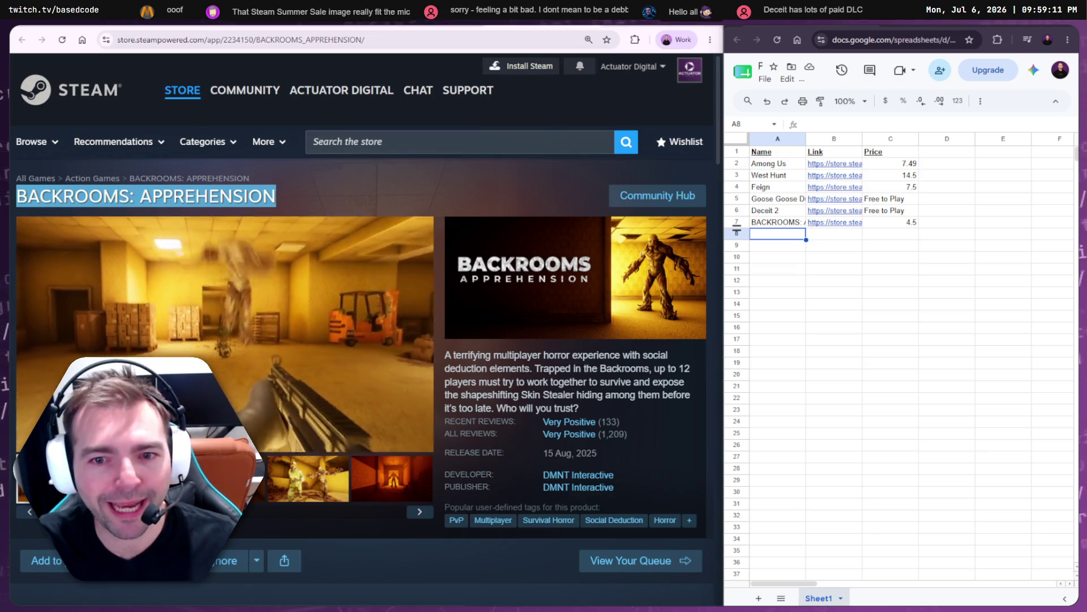
pyautogui.click(904, 211)
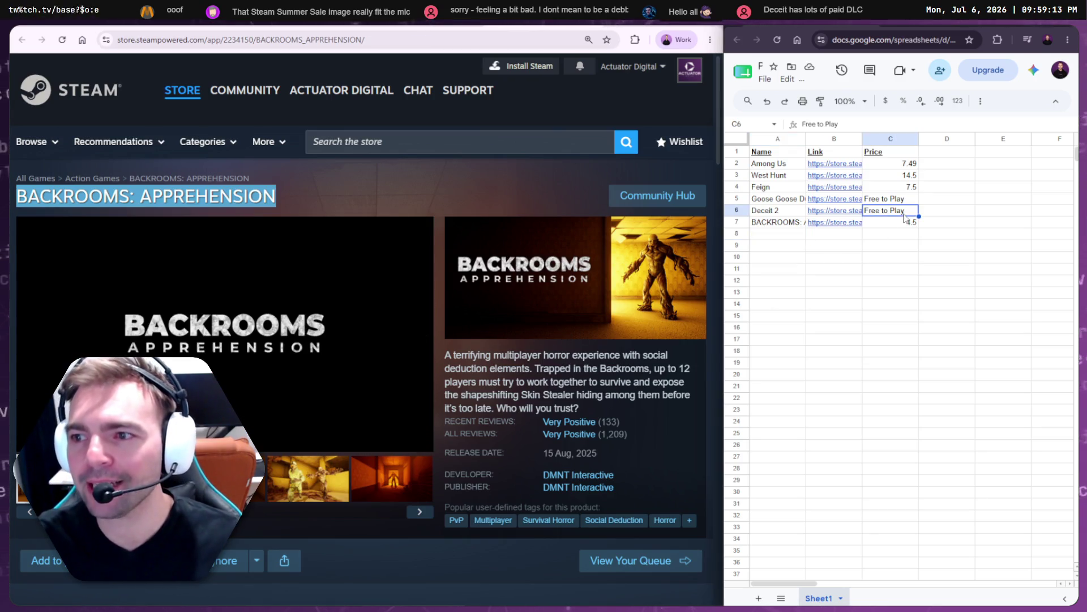
pyautogui.click(756, 234)
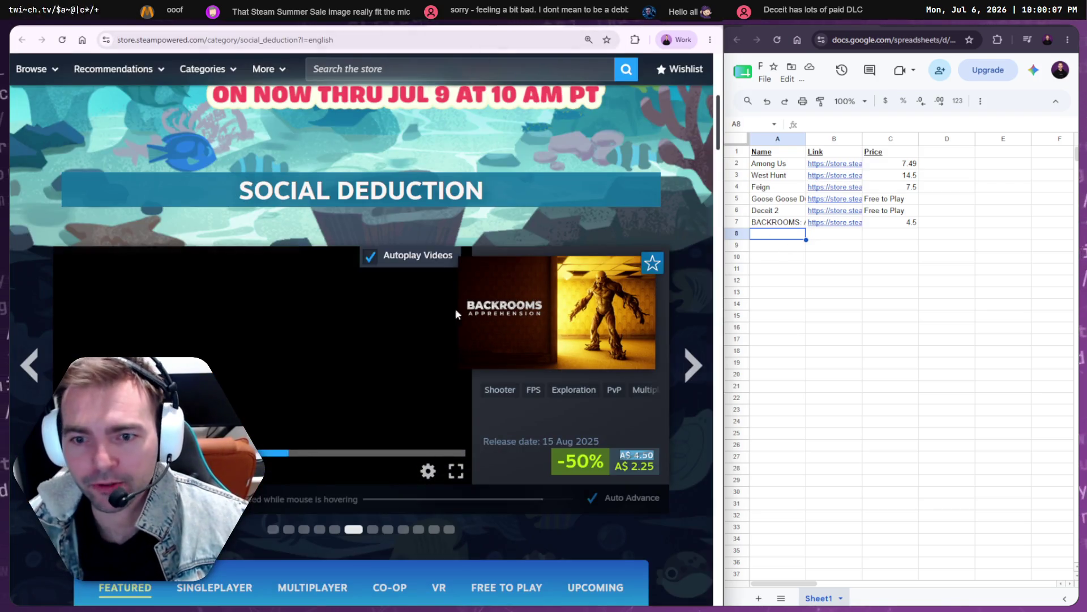
# - Advance the featured games carousel to Dale & Dawson Stationery Supplies
pyautogui.click(690, 357)
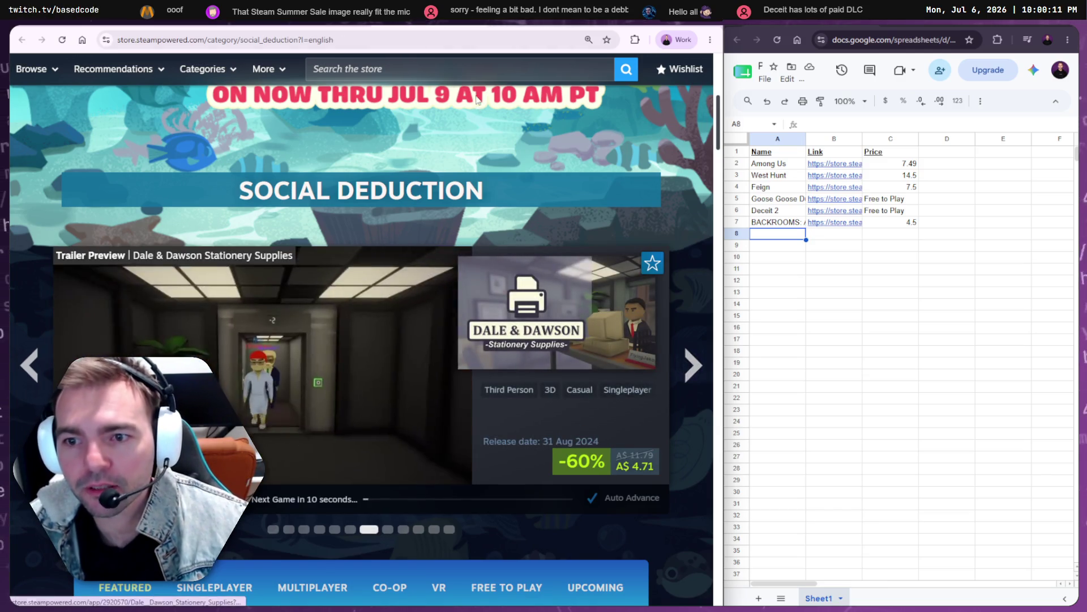
# - Put the Dale & Dawson Stationery Supplies name in A8 and its store link in B8
pyautogui.click(340, 340)
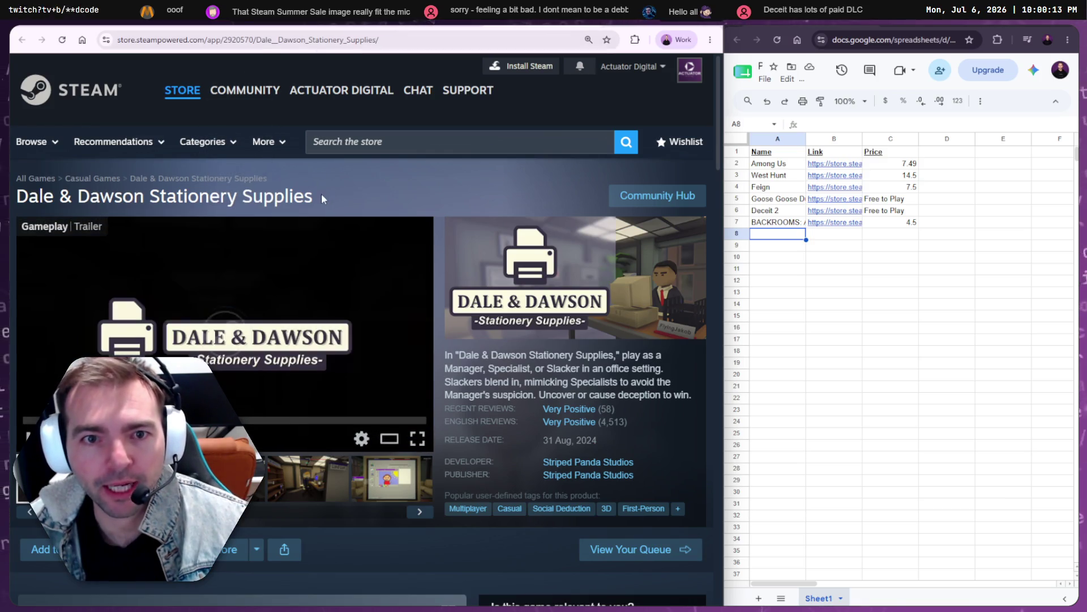
pyautogui.moveTo(324, 198); pyautogui.dragTo(15, 192)
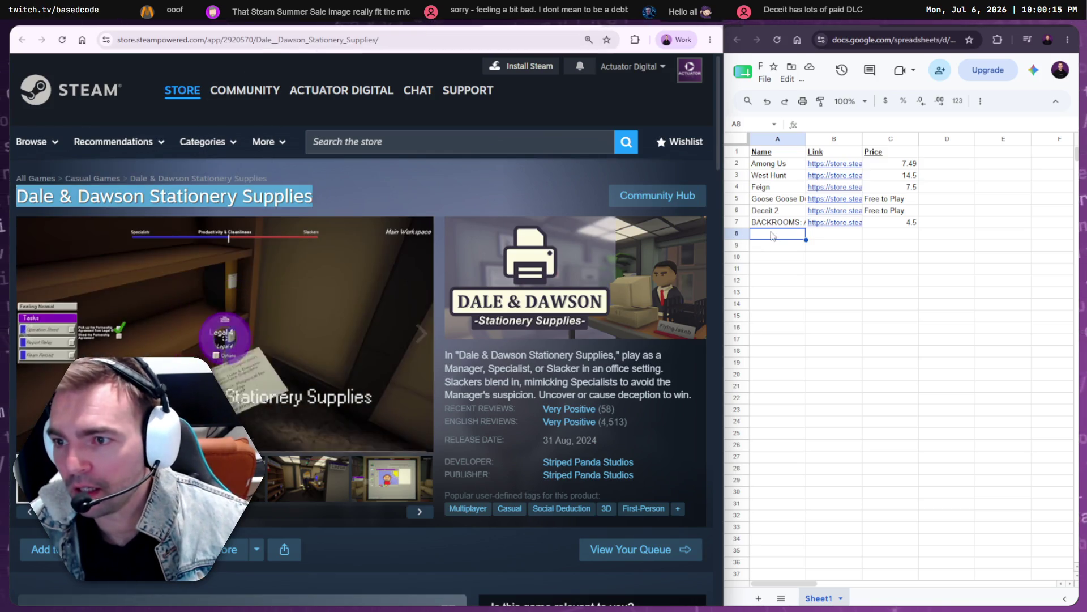
pyautogui.click(772, 236)
pyautogui.hotkey('ctrl', 'v')
pyautogui.hotkey('ctrl', 'z')
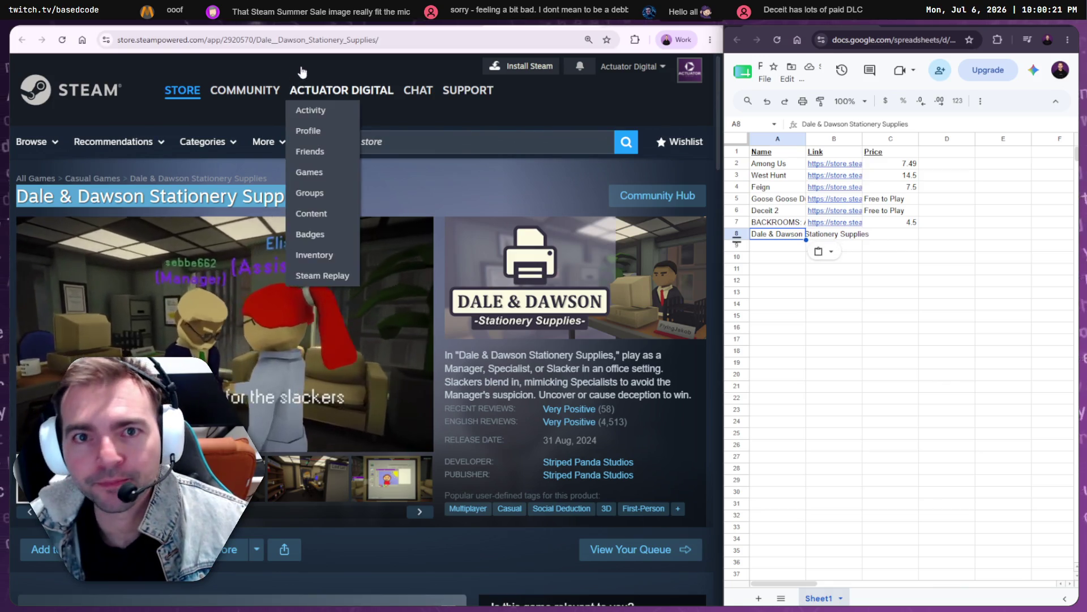
pyautogui.click(847, 234)
pyautogui.hotkey('ctrl', 'v')
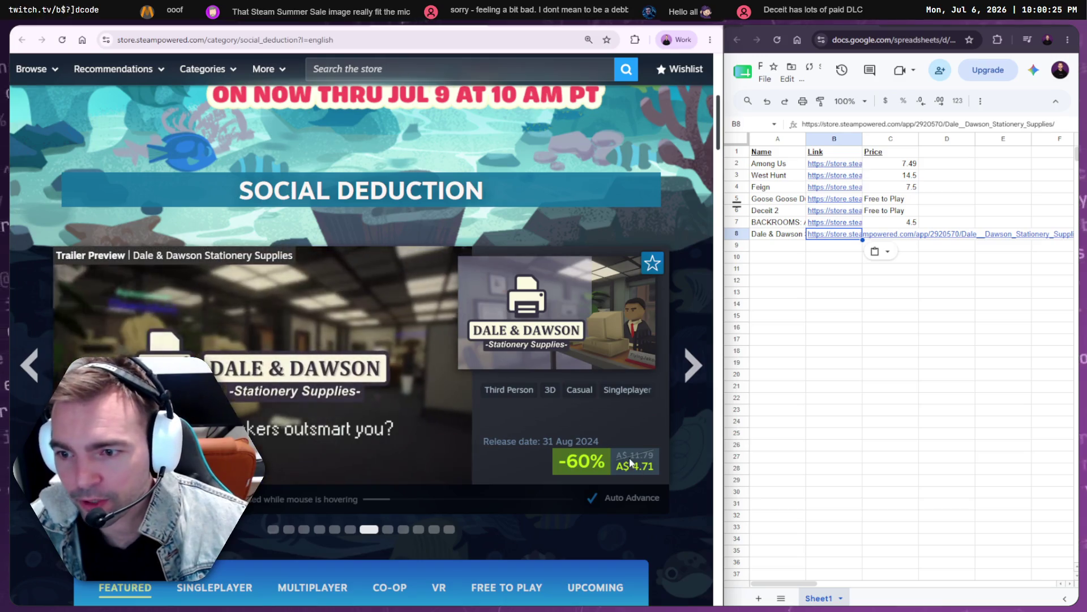
# - Copy the 11.79 original price into C8 without formatting
pyautogui.moveTo(647, 463); pyautogui.dragTo(655, 463)
pyautogui.hotkey('ctrl', 'c')
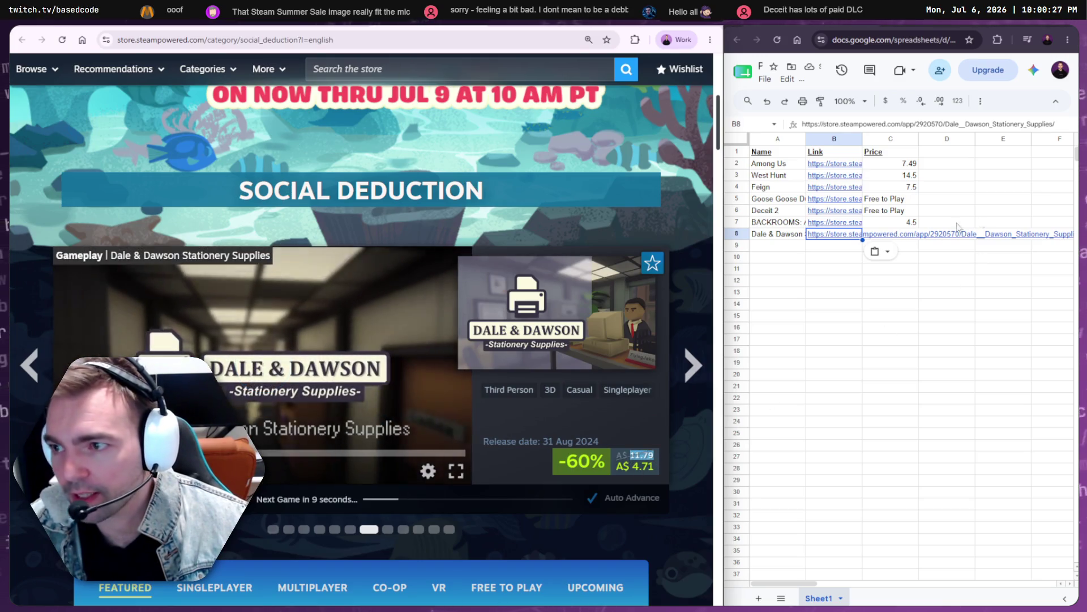
pyautogui.click(906, 234)
pyautogui.hotkey('ctrl', 'v')
pyautogui.hotkey('ctrl', 'z')
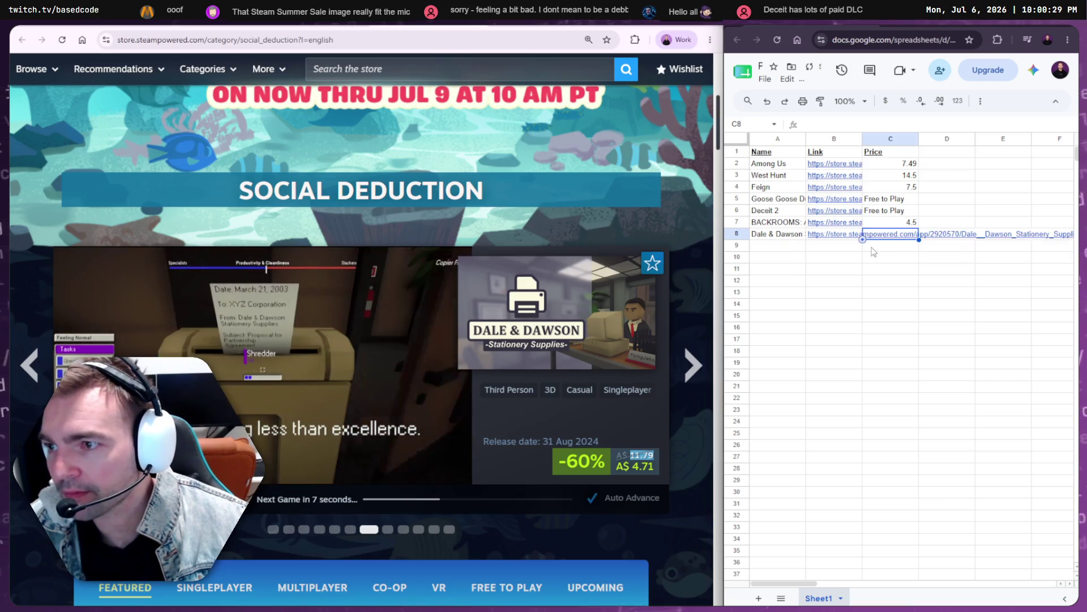
pyautogui.click(787, 250)
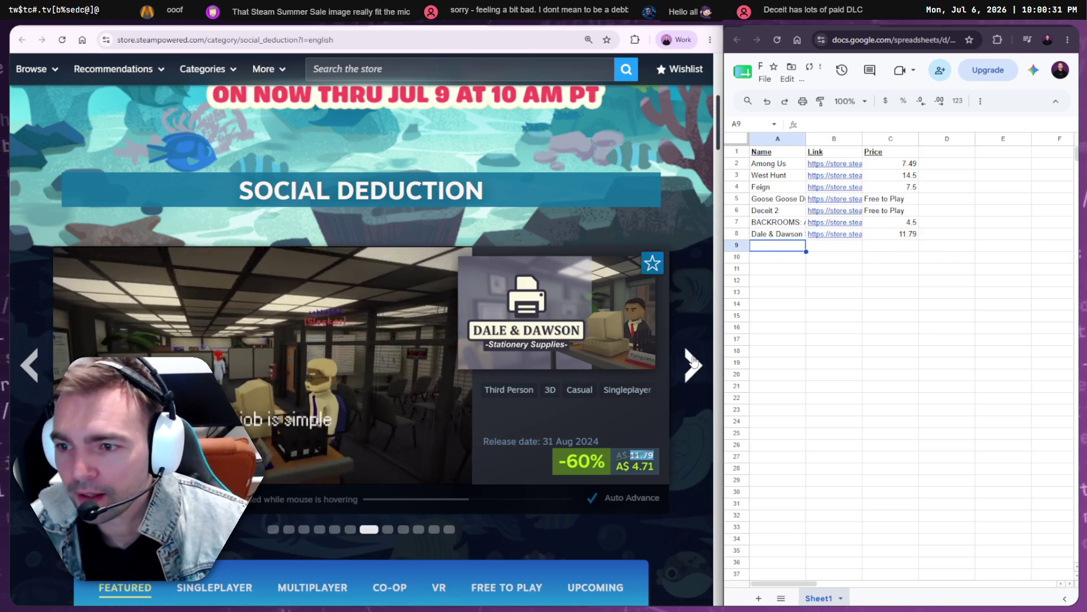
pyautogui.click(700, 385)
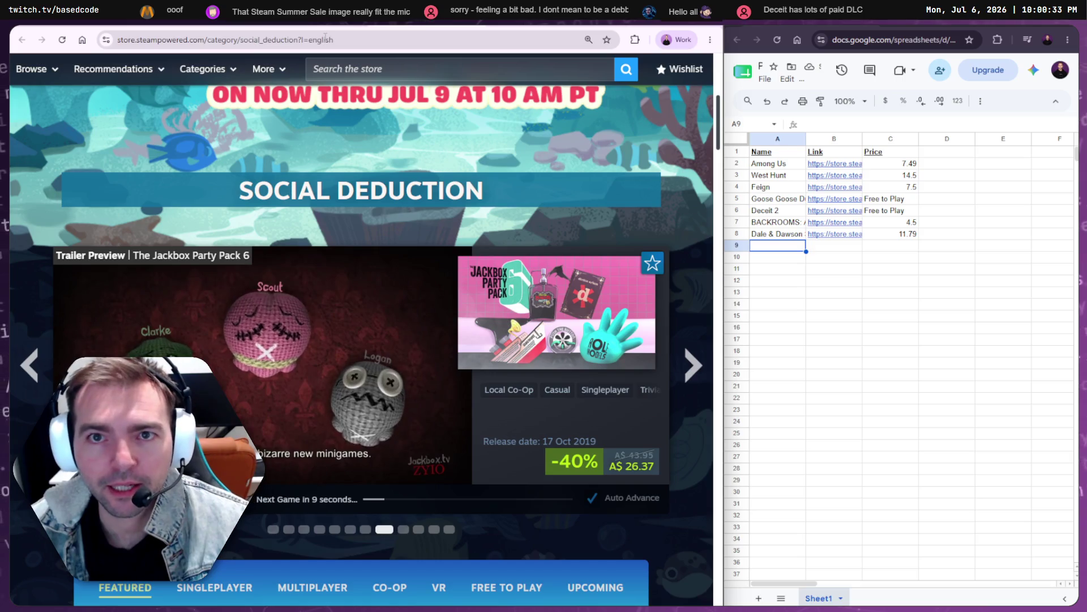
# - Paste The Jackbox Party Pack 6 title into A9
pyautogui.click(158, 40)
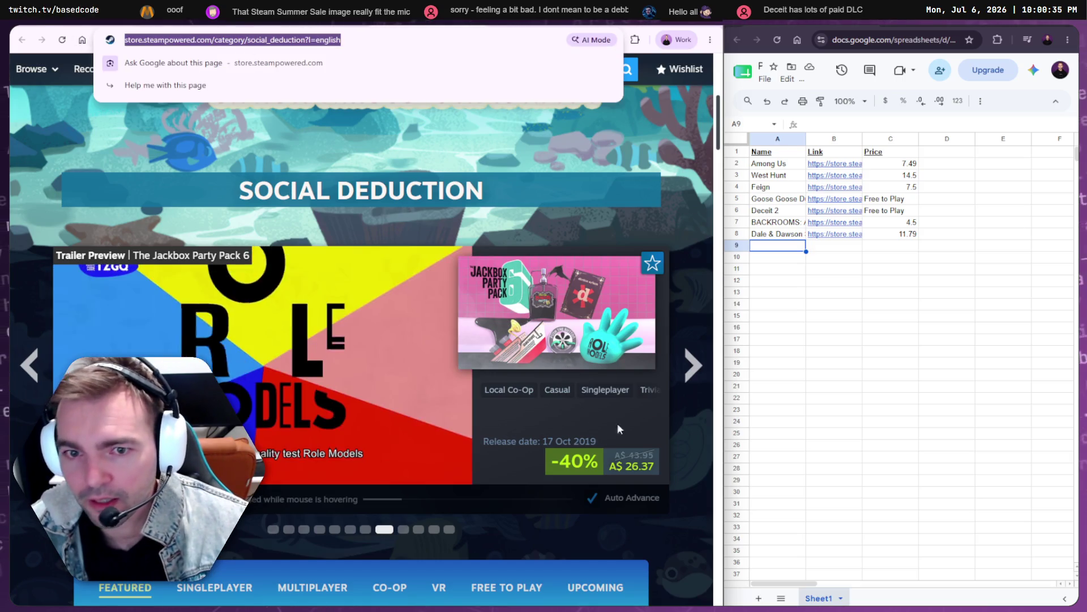
pyautogui.press('Escape')
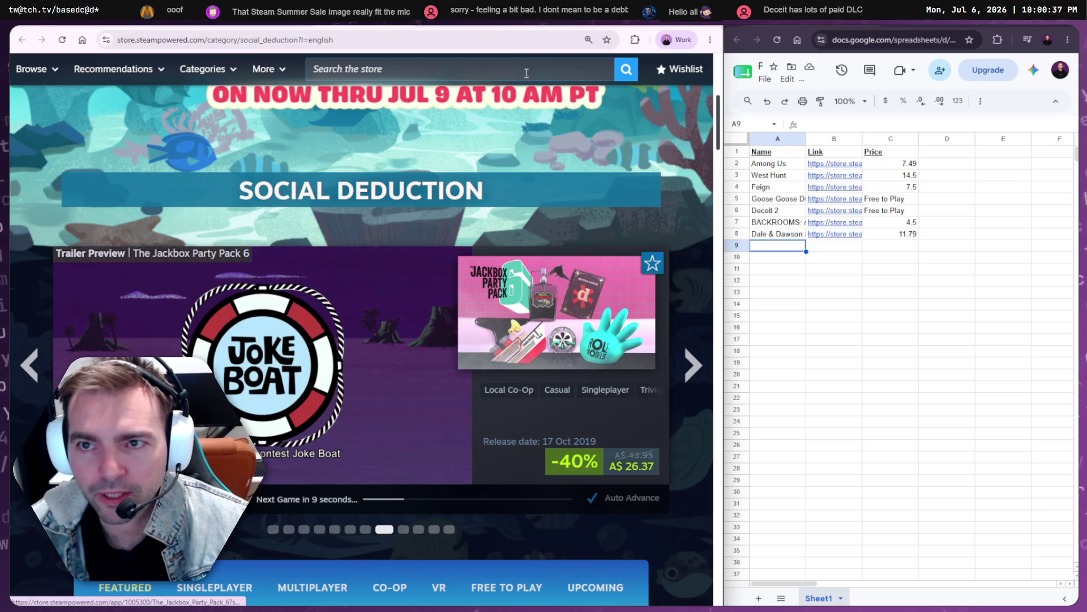
pyautogui.click(229, 338)
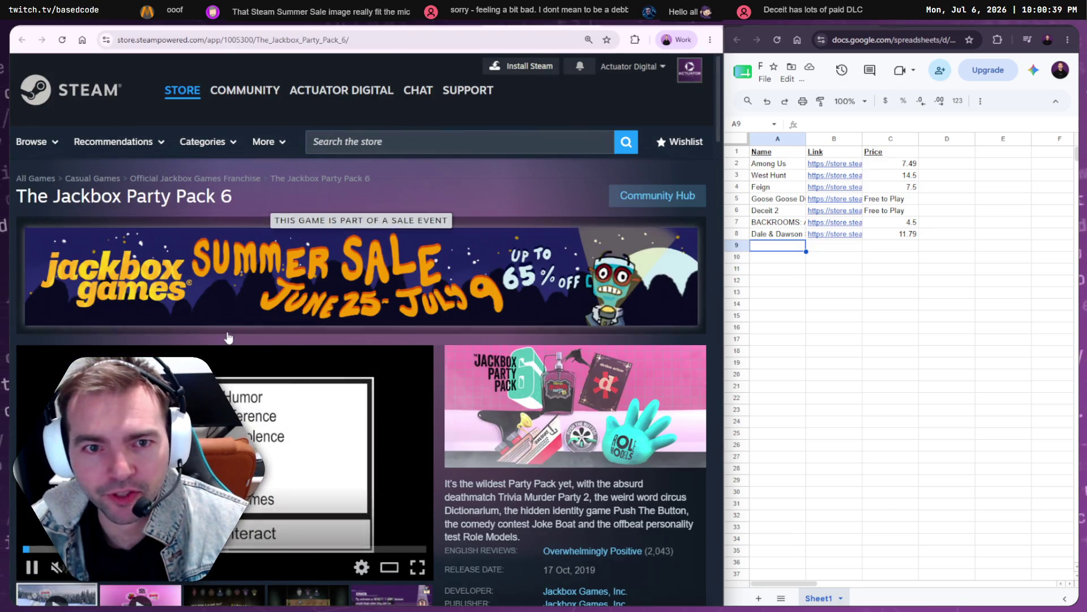
pyautogui.moveTo(233, 198); pyautogui.dragTo(38, 197)
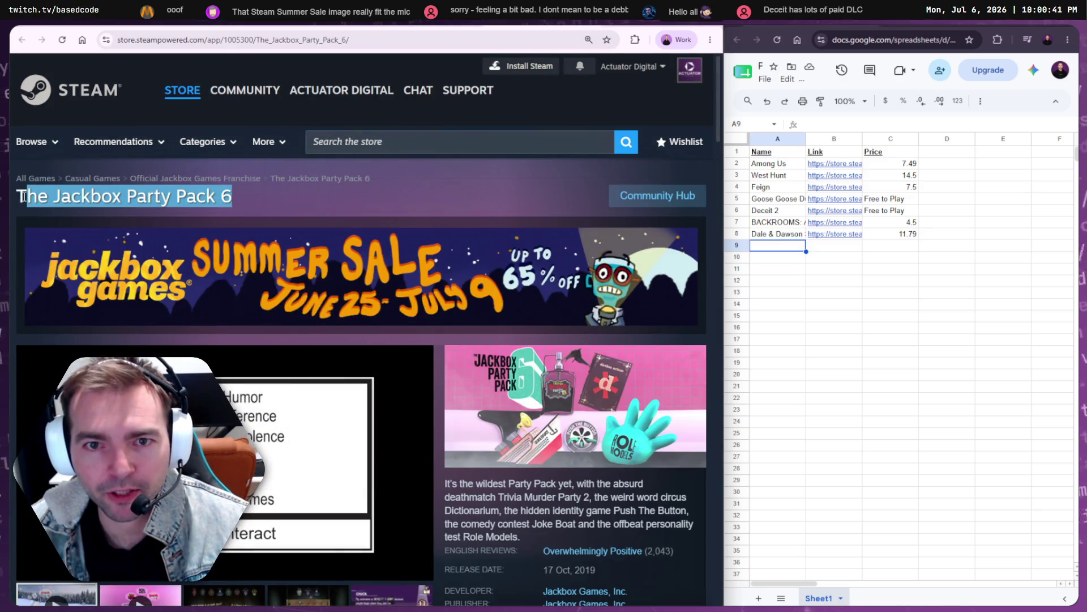
pyautogui.hotkey('ctrl', 'c')
pyautogui.click(779, 247)
pyautogui.hotkey('ctrl', 'v')
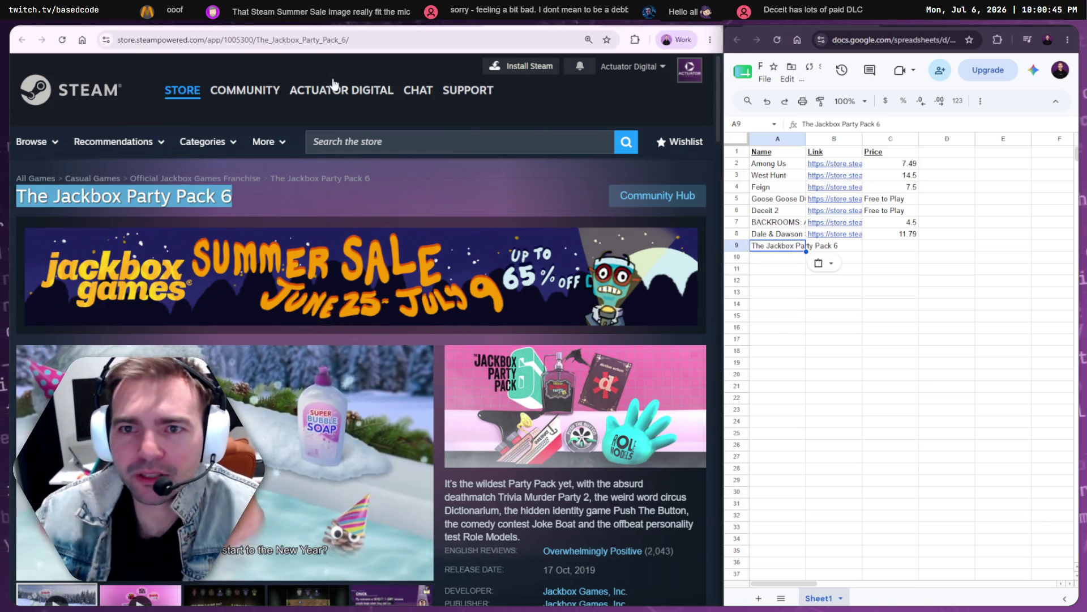
# - Paste Jackbox's 43.95 price into C9, then clear the whole Jackbox entry from row 9
pyautogui.hotkey('alt', 'Left')
pyautogui.hotkey('alt', 'Right')
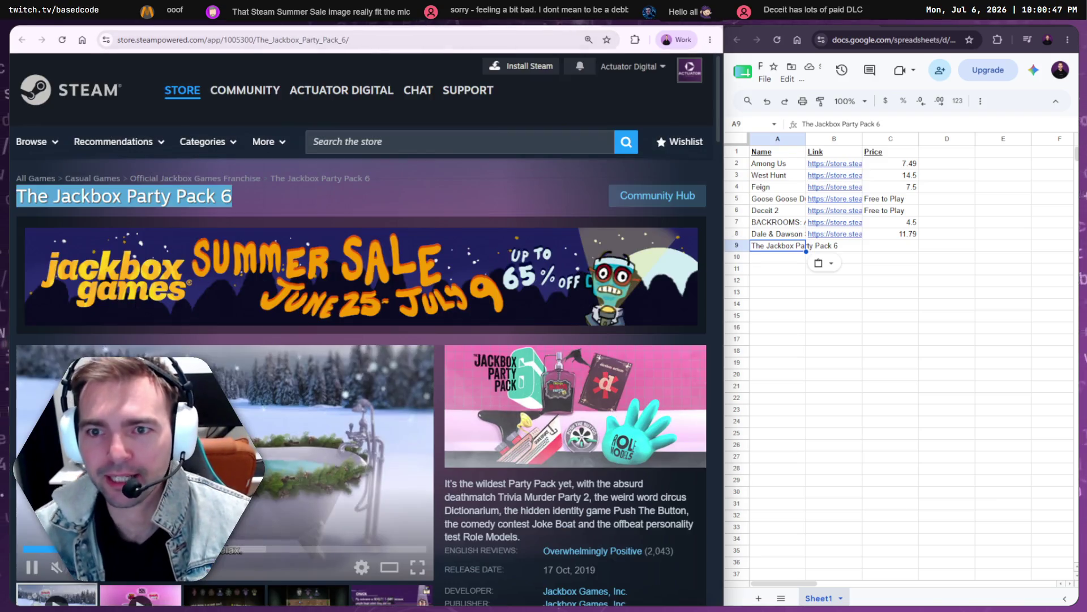
pyautogui.scroll(-3, 566, 340)
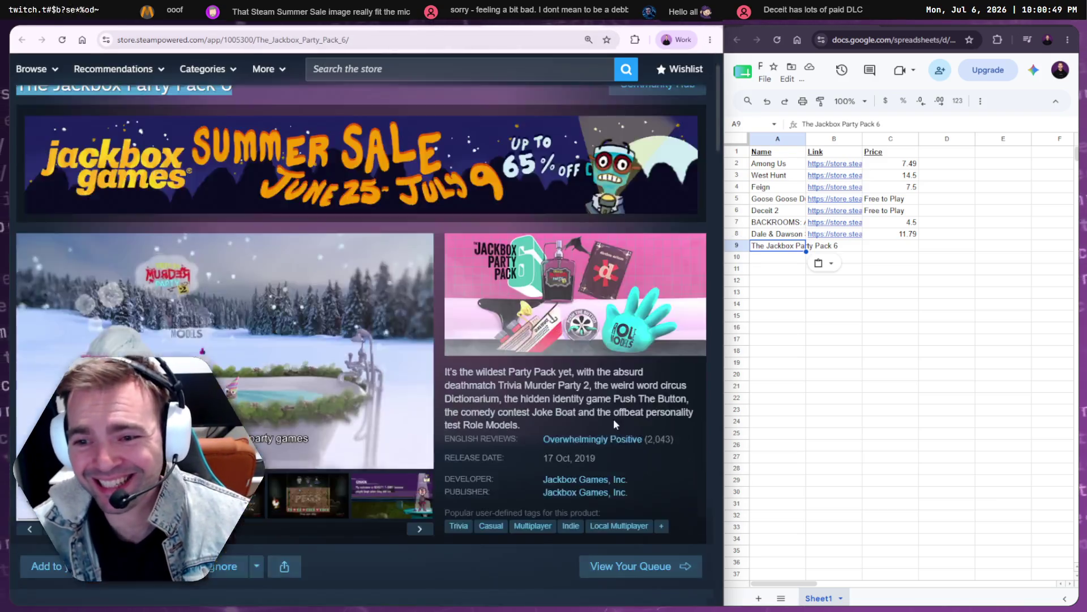
pyautogui.hotkey('alt', 'Left')
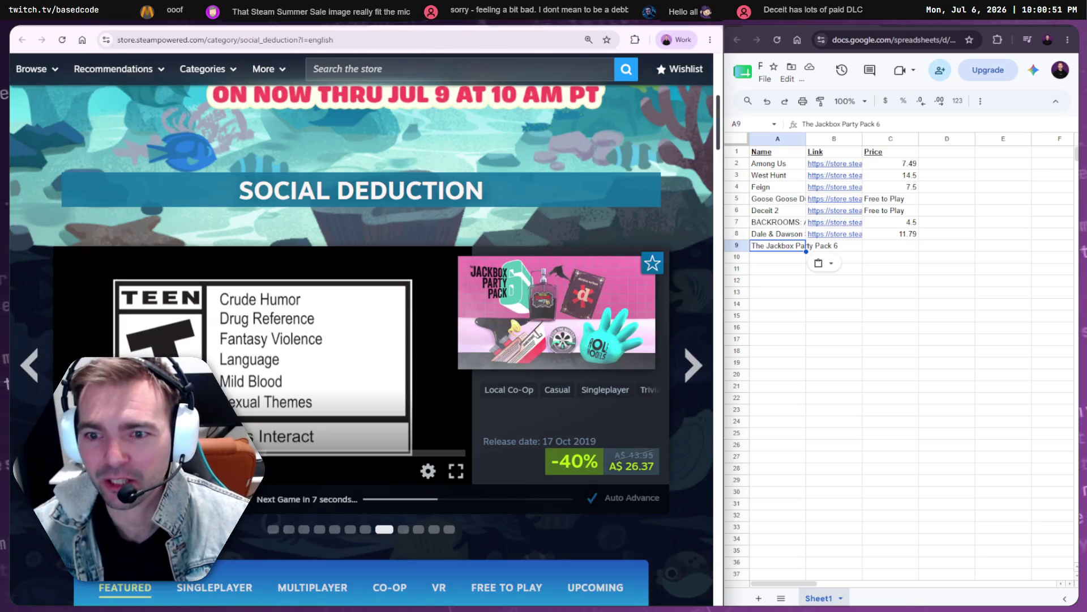
pyautogui.doubleClick(639, 455)
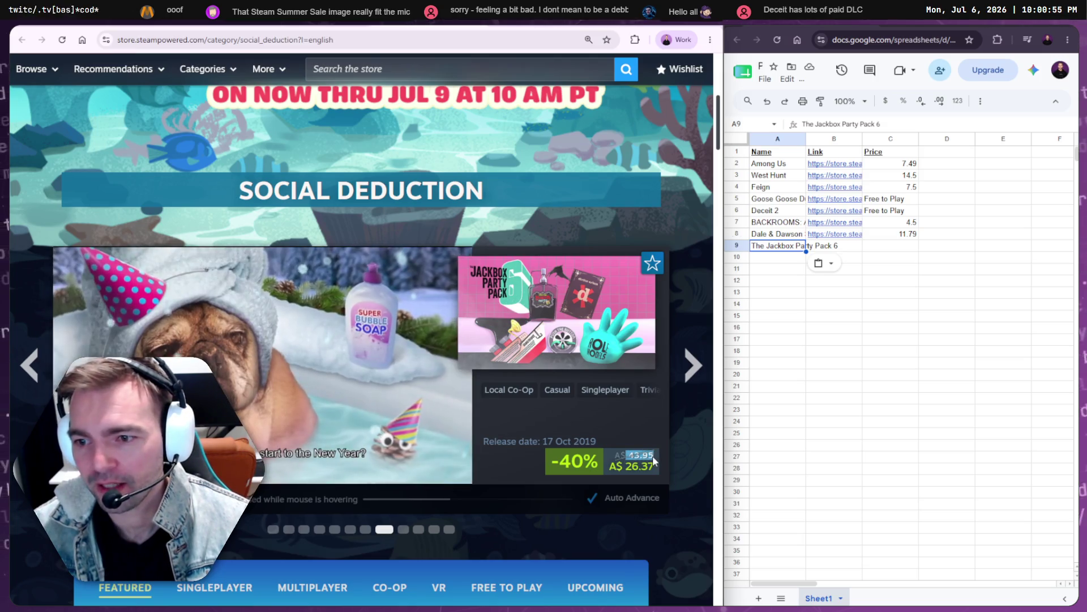
pyautogui.click(891, 245)
pyautogui.hotkey('ctrl', 'v')
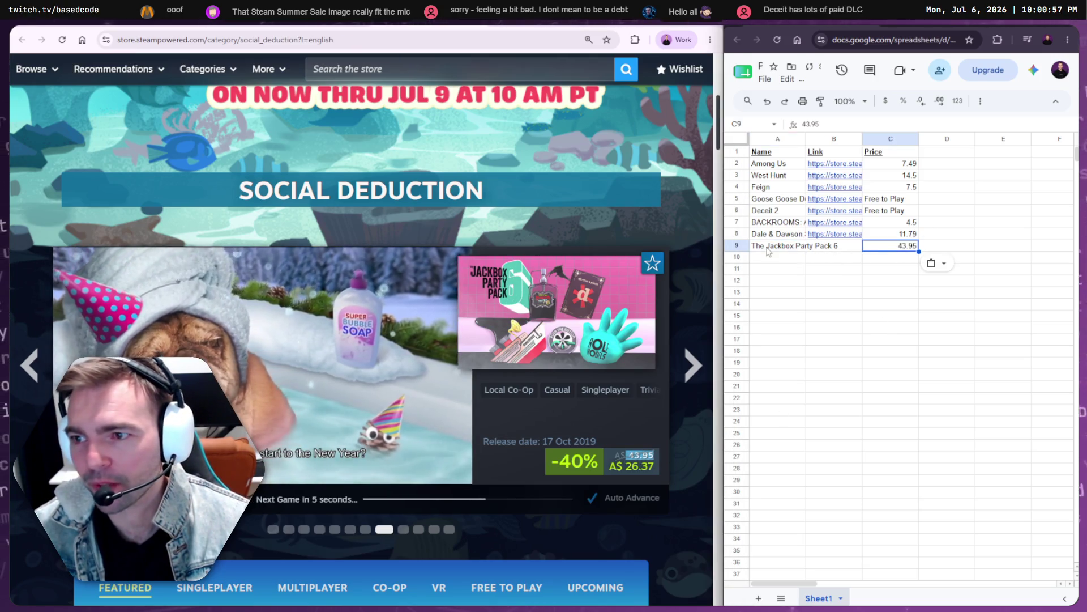
pyautogui.click(751, 248)
pyautogui.click(743, 247)
pyautogui.press('Delete')
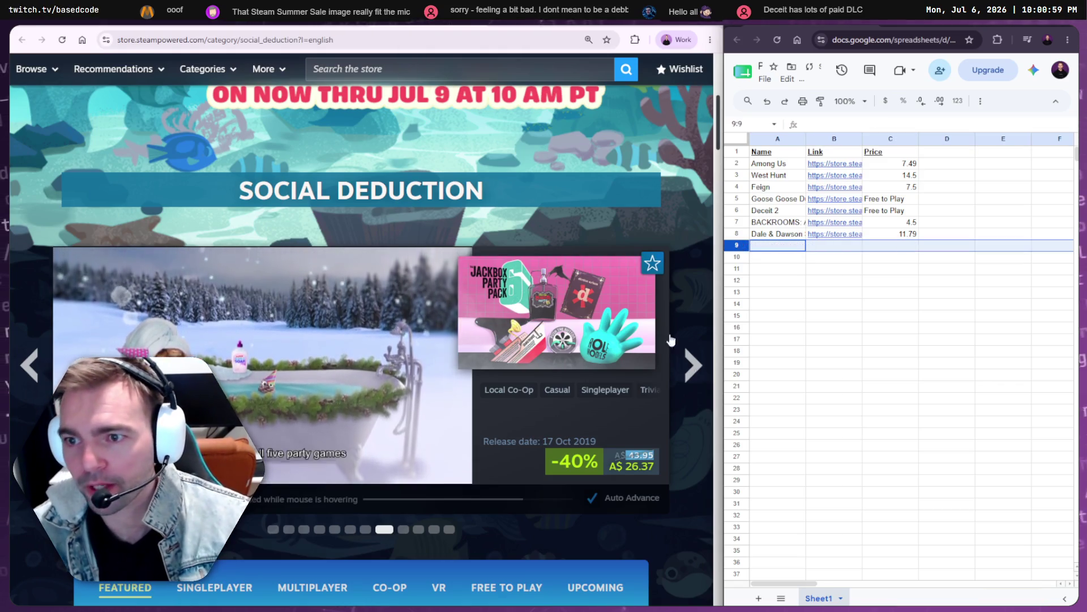
# - Enter 7.5 in C9 and paste the Scam Line title into A9
pyautogui.click(693, 365)
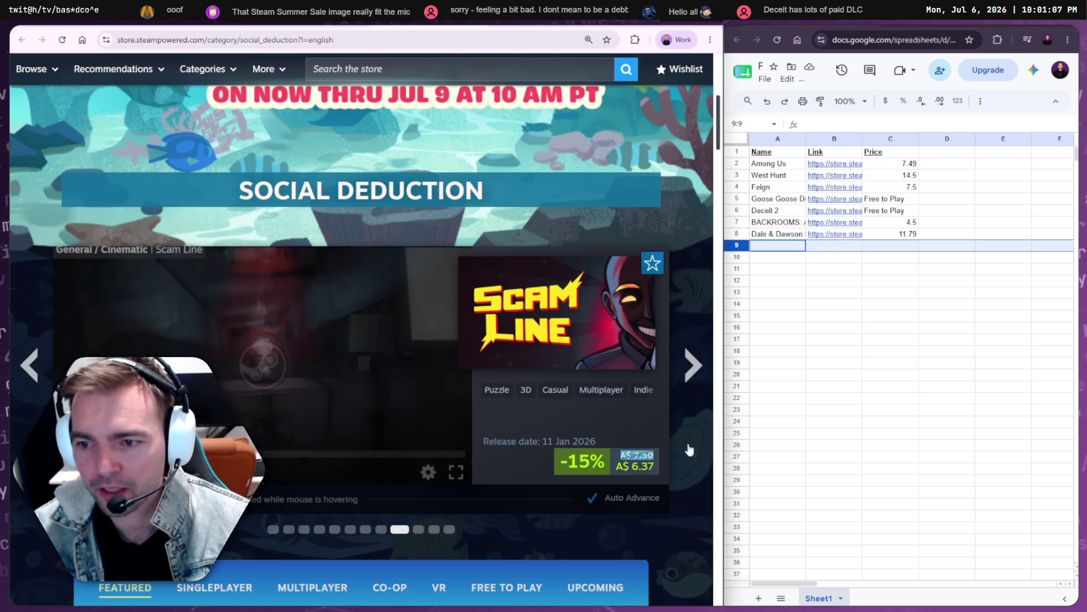
pyautogui.click(895, 247)
pyautogui.write('7.5')
pyautogui.press('Return')
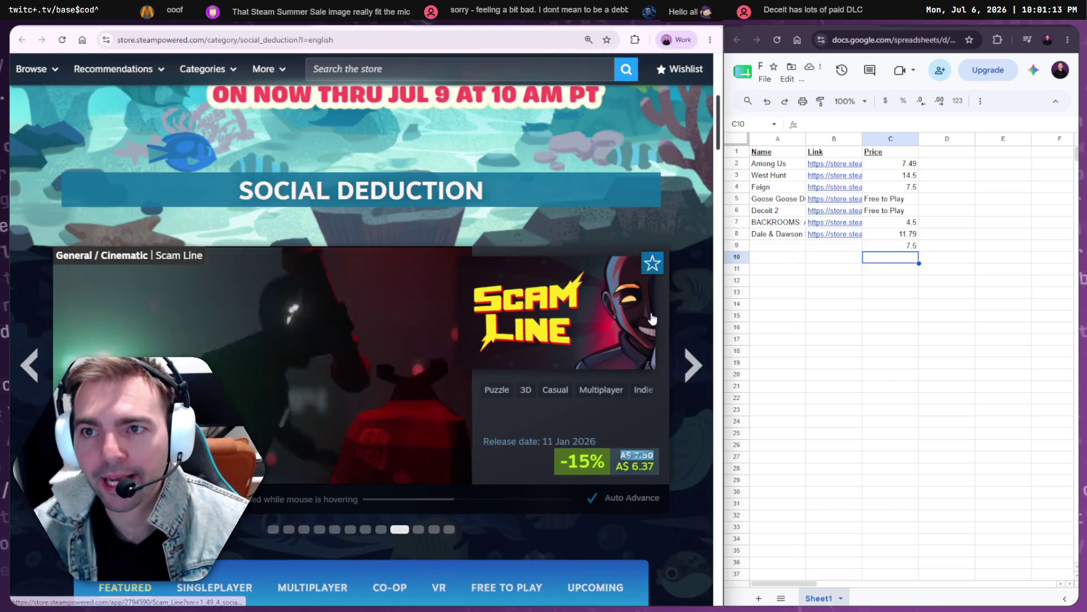
pyautogui.hotkey('alt', 'Left')
pyautogui.hotkey('alt', 'Left')
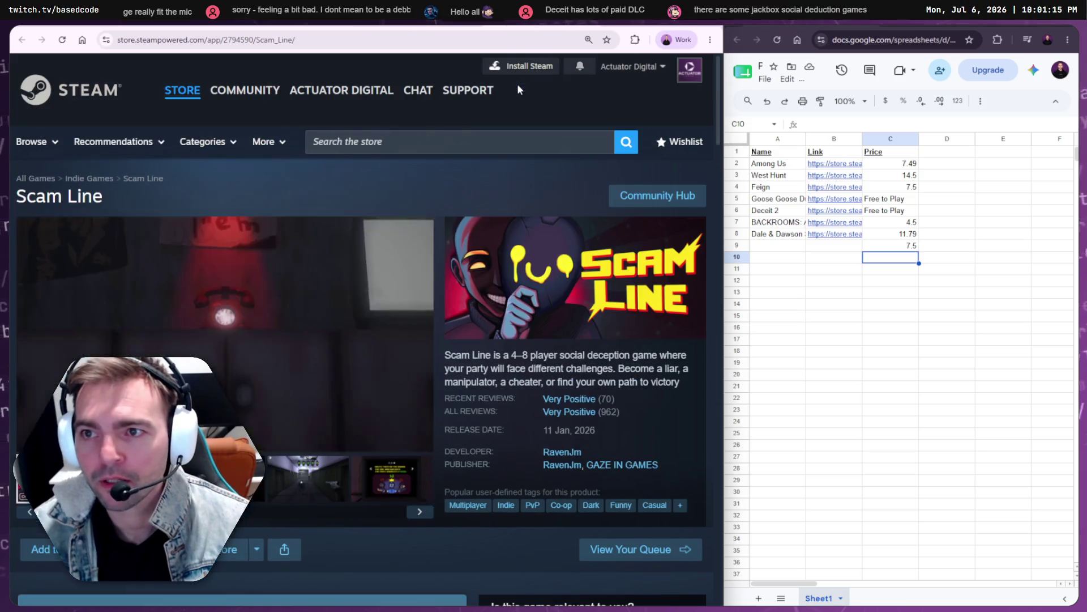
pyautogui.moveTo(102, 196); pyautogui.dragTo(27, 197)
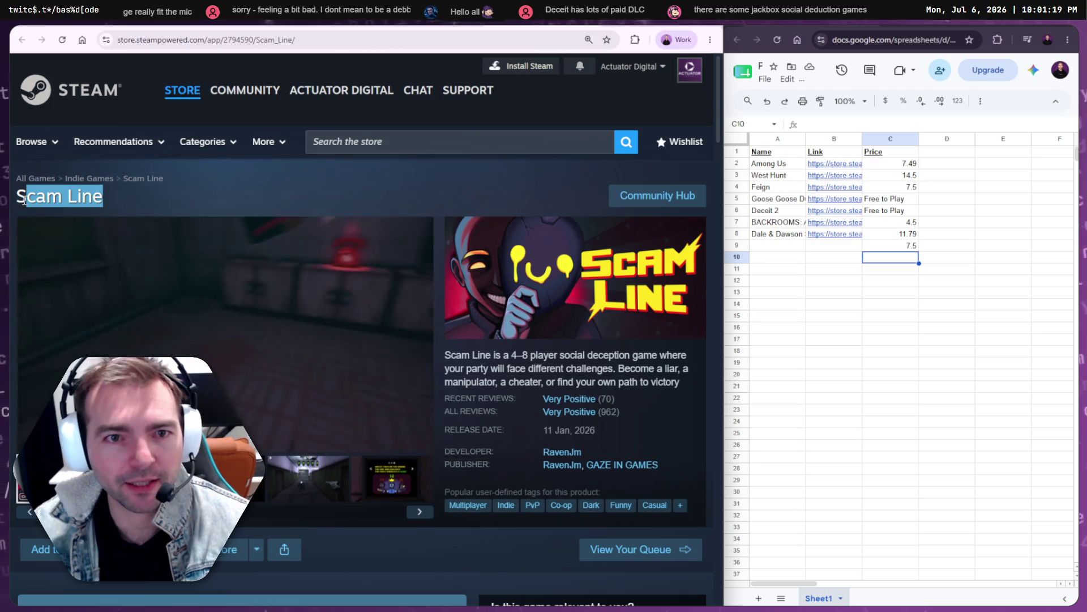
pyautogui.moveTo(127, 197); pyautogui.dragTo(16, 196)
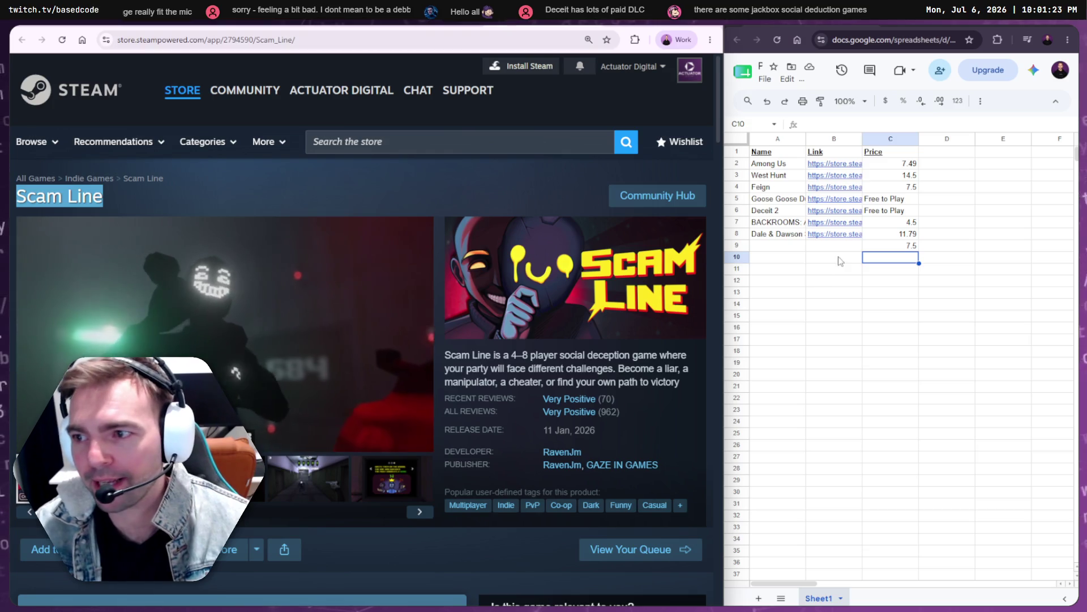
pyautogui.click(774, 246)
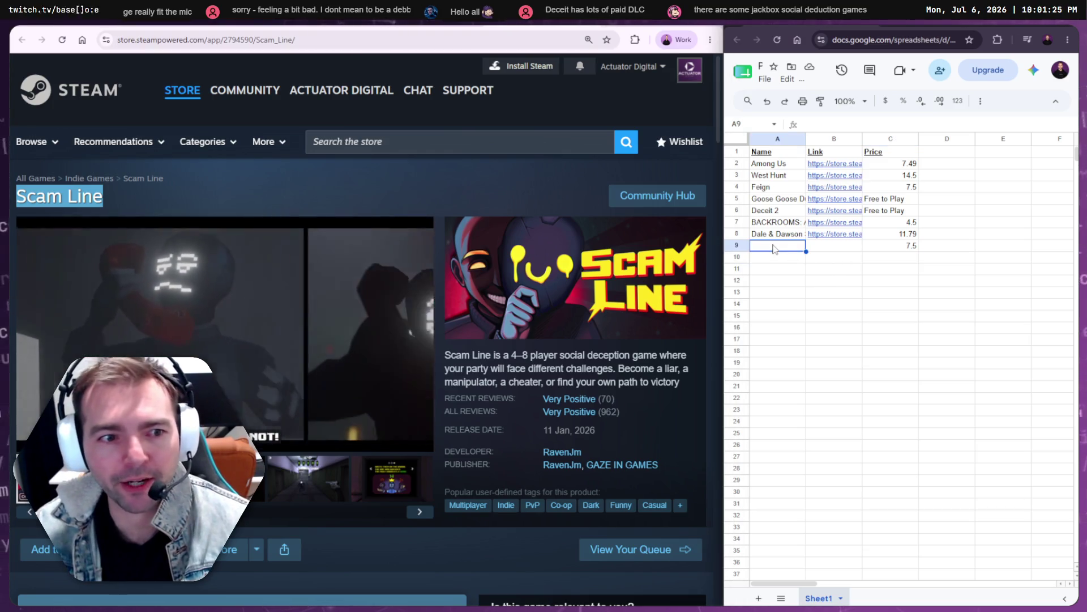
pyautogui.hotkey('ctrl', 'v')
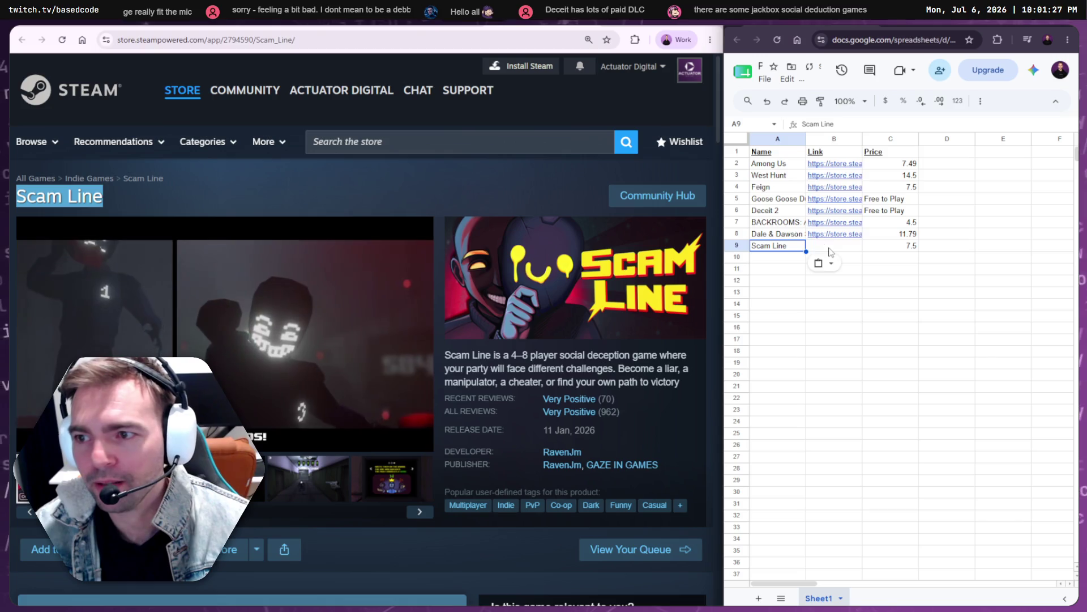
# - Paste the Scam Line store link into B9 and dismiss the link preview
pyautogui.press('Tab')
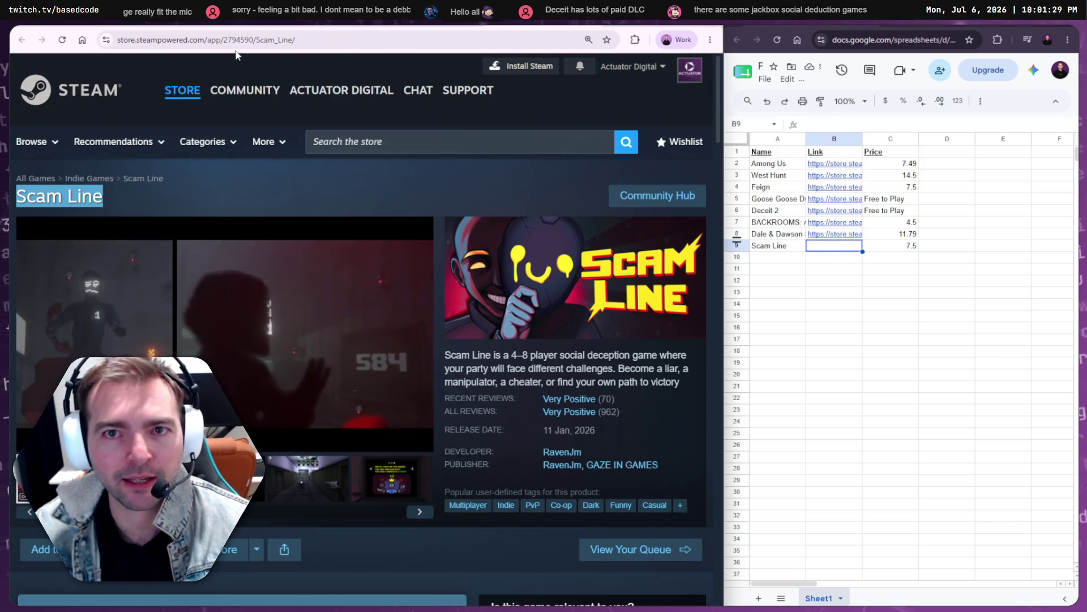
pyautogui.hotkey('ctrl', 'l')
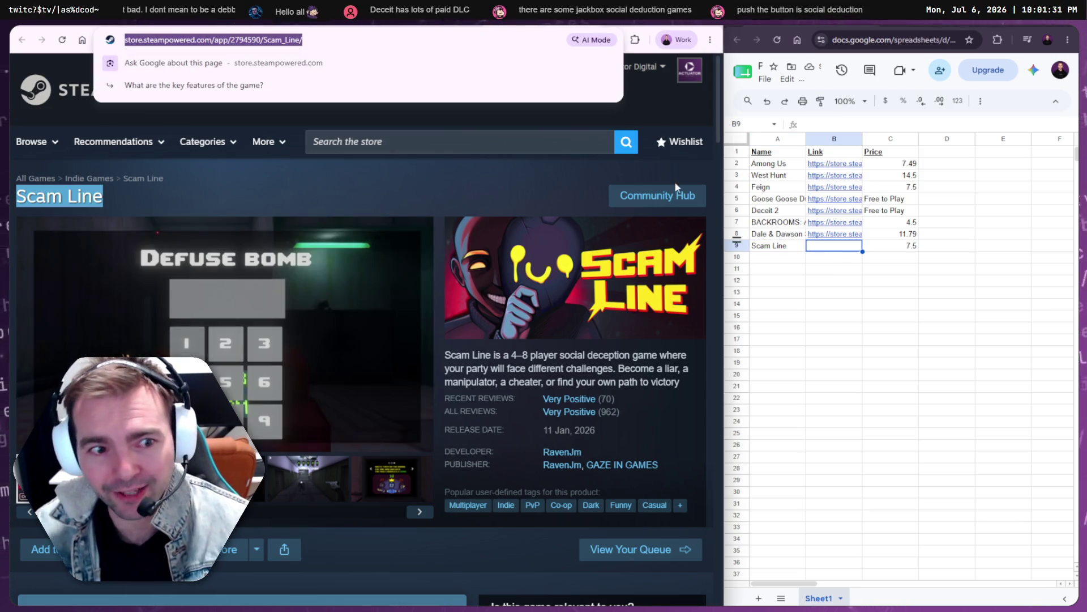
pyautogui.click(833, 249)
pyautogui.hotkey('ctrl', 'v')
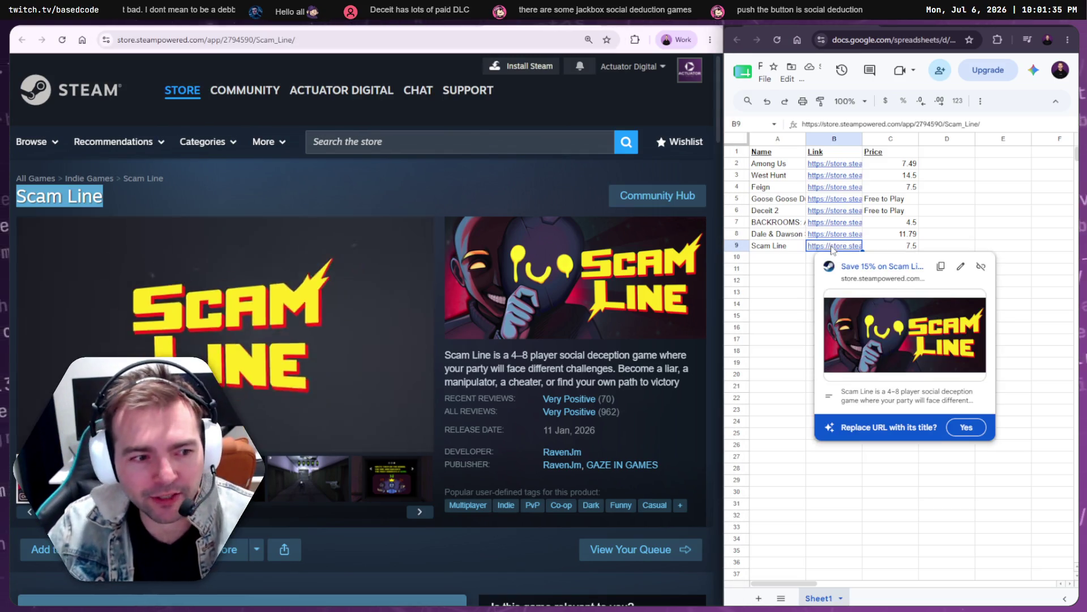
pyautogui.click(960, 235)
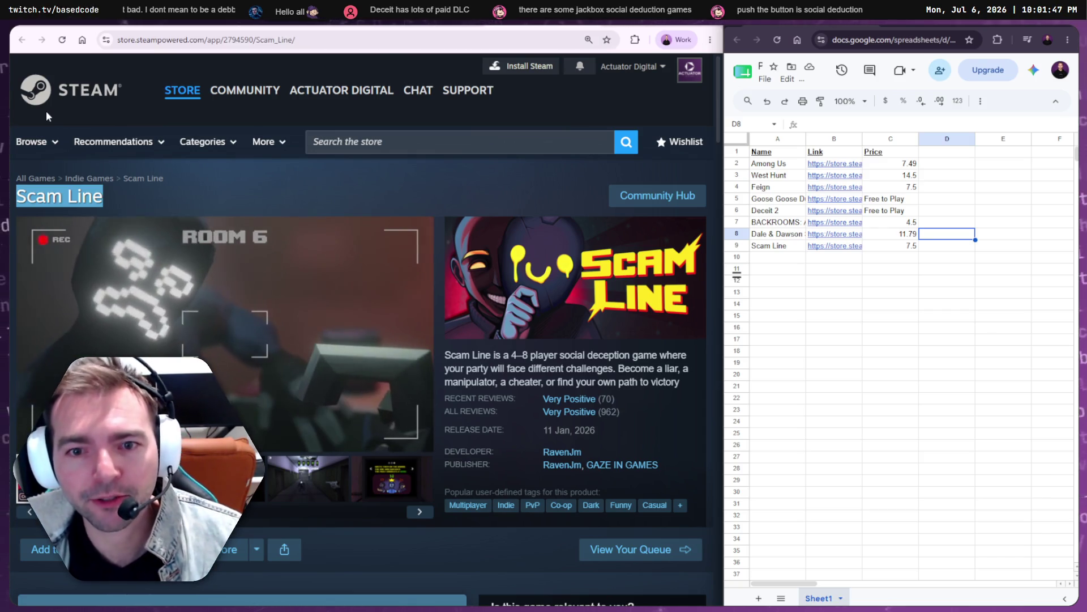
# - Select prices C2:C9 and show their average, 8.88, in the summary chip
pyautogui.click(904, 164)
pyautogui.moveTo(904, 176); pyautogui.dragTo(903, 251)
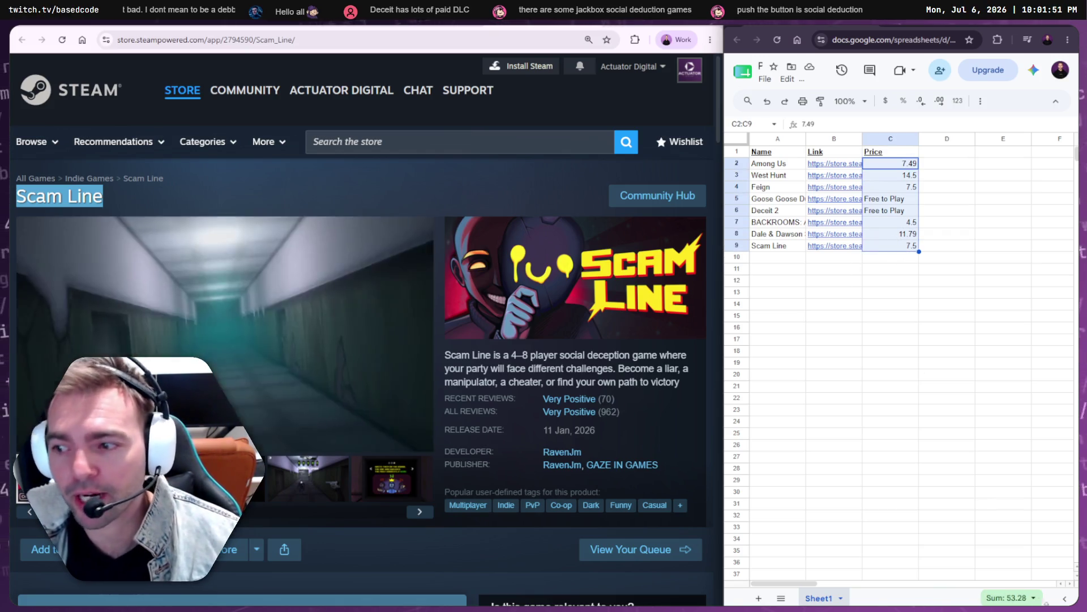
pyautogui.click(1011, 597)
pyautogui.click(997, 572)
pyautogui.click(995, 598)
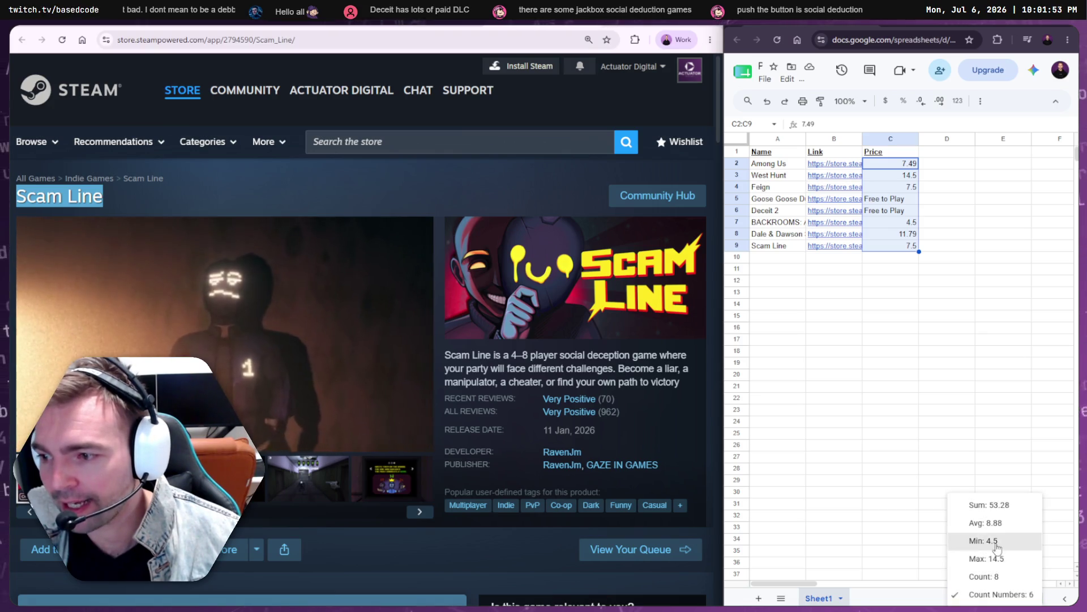
pyautogui.click(991, 519)
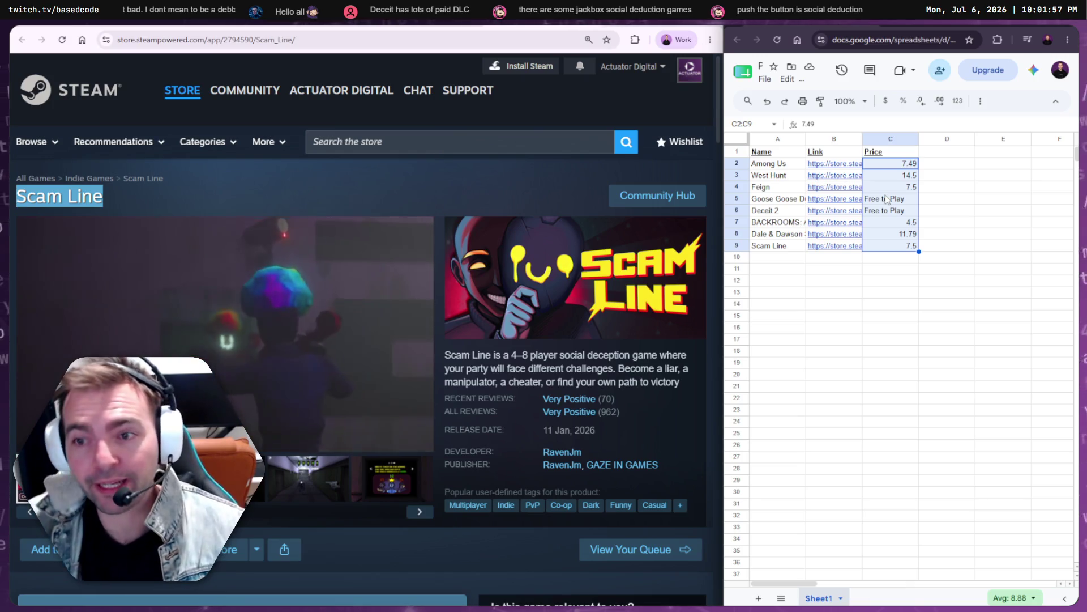
# - Select A10 and bring the store back to the Social Deduction page featuring GNOSIA
pyautogui.moveTo(817, 164)
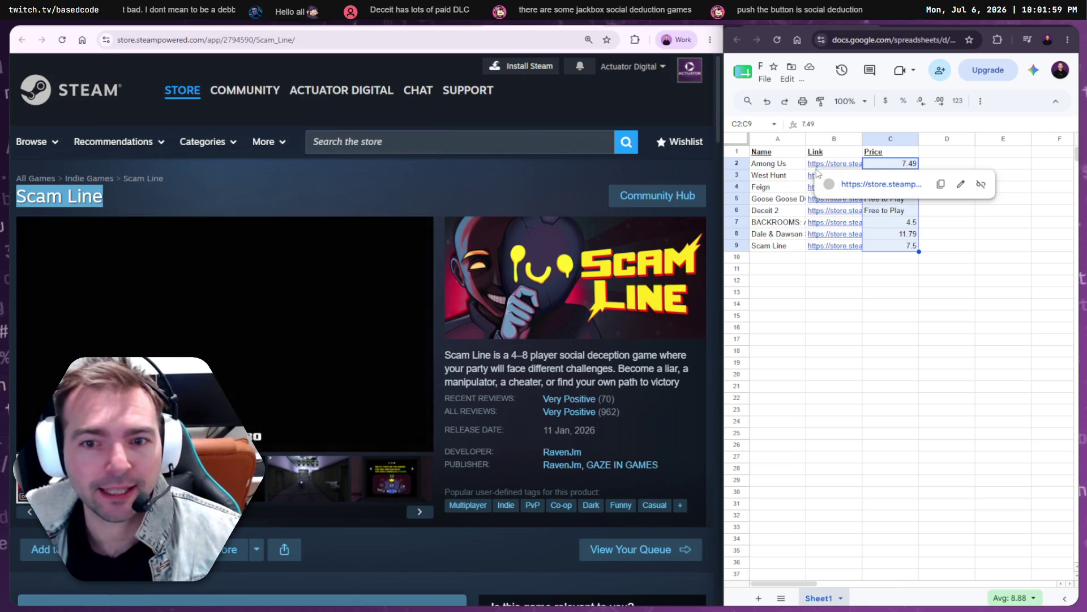
pyautogui.click(775, 260)
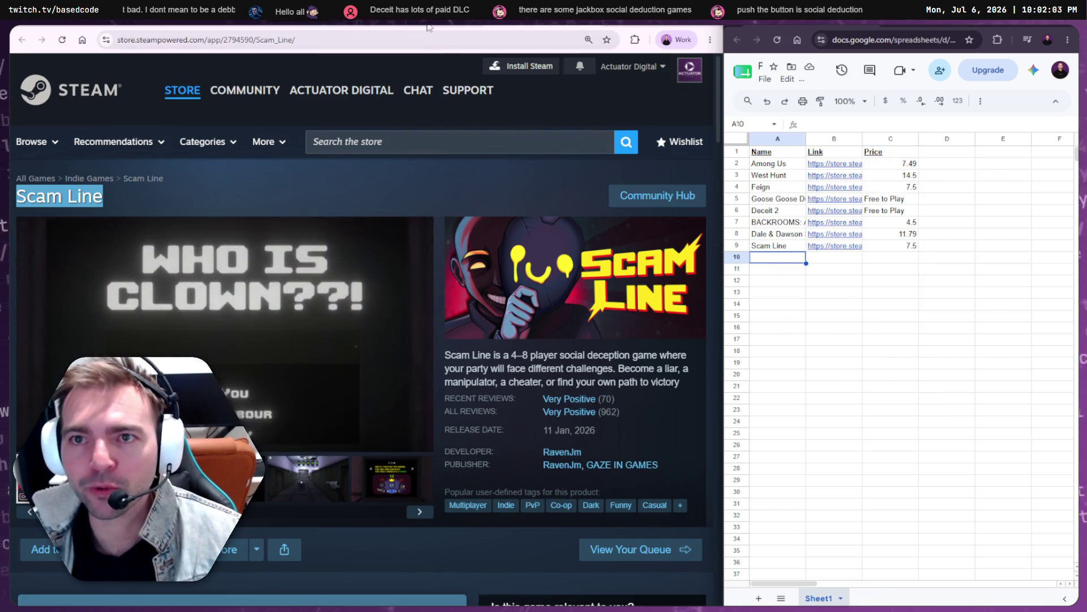
pyautogui.hotkey('alt', 'Left')
pyautogui.hotkey('alt', 'Left')
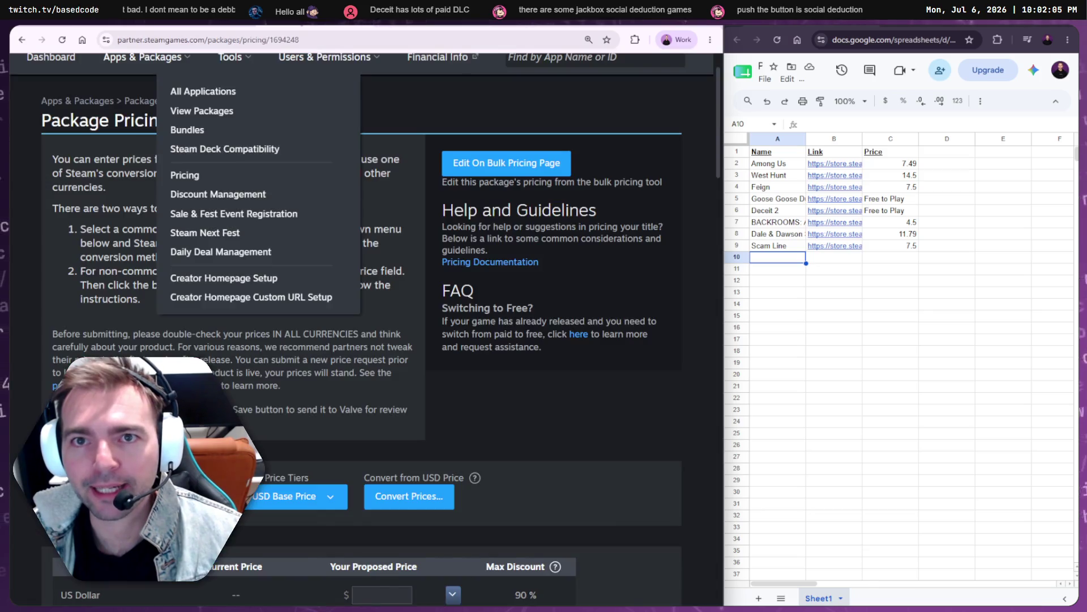
pyautogui.hotkey('alt', 'Right')
pyautogui.hotkey('alt', 'Right')
pyautogui.hotkey('alt', 'Right')
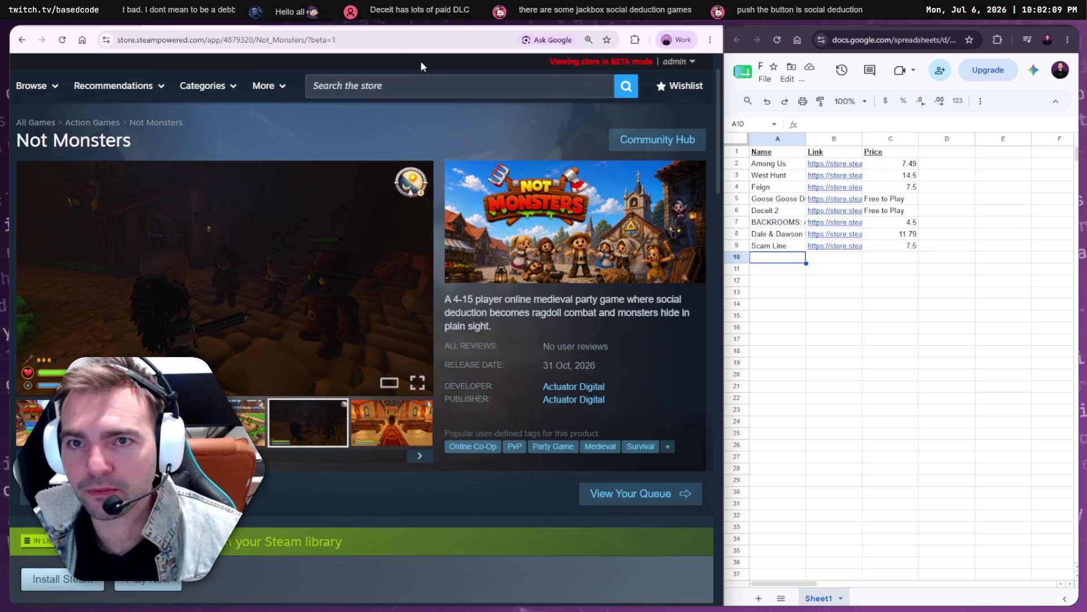
pyautogui.hotkey('alt', 'Left')
pyautogui.hotkey('alt', 'Left')
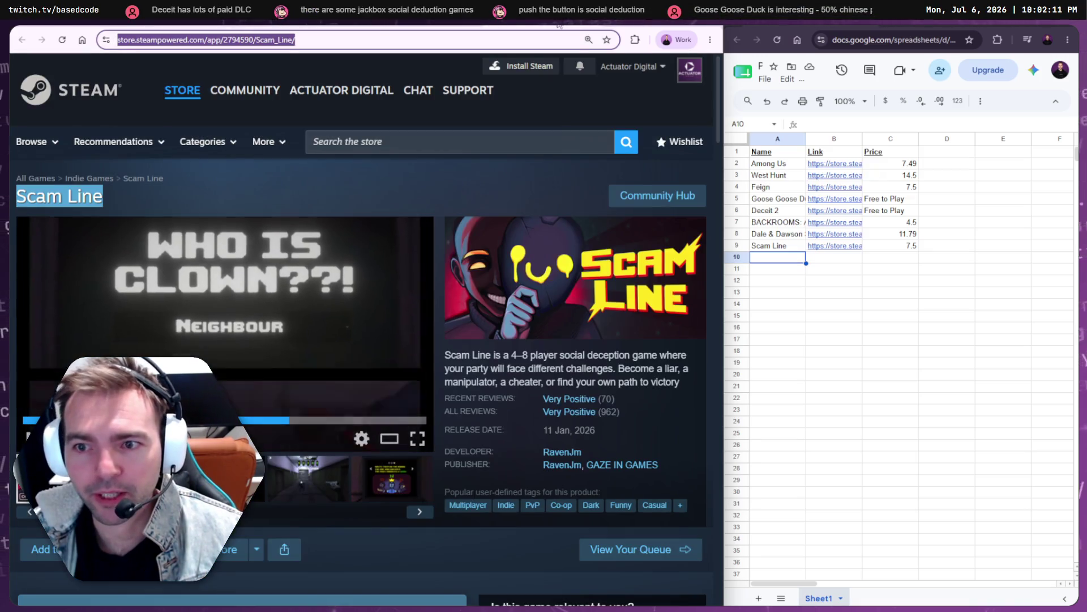
pyautogui.hotkey('alt', 'Left')
pyautogui.hotkey('alt', 'Right')
pyautogui.hotkey('alt', 'Left')
pyautogui.click(679, 368)
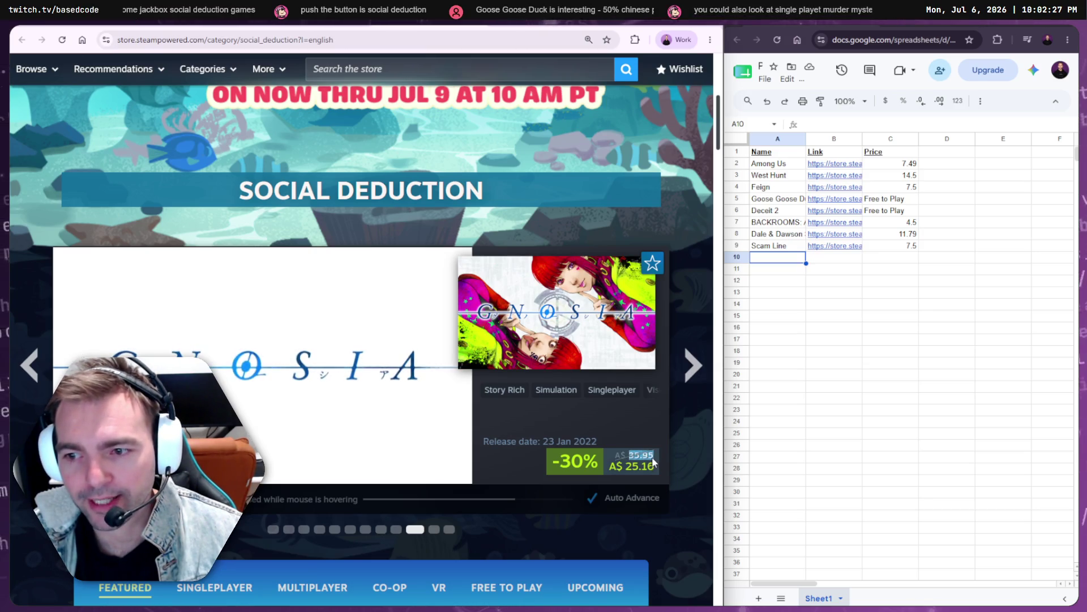
# - Paste 35.95 into C10 and GNOSIA's store page link into B10
pyautogui.click(904, 260)
pyautogui.write('35.95')
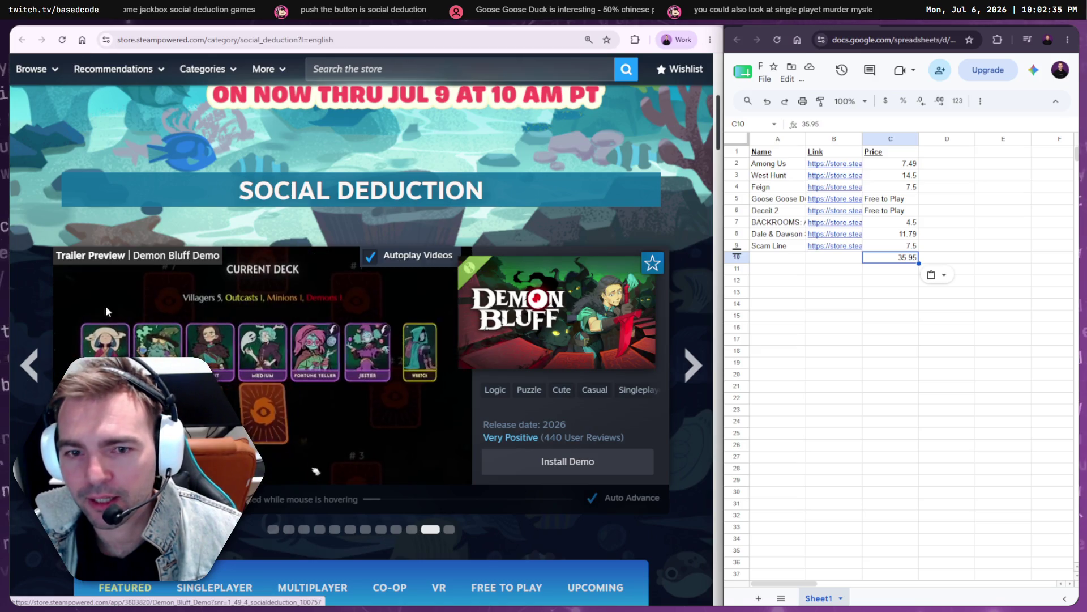
pyautogui.click(30, 357)
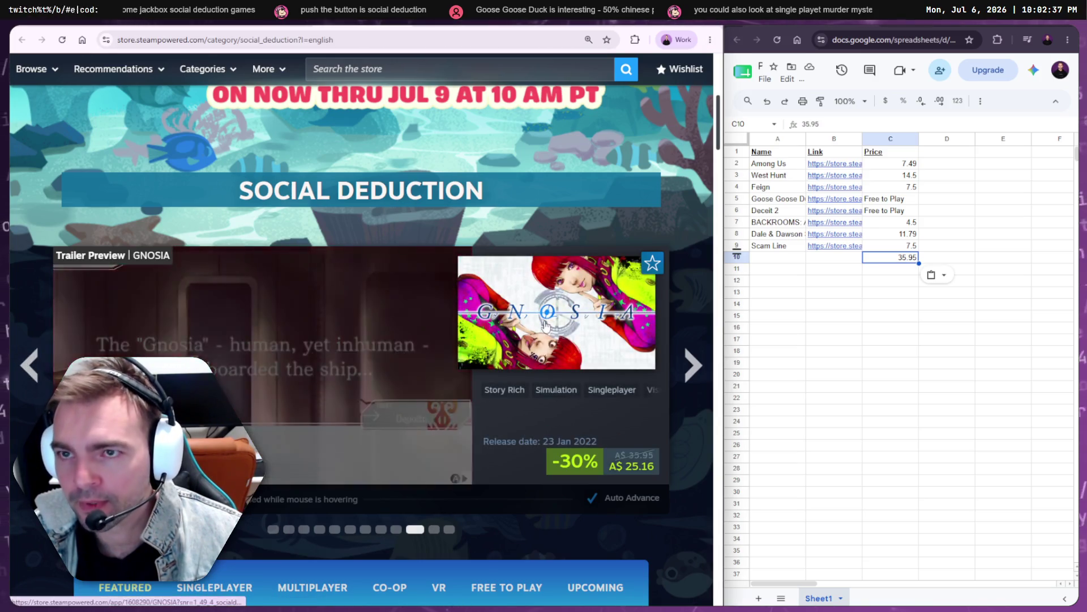
pyautogui.click(226, 397)
pyautogui.click(210, 40)
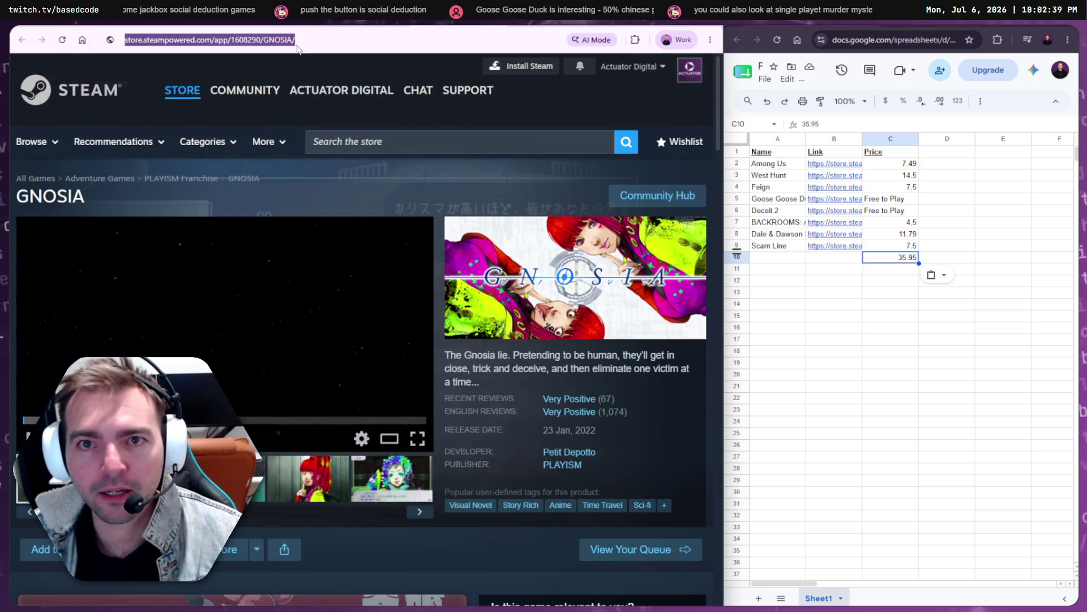
pyautogui.click(837, 259)
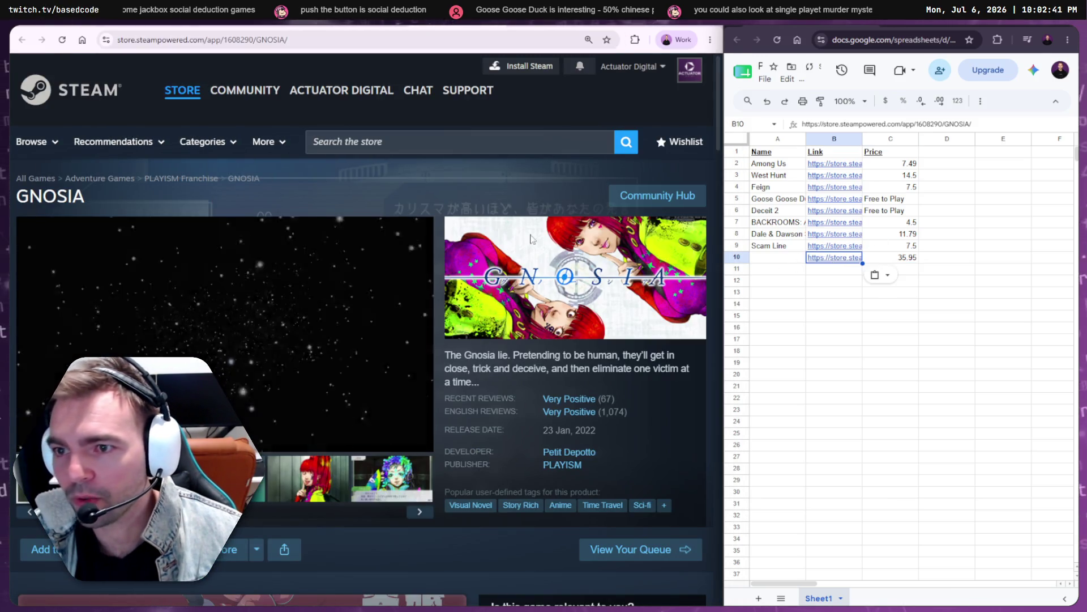
# - Paste the GNOSIA title into A10 as plain text
pyautogui.doubleClick(54, 197)
pyautogui.hotkey('ctrl', 'c')
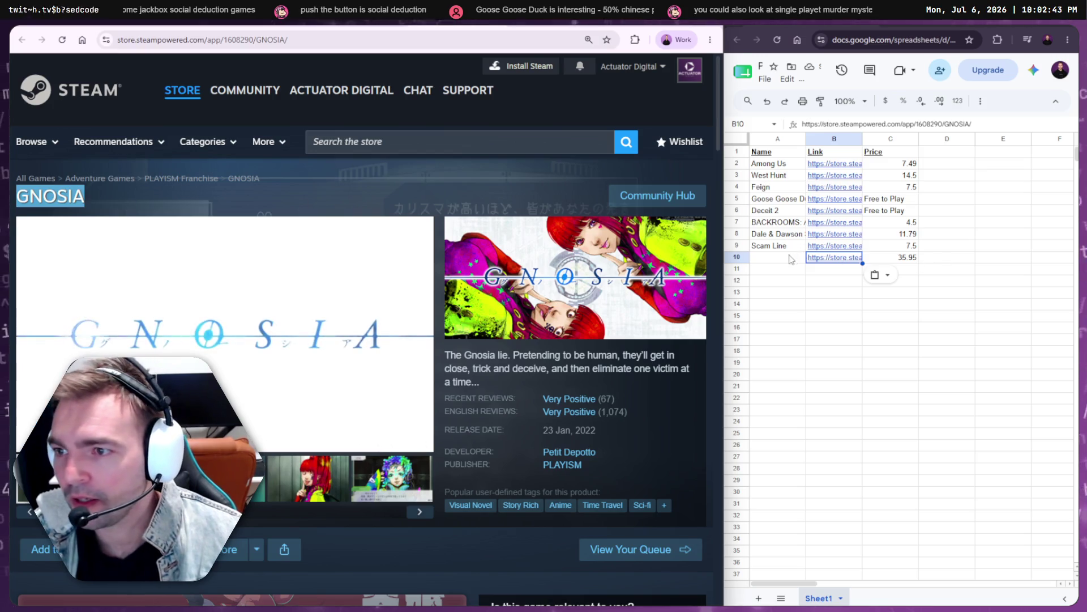
pyautogui.click(792, 258)
pyautogui.hotkey('ctrl', 'v')
pyautogui.hotkey('ctrl', 'shift', 'v')
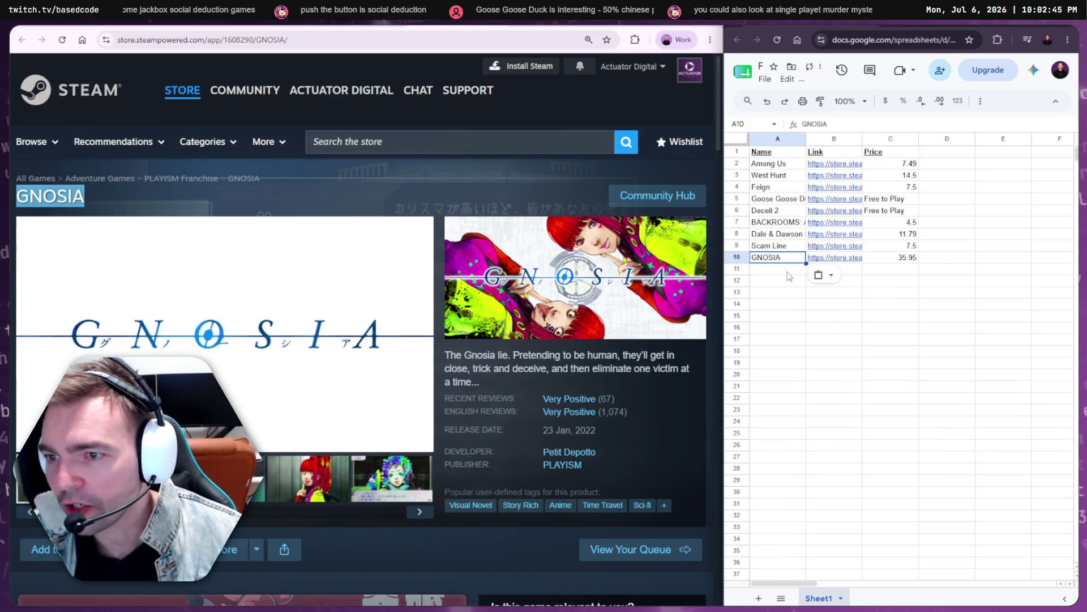
pyautogui.click(558, 348)
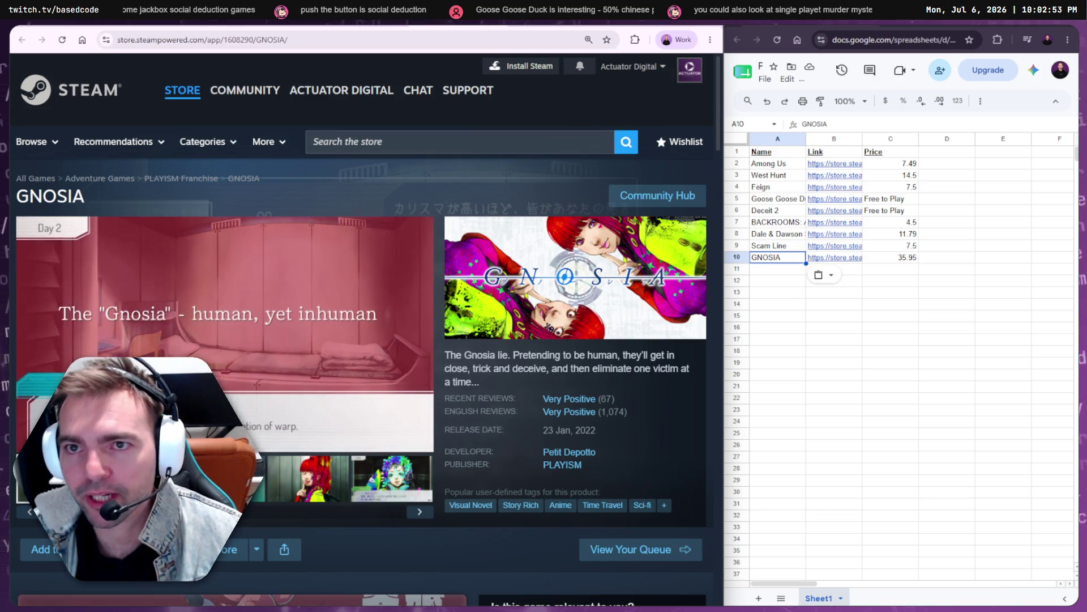
pyautogui.hotkey('alt', 'Left')
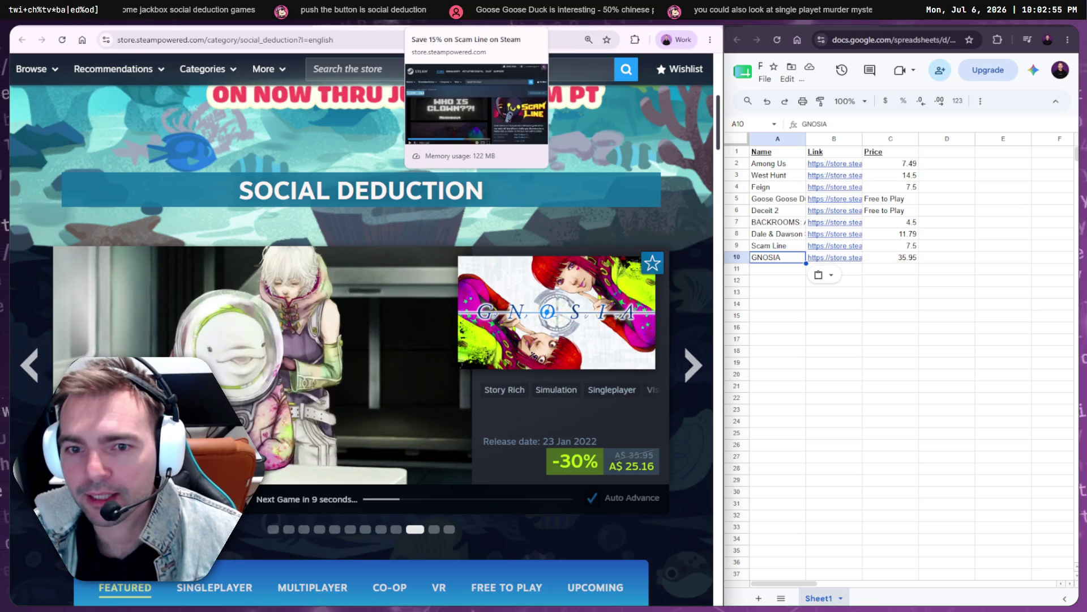
# - Browse the Scam Line and Demon Bluff Demo store pages, returning to Social Deduction
pyautogui.click(476, 14)
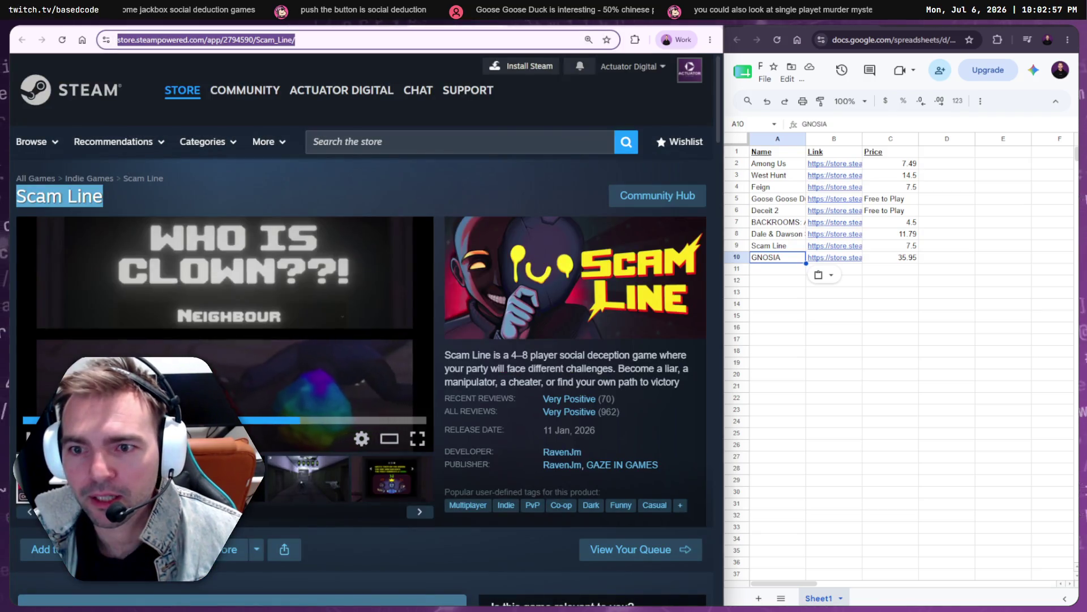
pyautogui.hotkey('alt', 'Left')
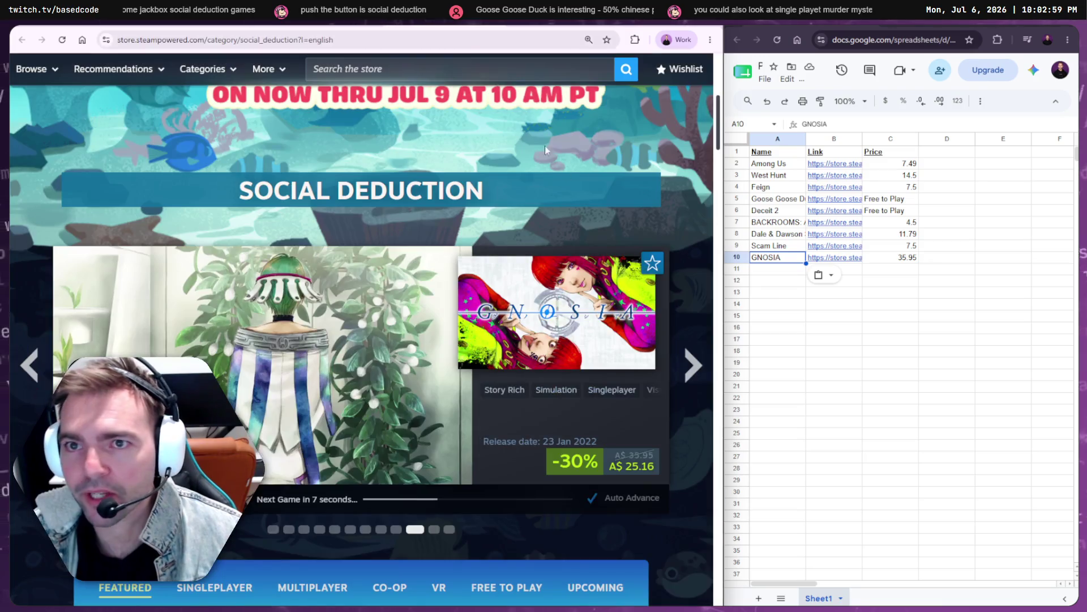
pyautogui.click(695, 363)
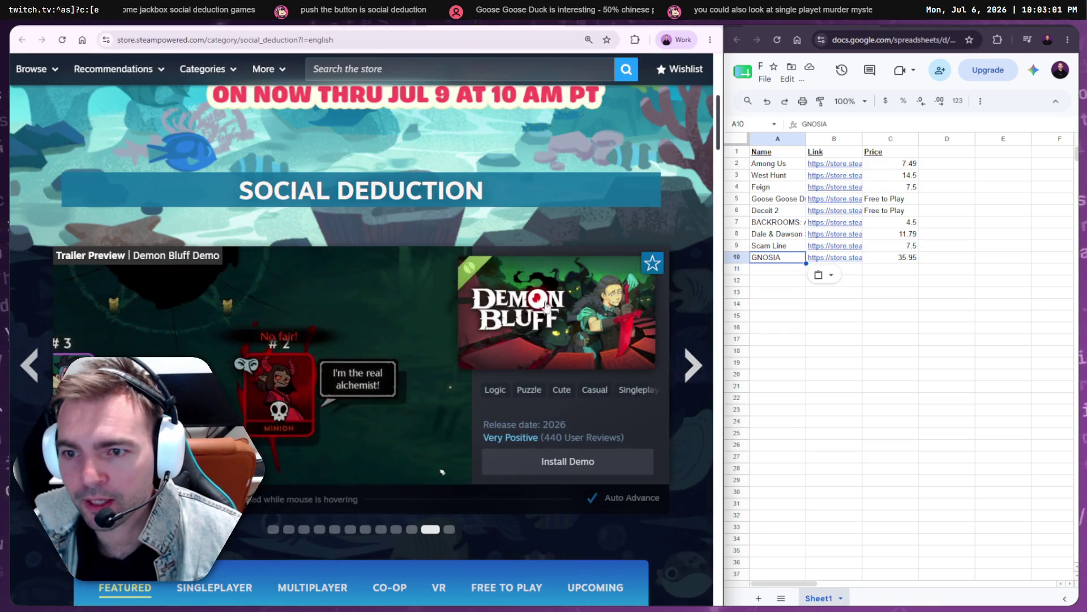
pyautogui.click(427, 442)
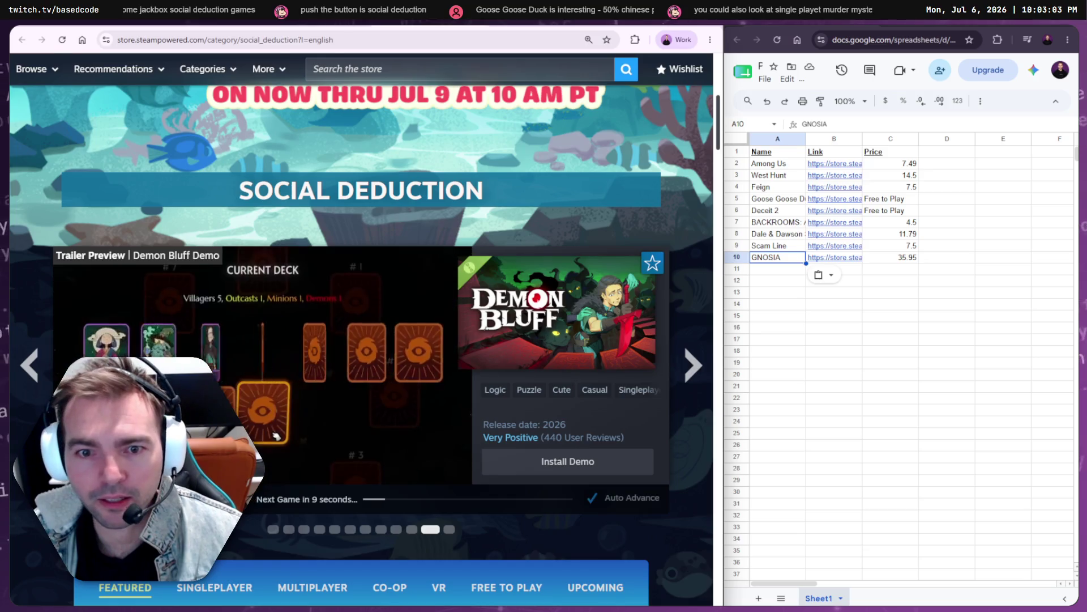
pyautogui.moveTo(169, 205); pyautogui.dragTo(77, 198)
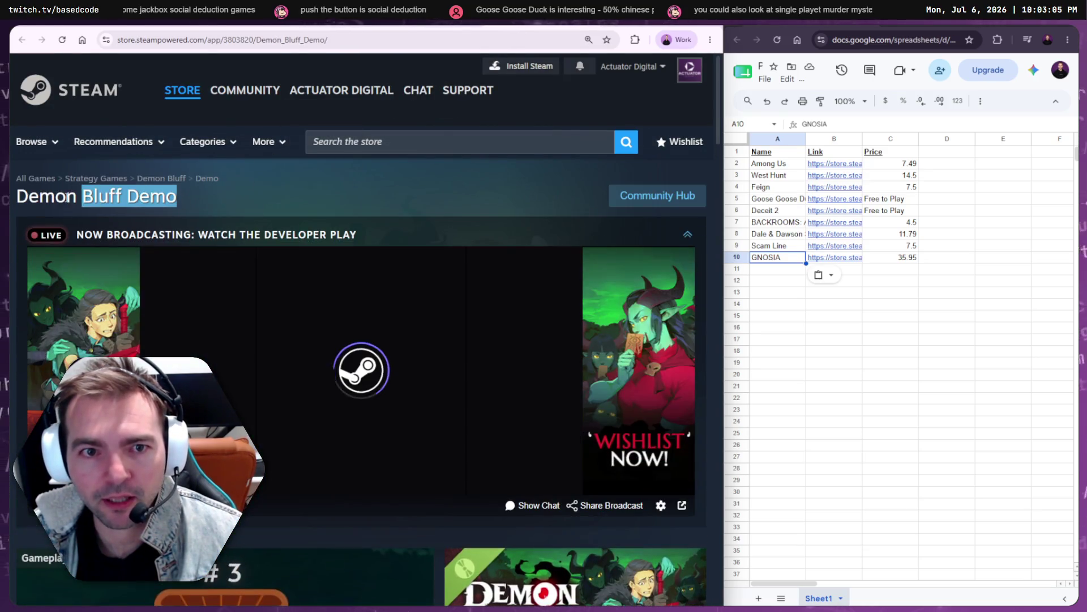
pyautogui.click(124, 194)
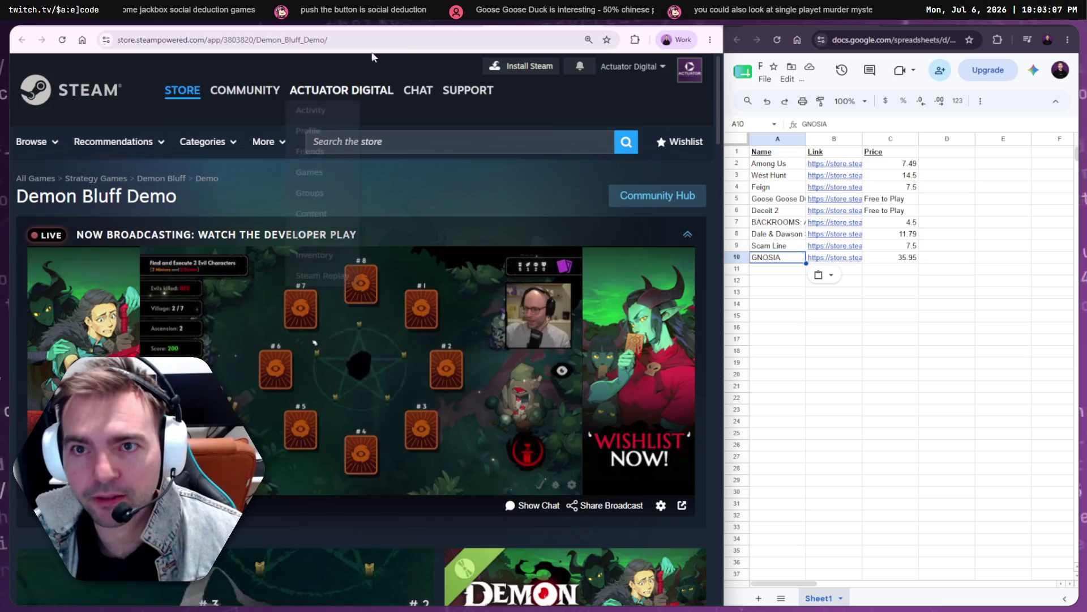
pyautogui.hotkey('alt', 'Left')
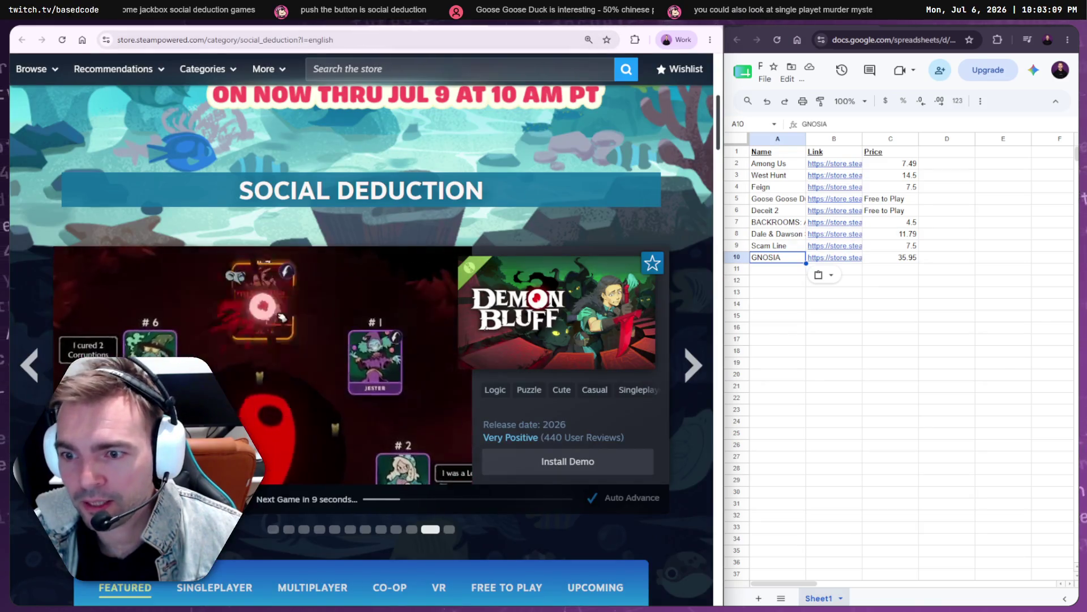
pyautogui.hotkey('alt', 'Right')
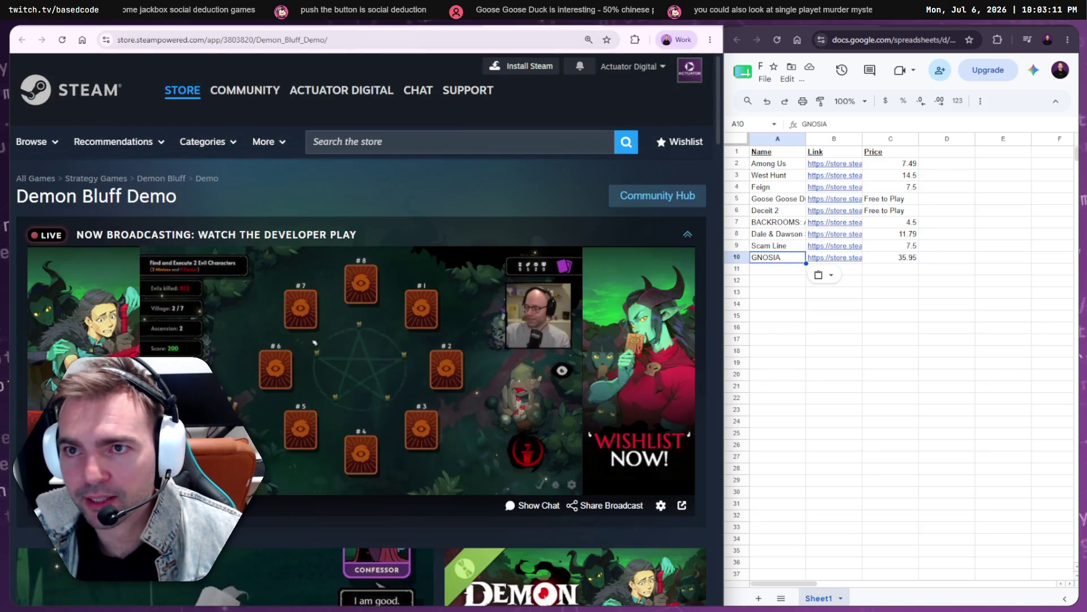
pyautogui.hotkey('alt', 'Left')
# - Advance the carousel to Oh Deer and select its original 10.00 price
pyautogui.moveTo(503, 340)
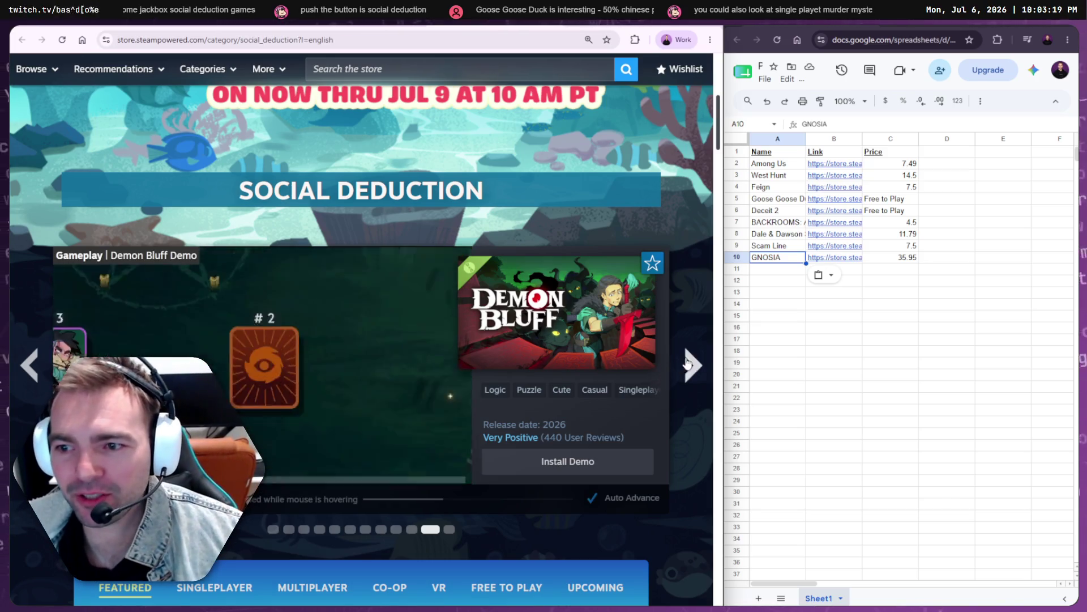
pyautogui.click(690, 365)
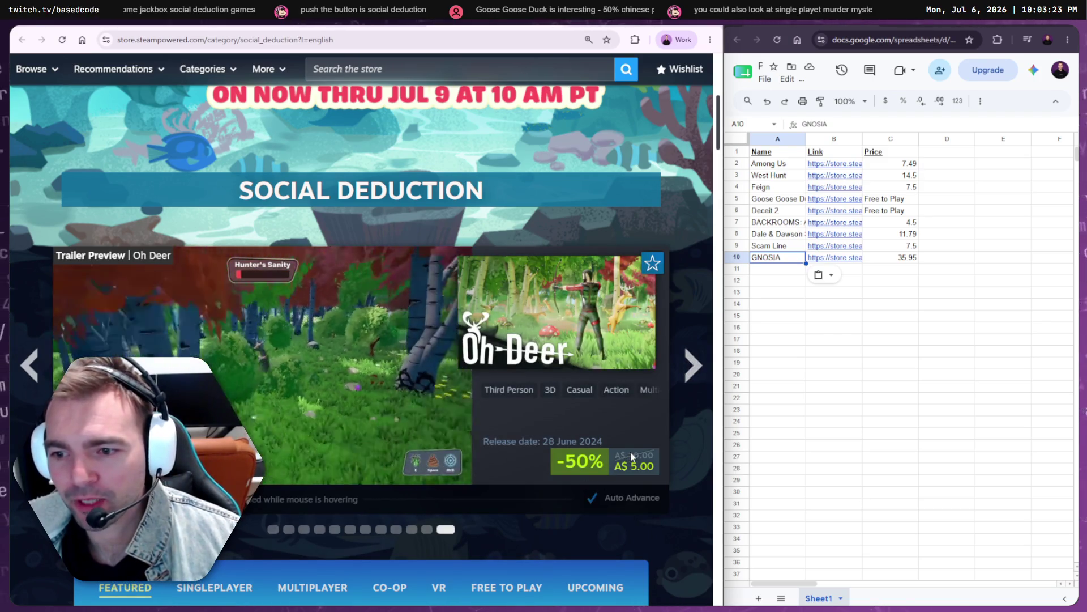
pyautogui.moveTo(630, 454); pyautogui.dragTo(657, 458)
pyautogui.click(897, 270)
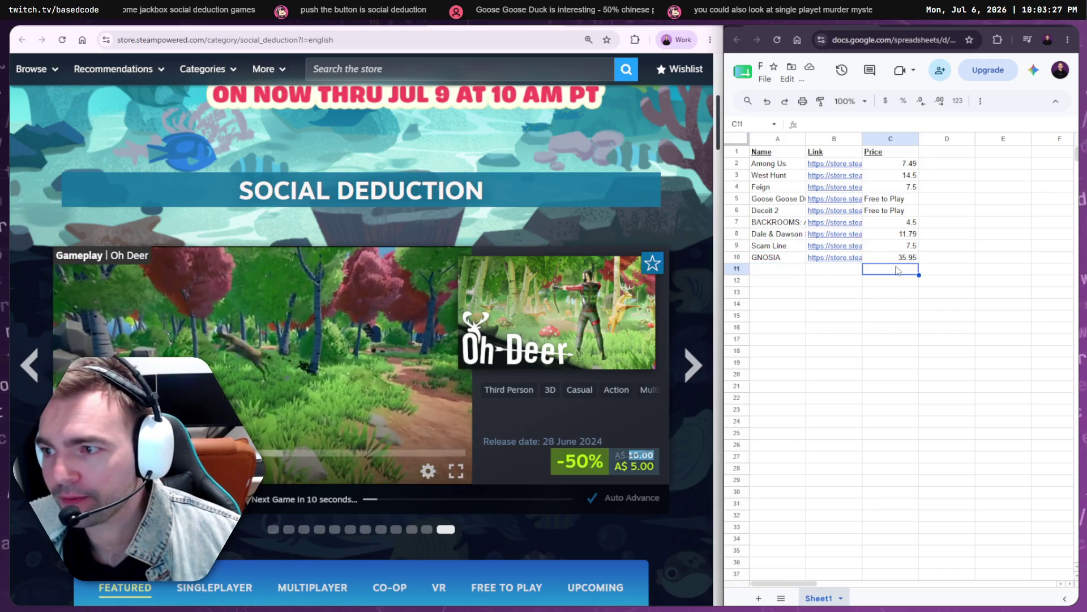
pyautogui.write('10')
# - Paste the Oh Deer store link into B11 and the name Oh Deer into A11
pyautogui.click(849, 270)
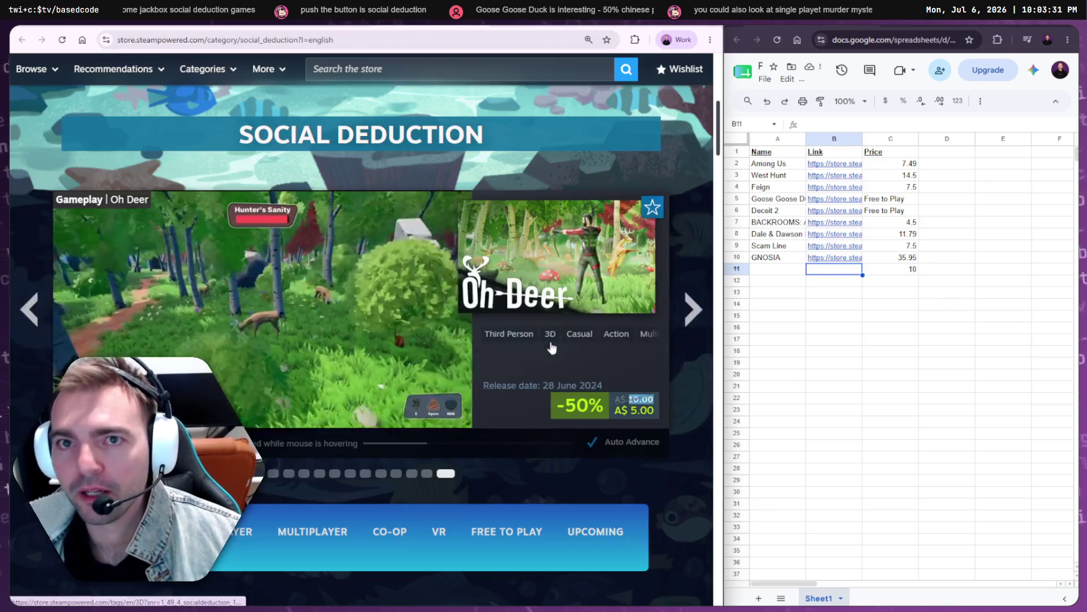
pyautogui.click(551, 347)
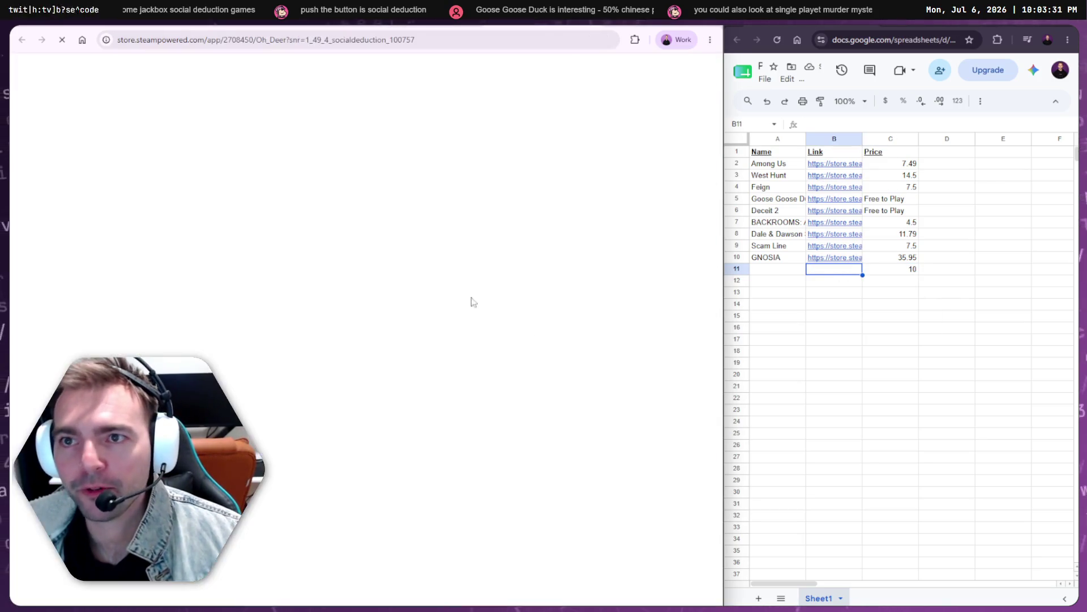
pyautogui.hotkey('ctrl', 'c')
pyautogui.click(816, 270)
pyautogui.hotkey('ctrl', 'v')
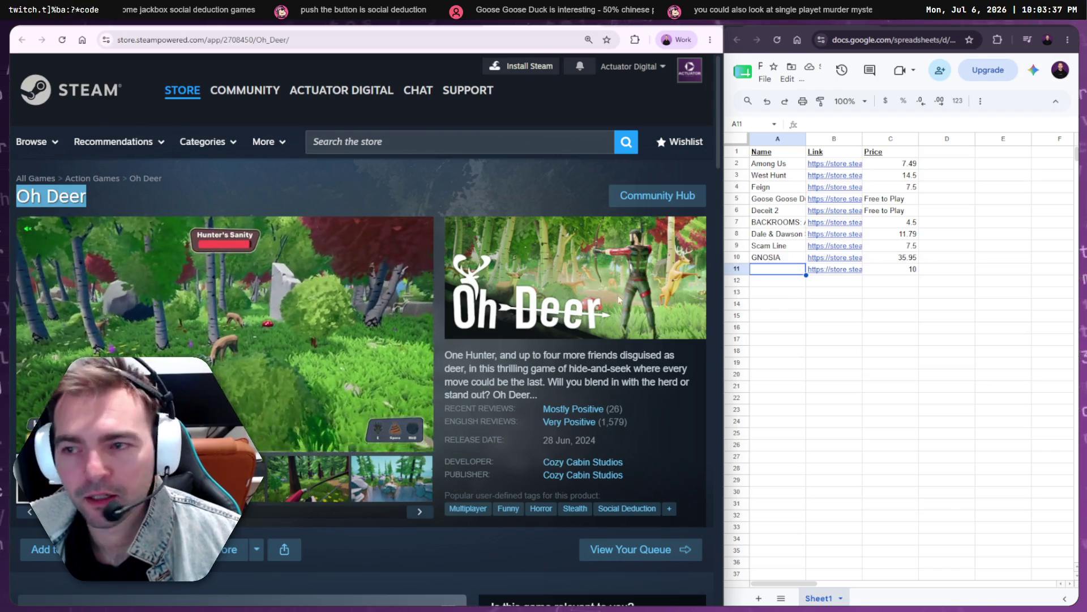
pyautogui.hotkey('ctrl', 'v')
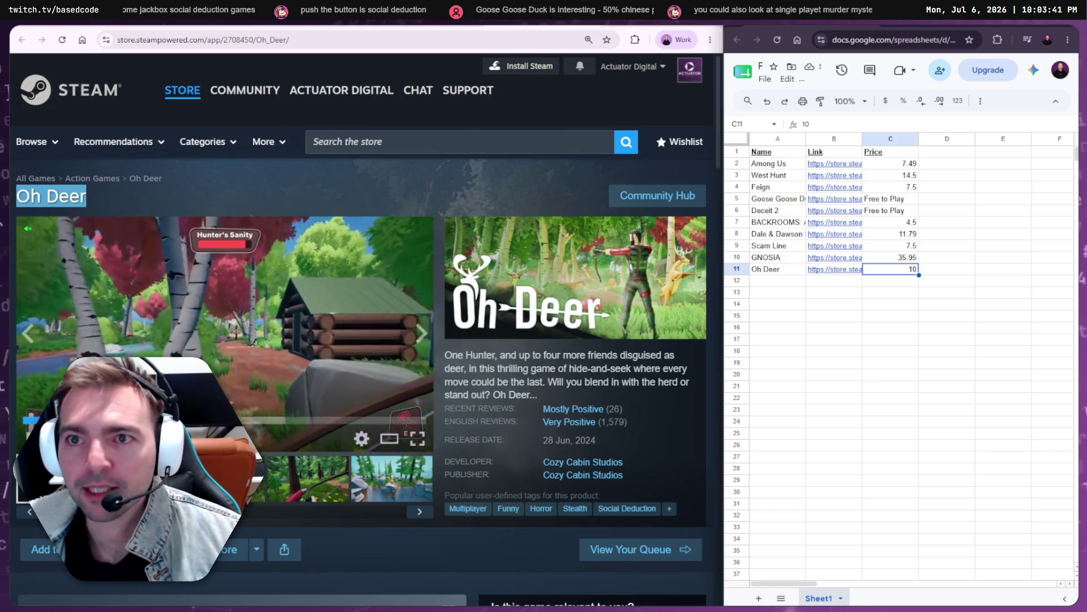
pyautogui.hotkey('alt', 'Left')
pyautogui.click(688, 311)
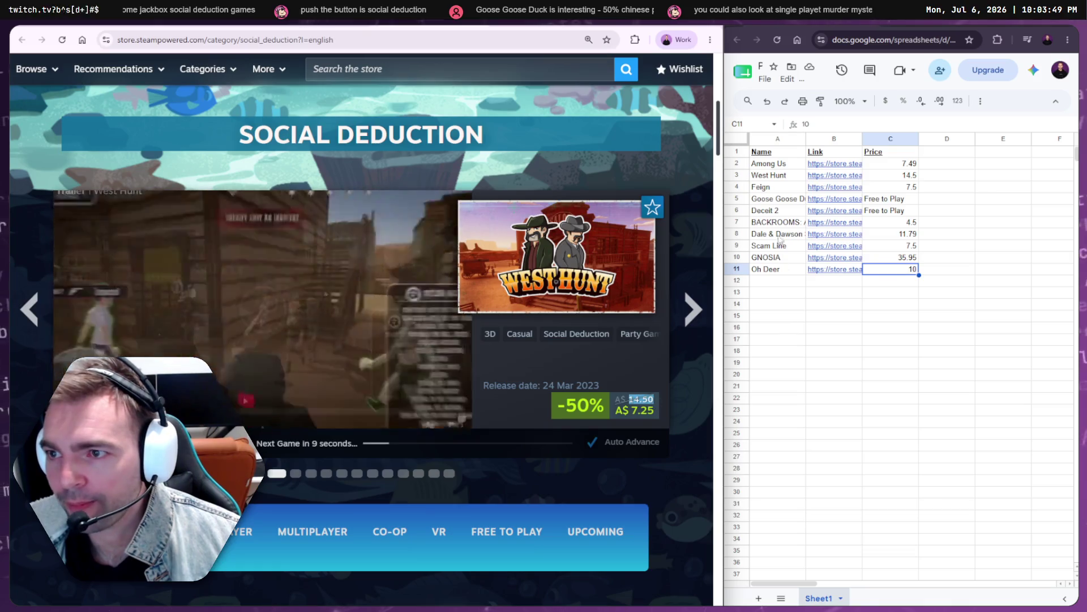
# - Check the existing West Hunt entry, then advance the featured carousel to Goose Goose Duck
pyautogui.click(780, 178)
pyautogui.click(690, 310)
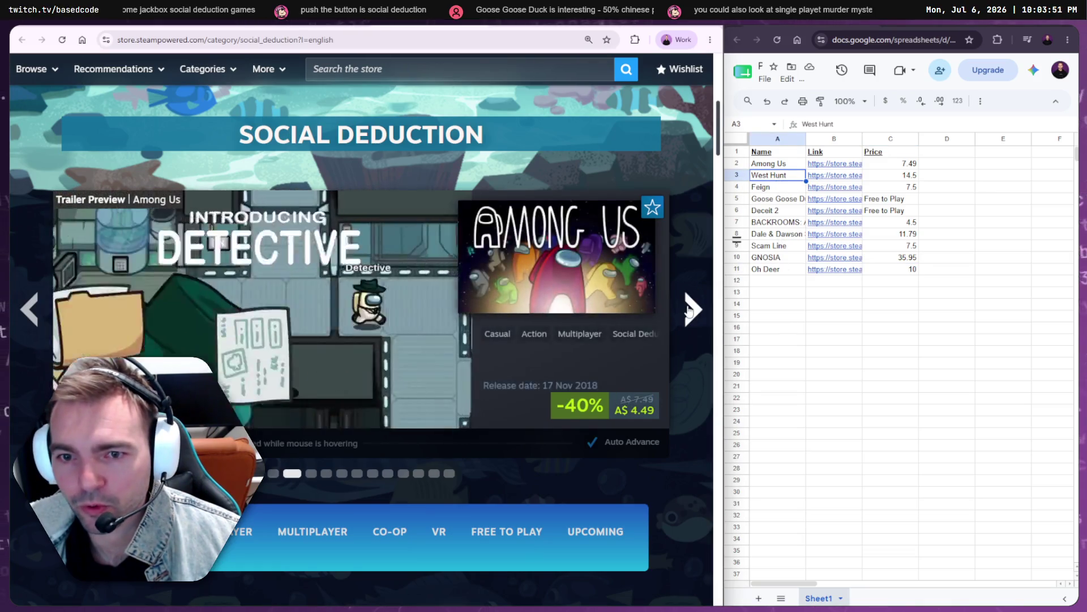
pyautogui.click(690, 310)
pyautogui.click(690, 310)
pyautogui.scroll(-8, 689, 301)
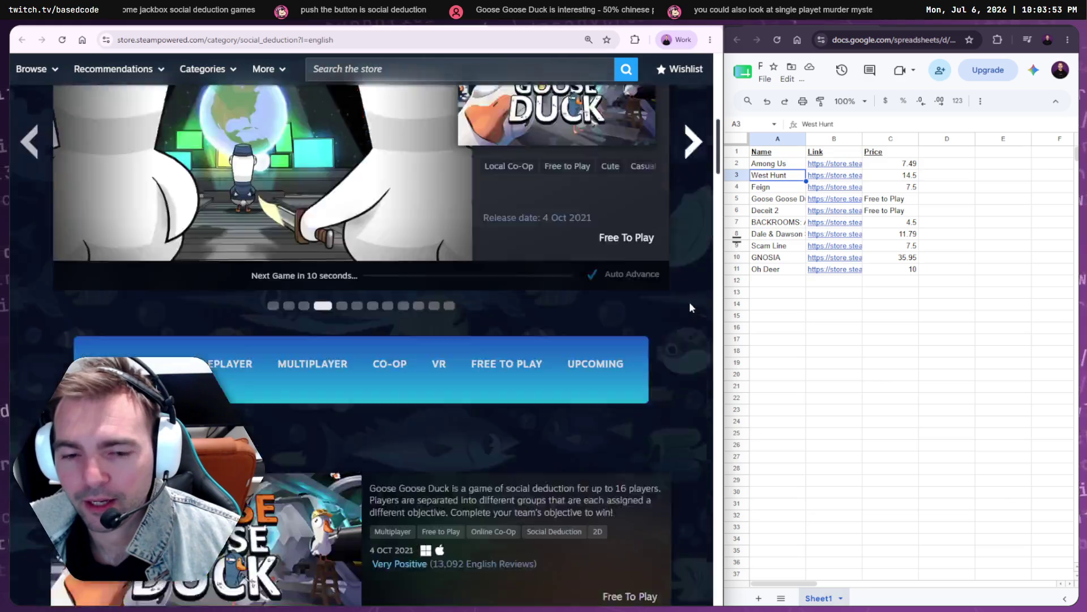
pyautogui.scroll(-2, 689, 305)
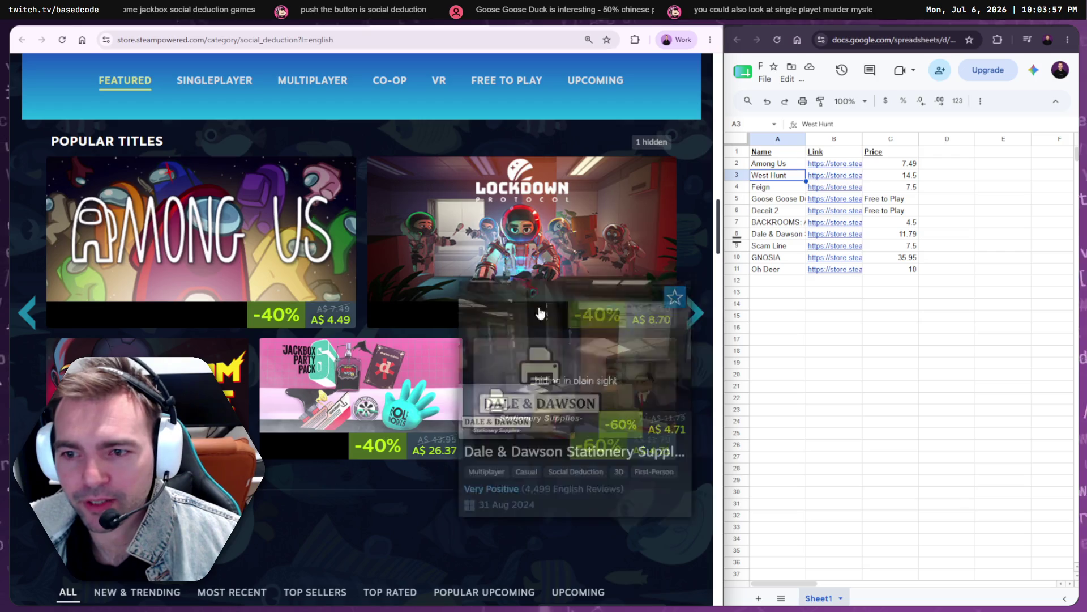
# - Page through the social deduction Popular Titles, previewing the game tiles
pyautogui.moveTo(527, 245)
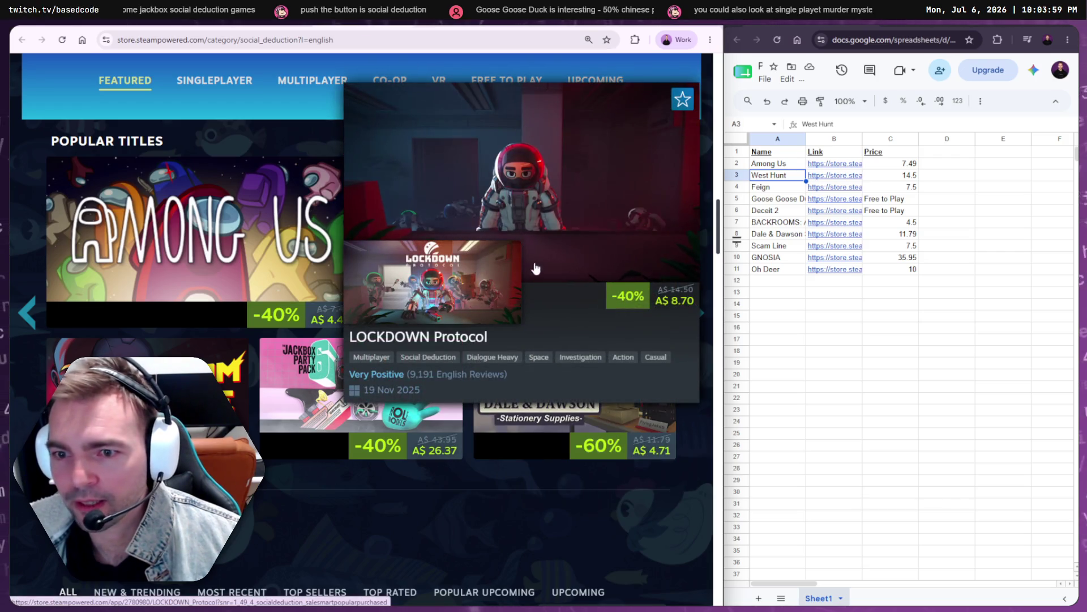
pyautogui.scroll(-5, 558, 473)
pyautogui.scroll(4, 562, 396)
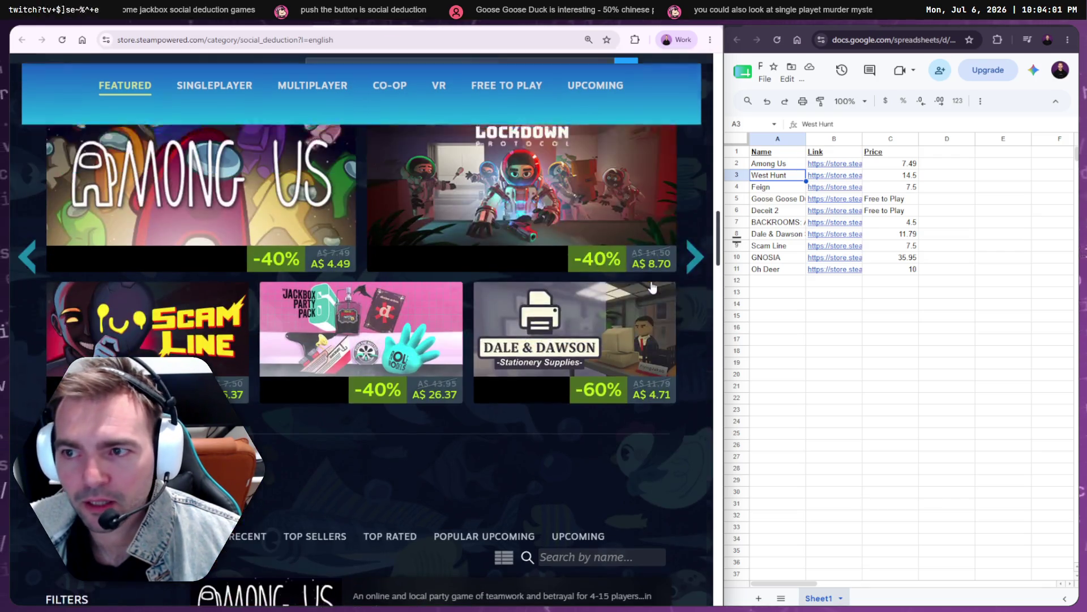
pyautogui.click(701, 255)
pyautogui.scroll(1, 698, 255)
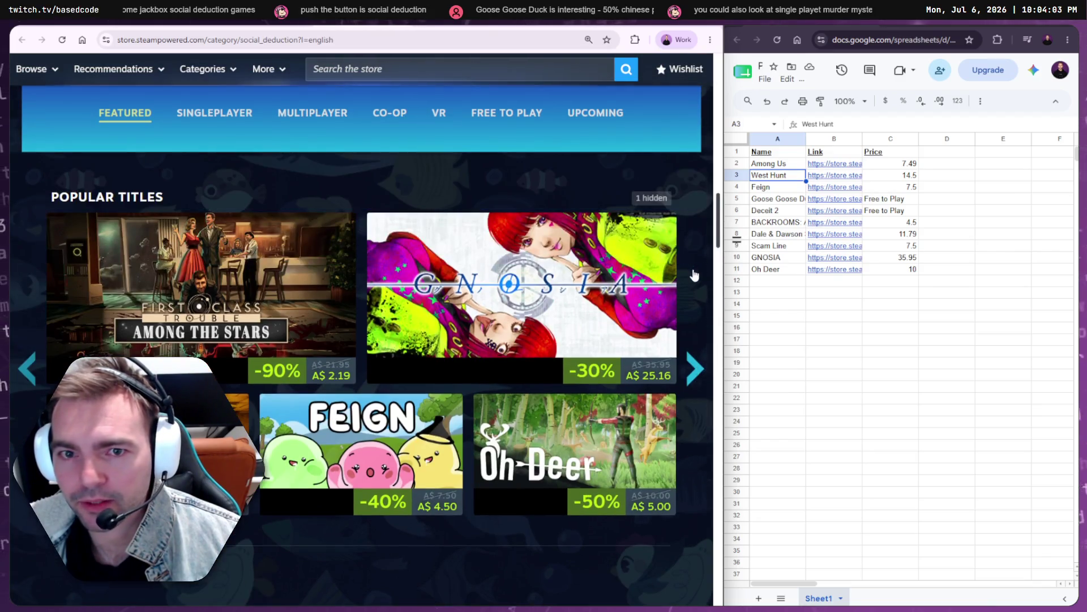
pyautogui.moveTo(231, 279)
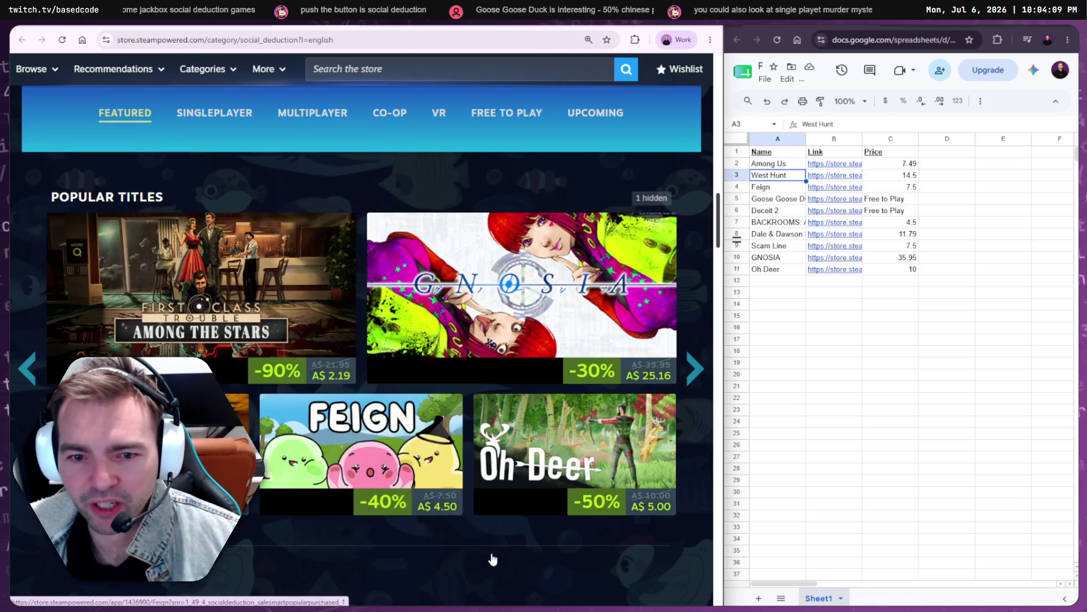
pyautogui.click(697, 367)
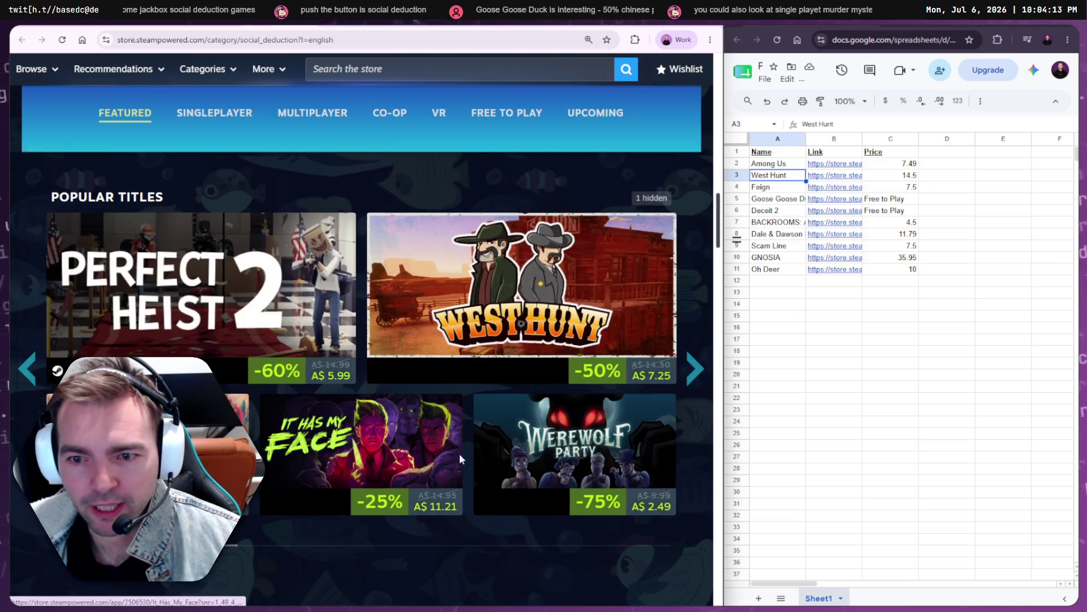
pyautogui.moveTo(378, 434)
pyautogui.moveTo(227, 447)
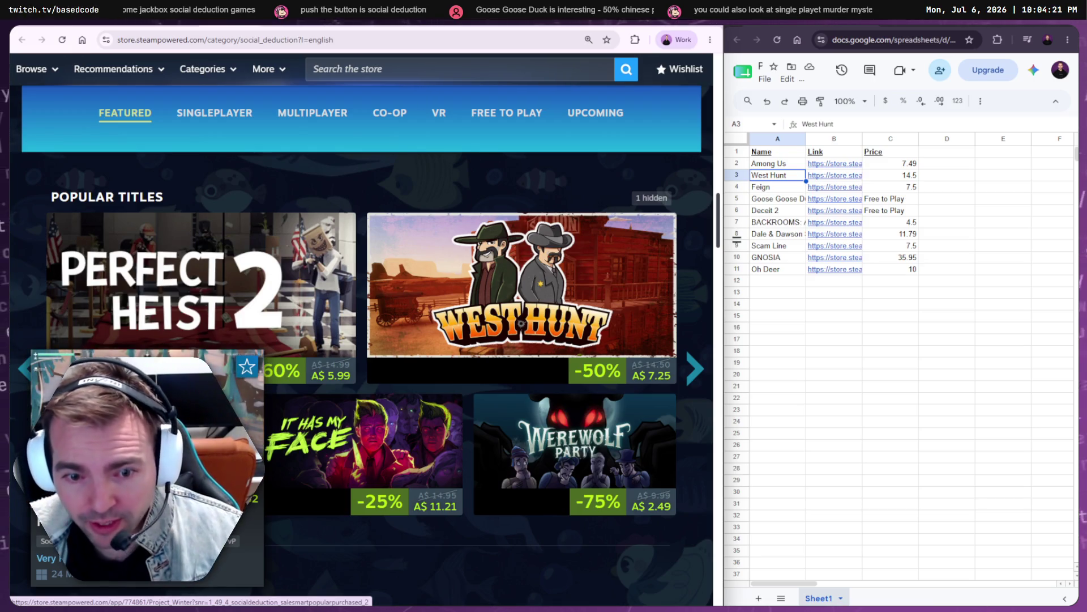
pyautogui.moveTo(538, 435)
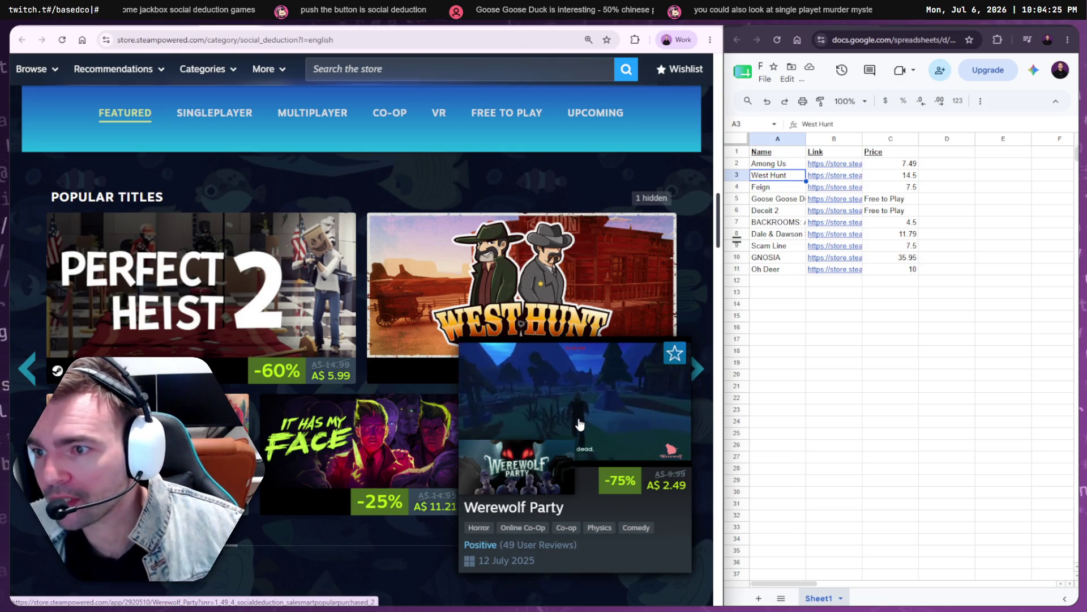
# - Preview further Popular Titles pages, then return to West Hunt's store page and select its title
pyautogui.click(701, 370)
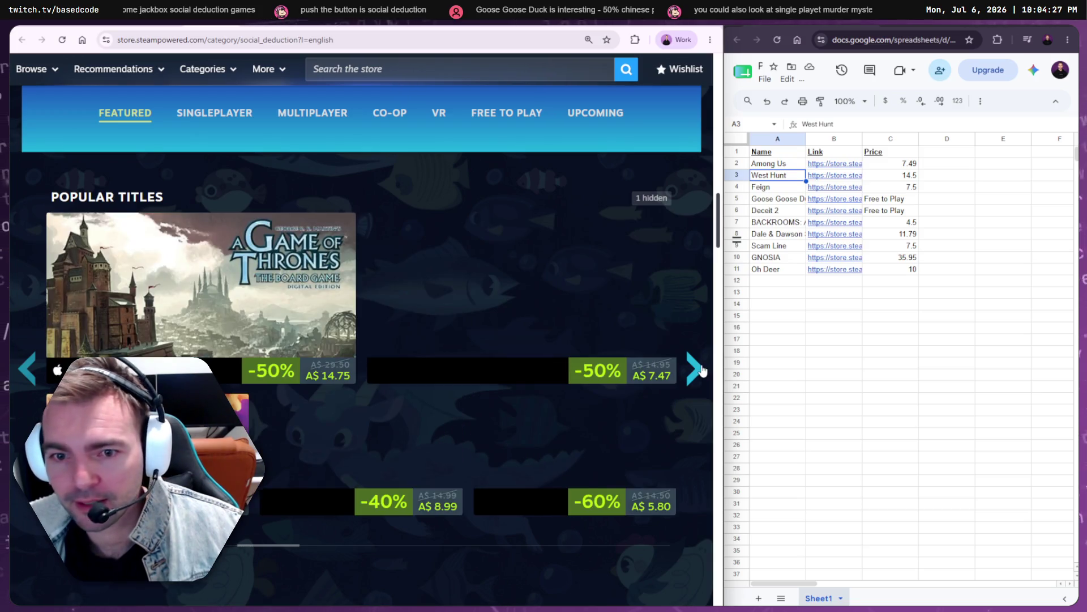
pyautogui.moveTo(278, 311)
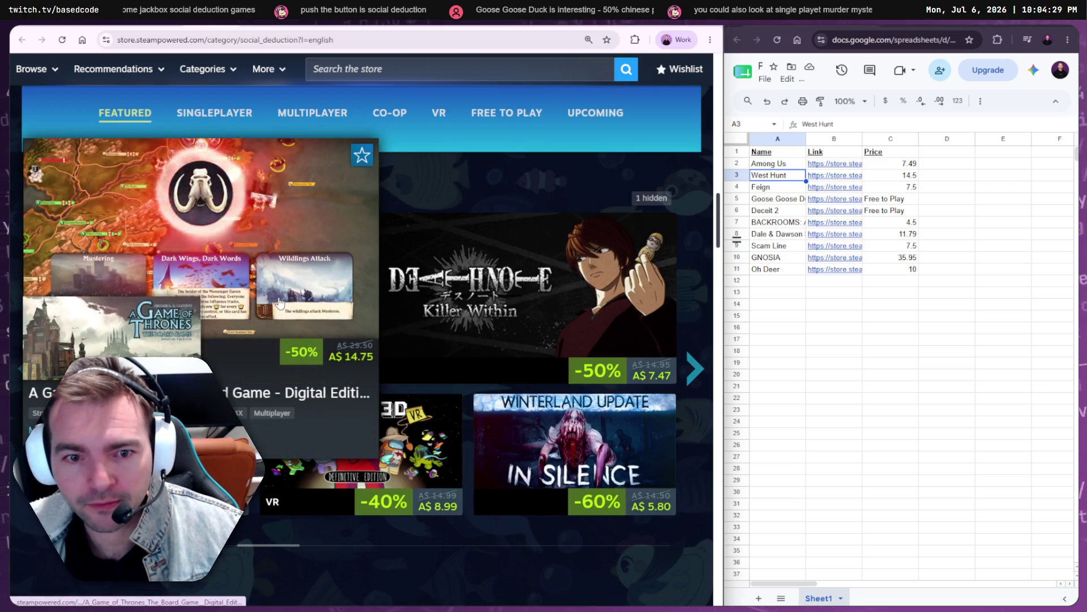
pyautogui.moveTo(497, 276)
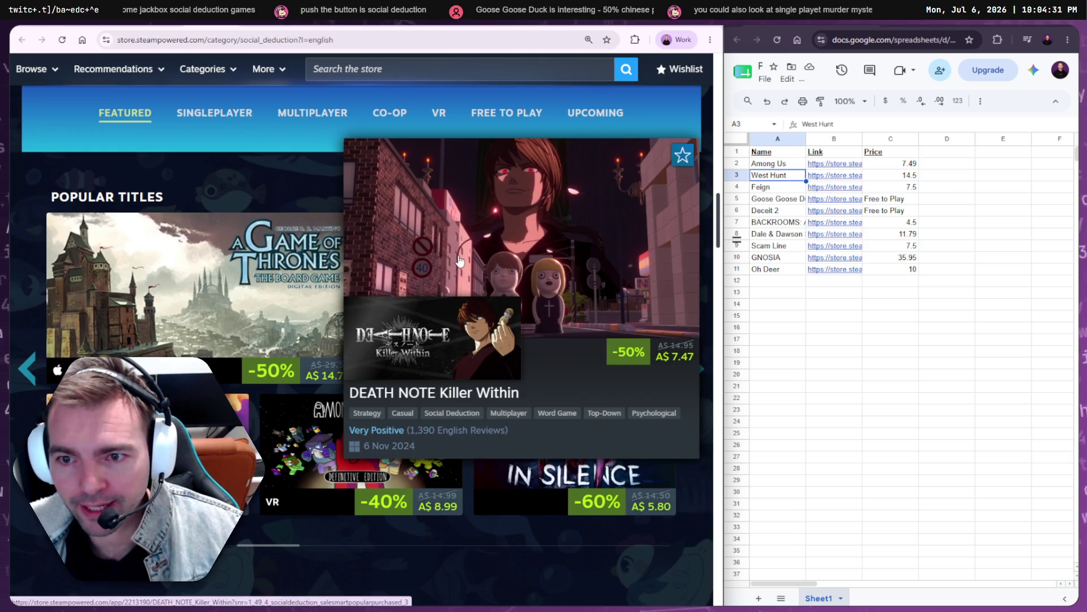
pyautogui.moveTo(147, 453)
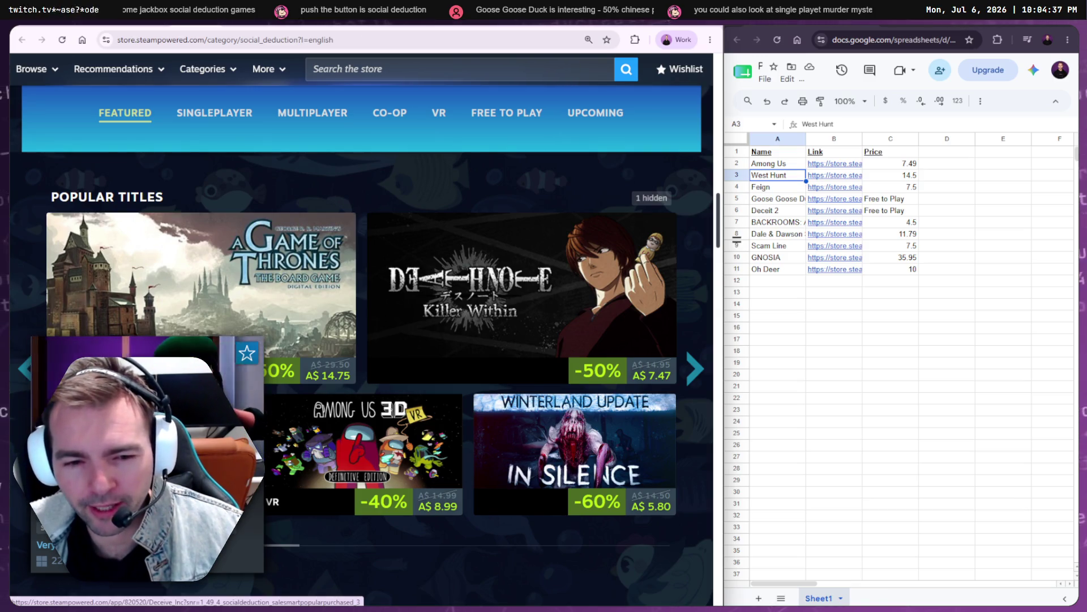
pyautogui.moveTo(578, 437)
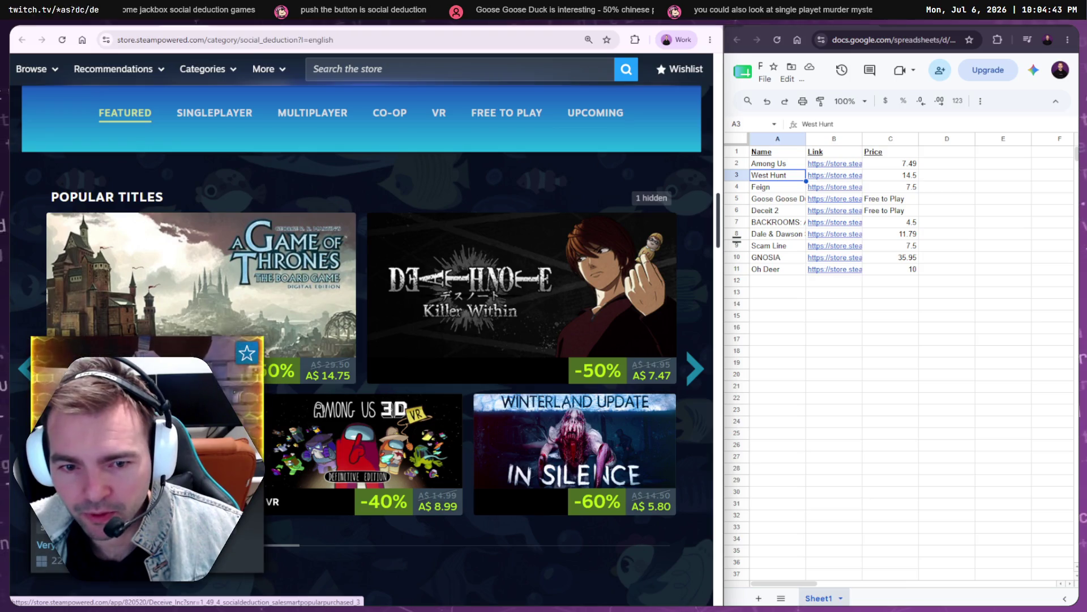
pyautogui.moveTo(531, 417)
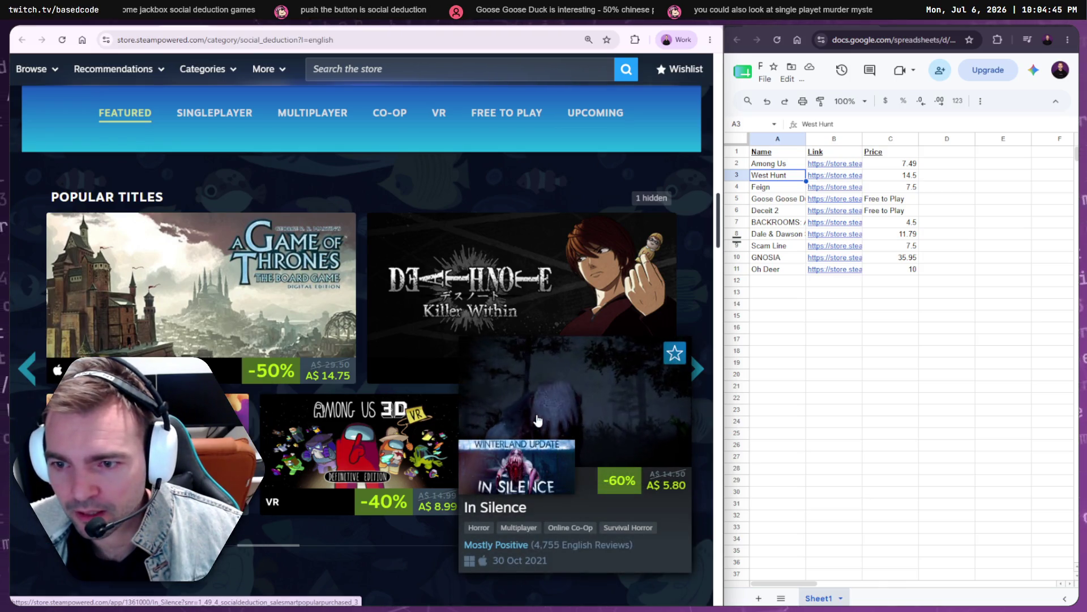
pyautogui.click(696, 371)
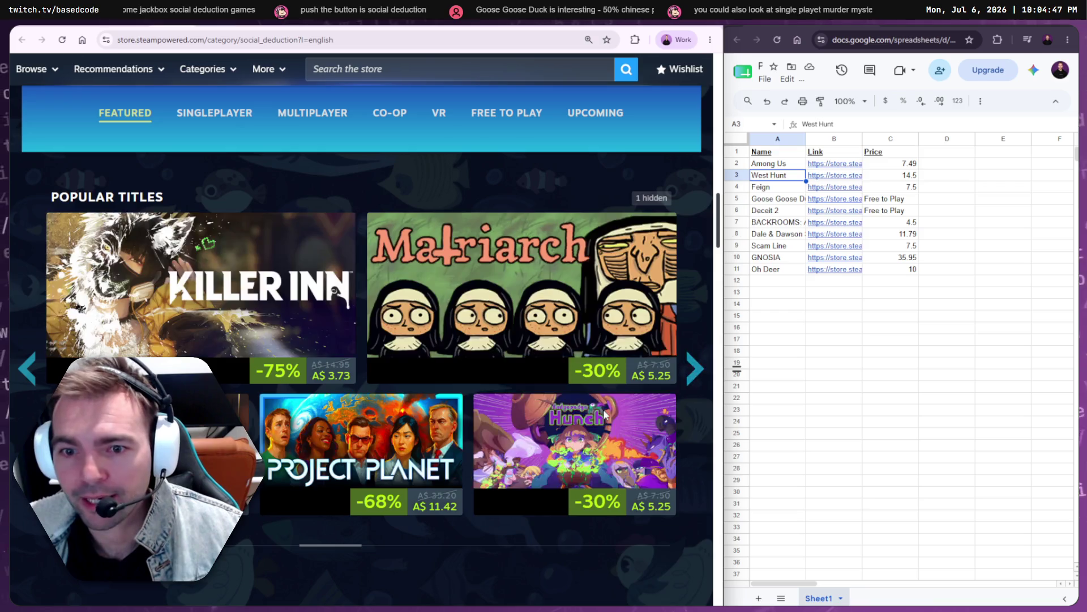
pyautogui.moveTo(507, 301)
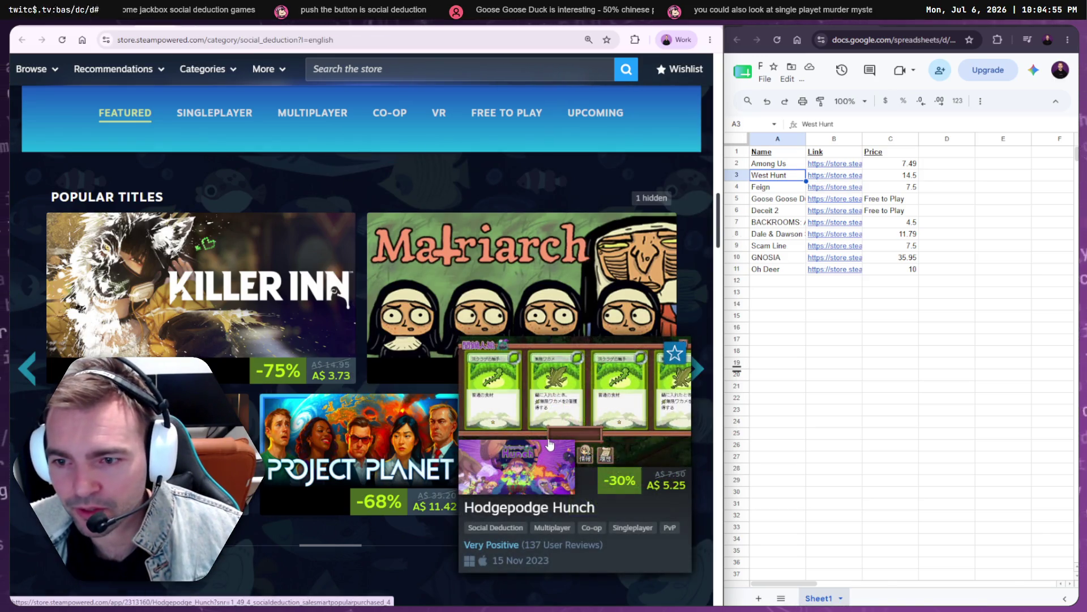
pyautogui.moveTo(314, 444)
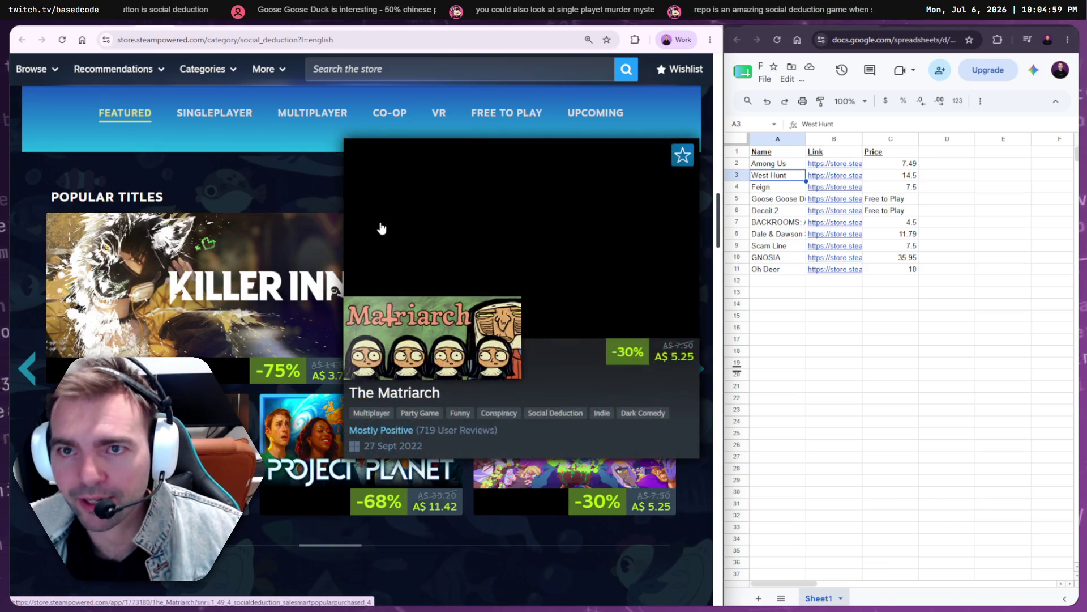
pyautogui.hotkey('alt', 'Left')
pyautogui.moveTo(107, 197); pyautogui.dragTo(9, 202)
pyautogui.hotkey('ctrl', 'c')
# - Paste West Hunt into A12 and its Steam store URL into B12
pyautogui.click(777, 280)
pyautogui.hotkey('ctrl', 'v')
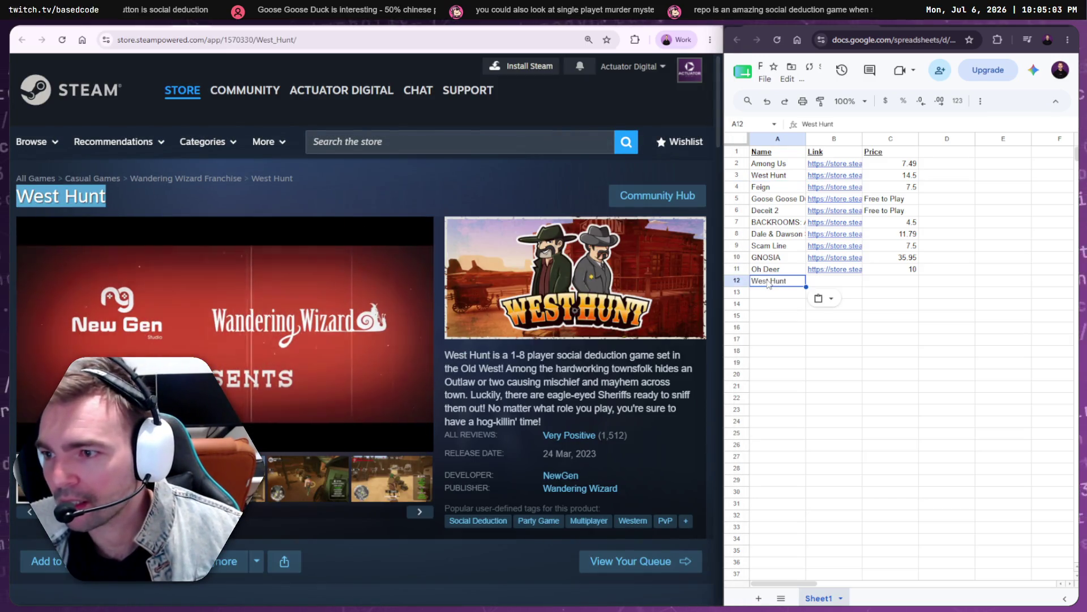
pyautogui.click(384, 192)
pyautogui.hotkey('ctrl', 'l')
pyautogui.hotkey('ctrl', 'c')
pyautogui.hotkey('alt', 'Tab')
pyautogui.press('Right')
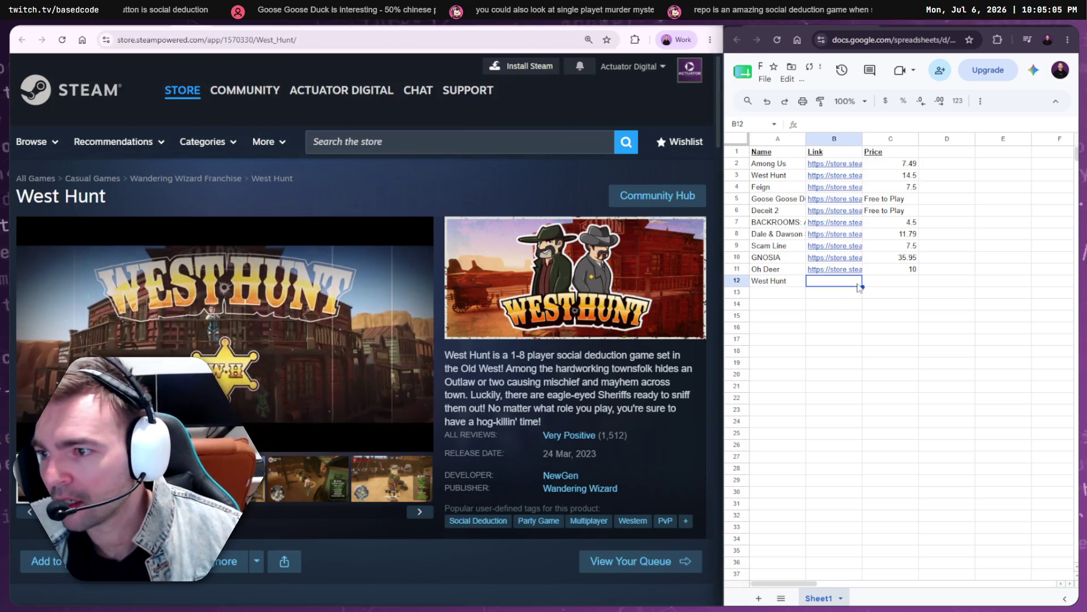
pyautogui.hotkey('ctrl', 'v')
# - Copy West Hunt's original price 14.50 into C12
pyautogui.scroll(-5, 595, 406)
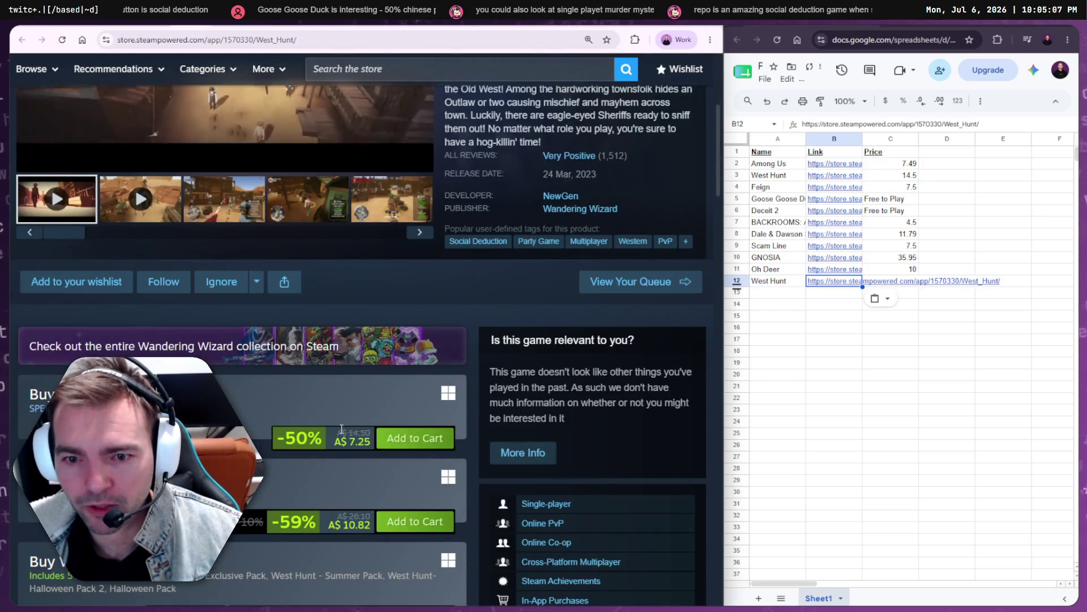
pyautogui.moveTo(337, 433); pyautogui.dragTo(368, 433)
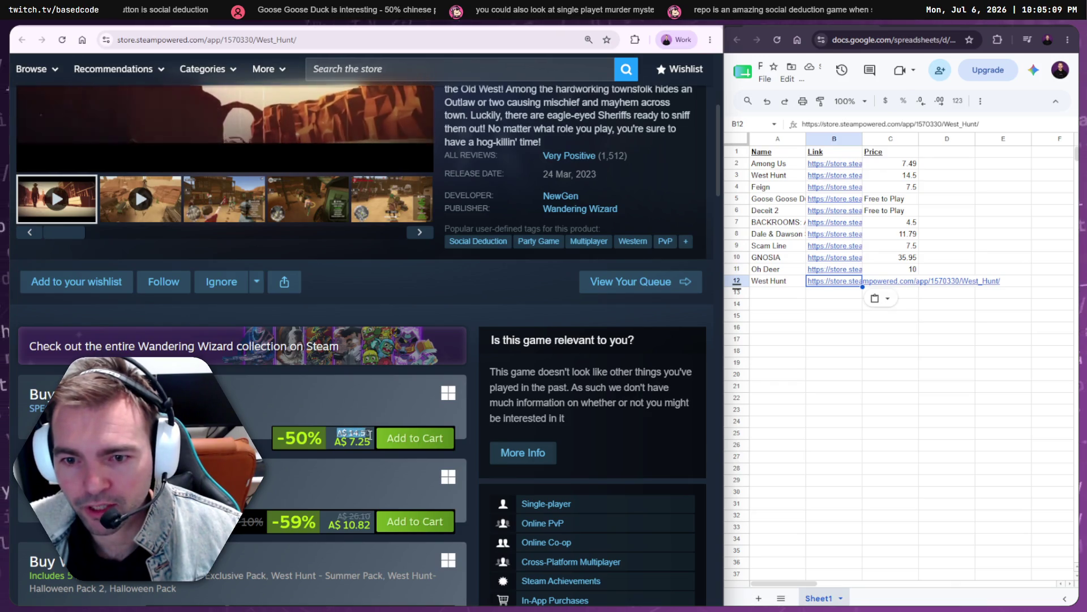
pyautogui.doubleClick(370, 434)
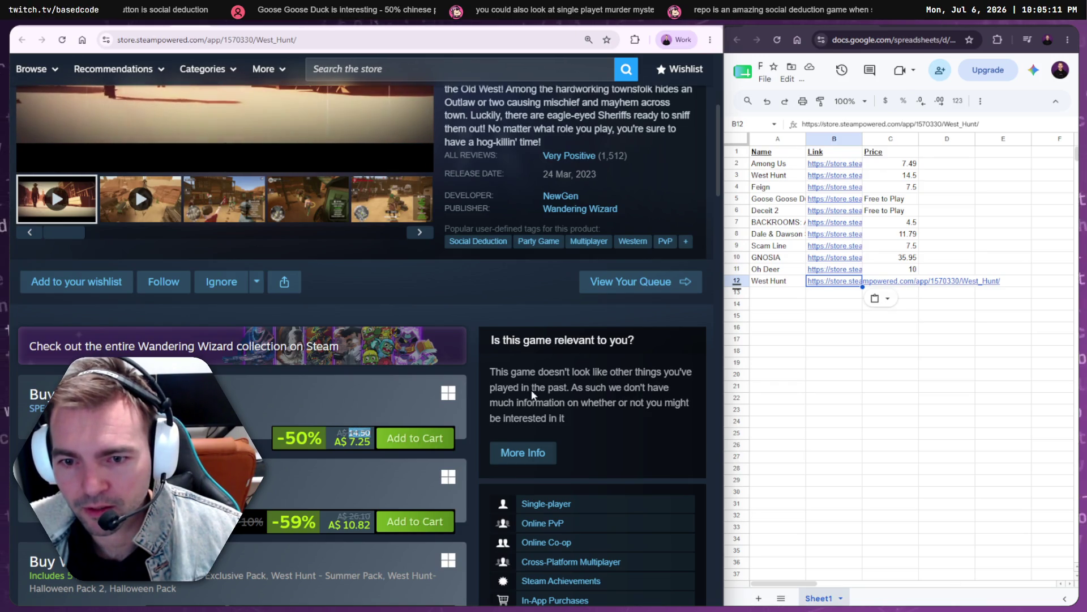
pyautogui.hotkey('ctrl', 'c')
pyautogui.click(890, 280)
pyautogui.hotkey('ctrl', 'v')
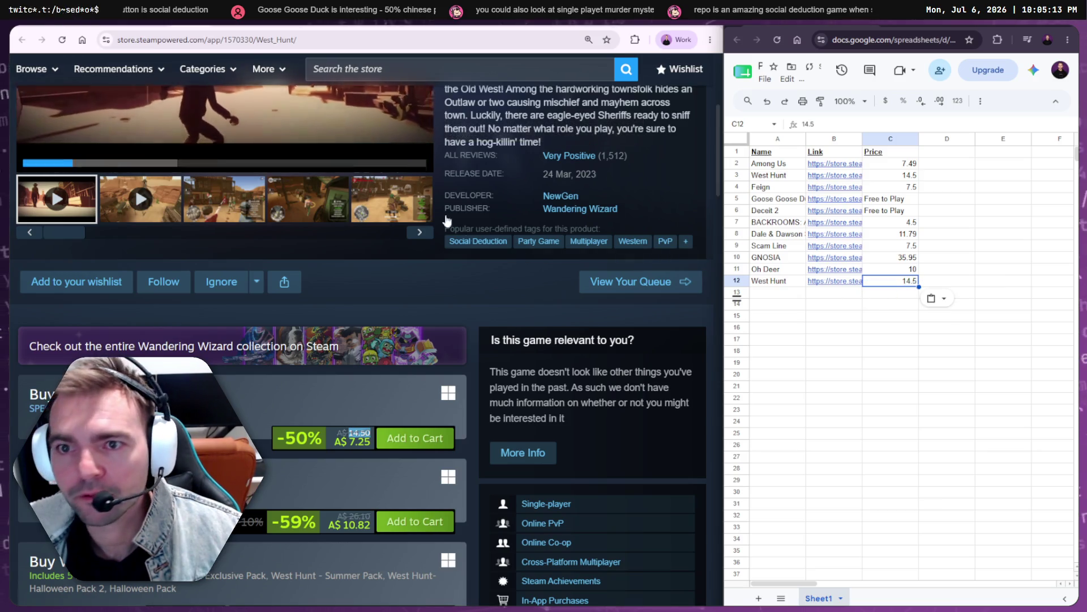
pyautogui.hotkey('alt', 'Left')
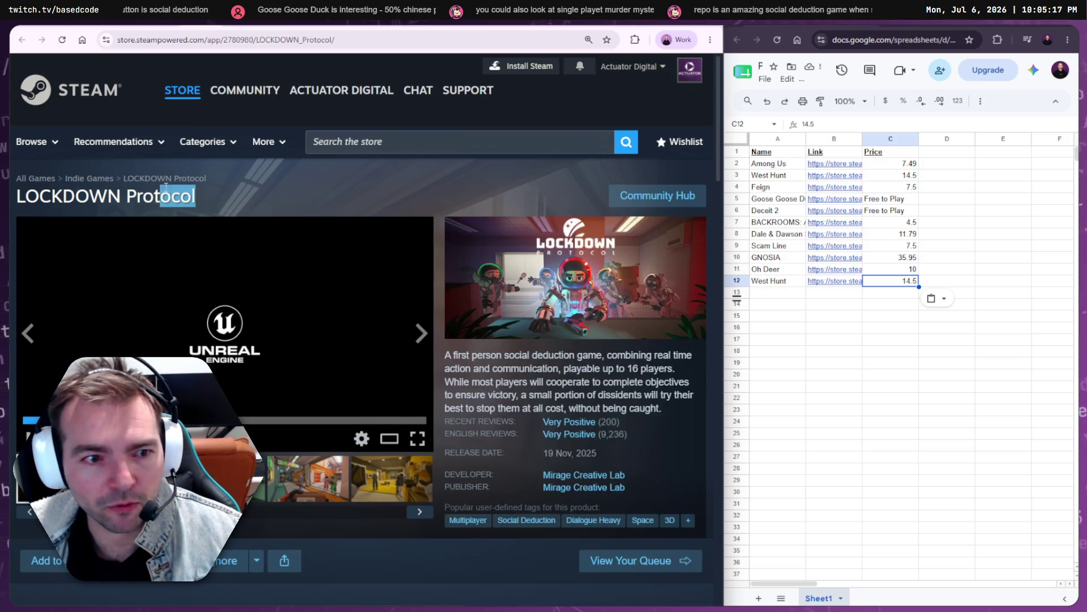
# - Copy the LOCKDOWN Protocol title into A13 and its store URL into B13
pyautogui.moveTo(164, 189); pyautogui.dragTo(211, 188)
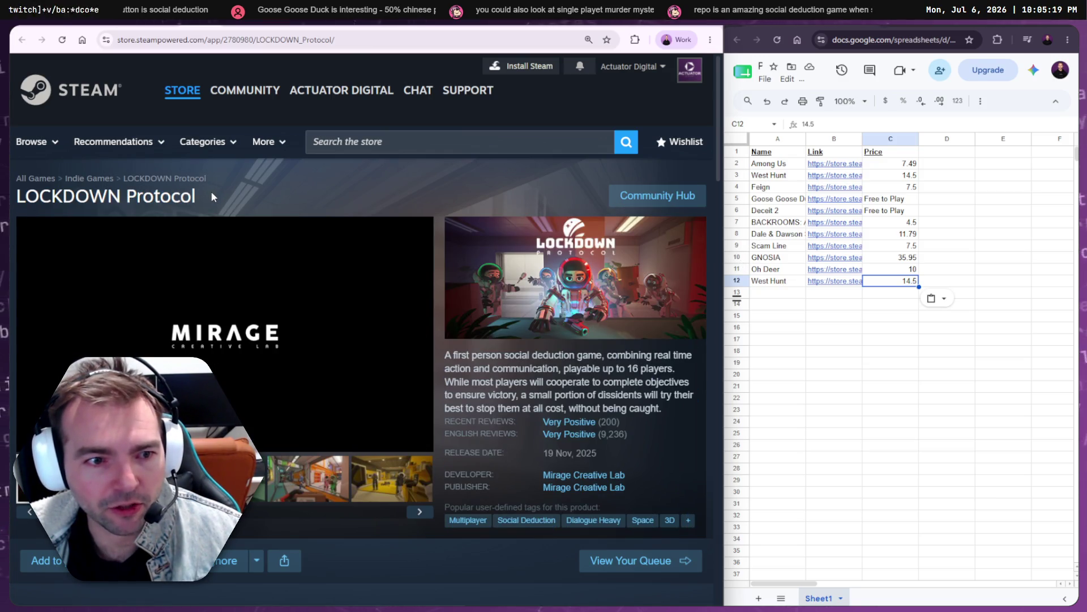
pyautogui.moveTo(209, 195); pyautogui.dragTo(46, 195)
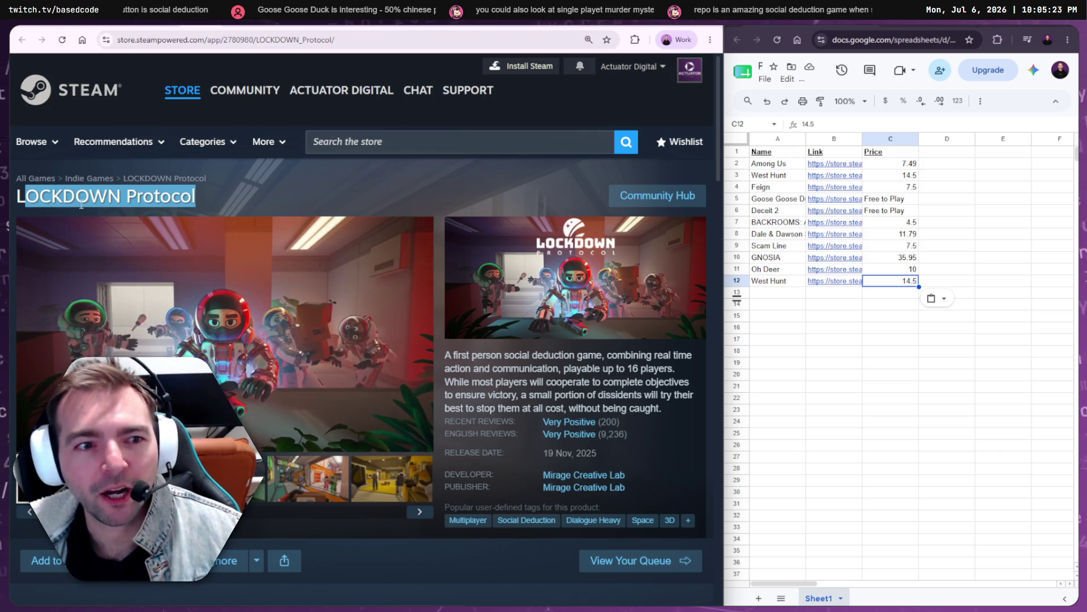
pyautogui.hotkey('ctrl', 'c')
pyautogui.click(778, 292)
pyautogui.hotkey('ctrl', 'v')
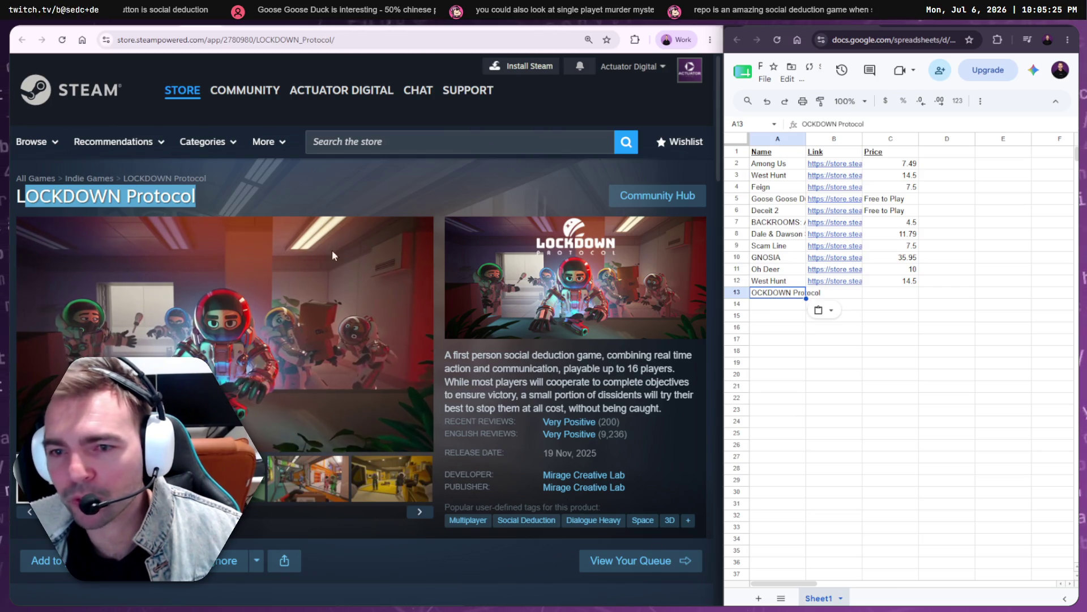
pyautogui.hotkey('ctrl', 'l')
pyautogui.hotkey('ctrl', 'c')
pyautogui.click(848, 296)
pyautogui.hotkey('ctrl', 'v')
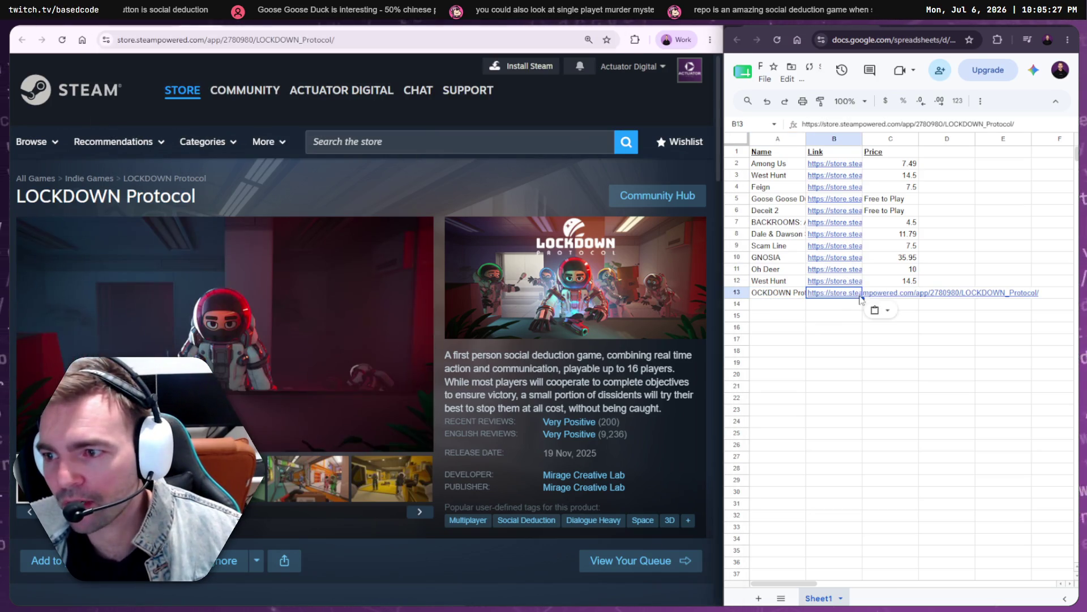
# - Put the 14.50 price in C13 and fix the truncated LOCKDOWN Protocol name in A13
pyautogui.click(876, 298)
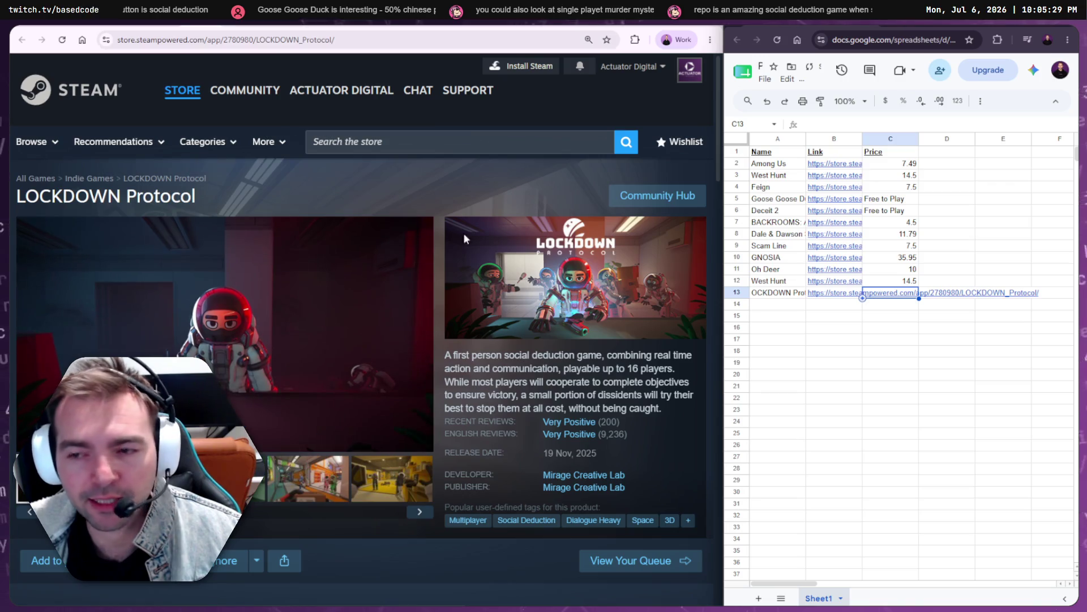
pyautogui.scroll(-5, 604, 306)
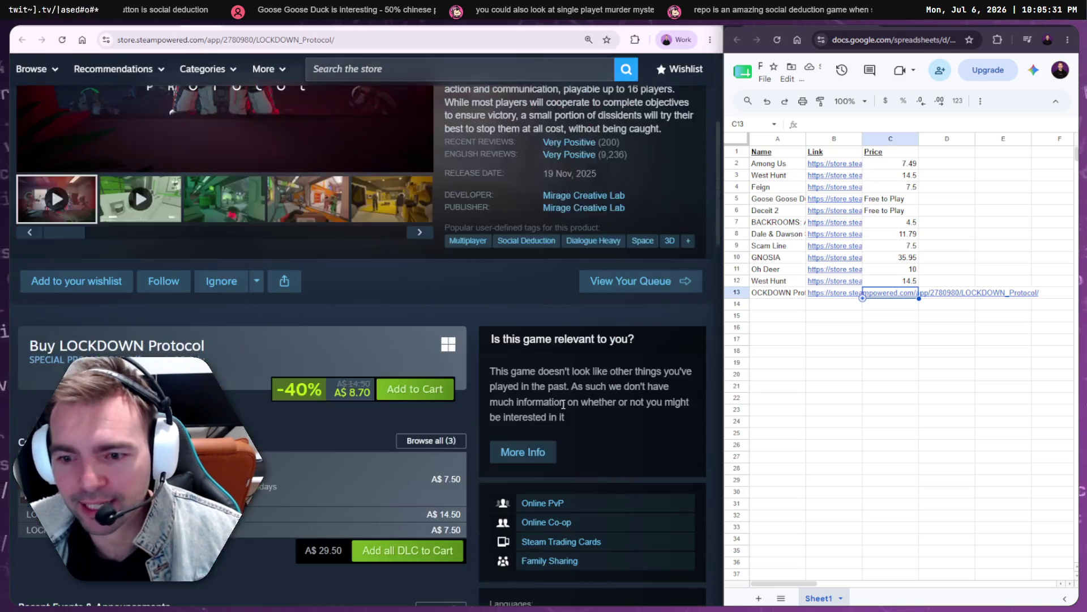
pyautogui.moveTo(337, 383); pyautogui.dragTo(363, 387)
pyautogui.doubleClick(366, 384)
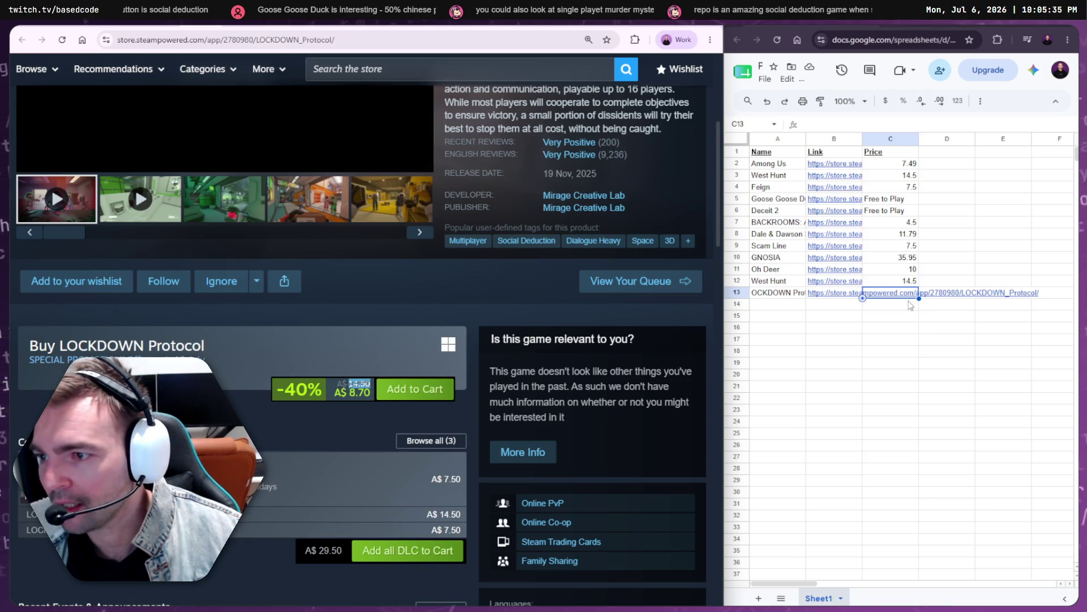
pyautogui.hotkey('ctrl', 'v')
pyautogui.click(769, 305)
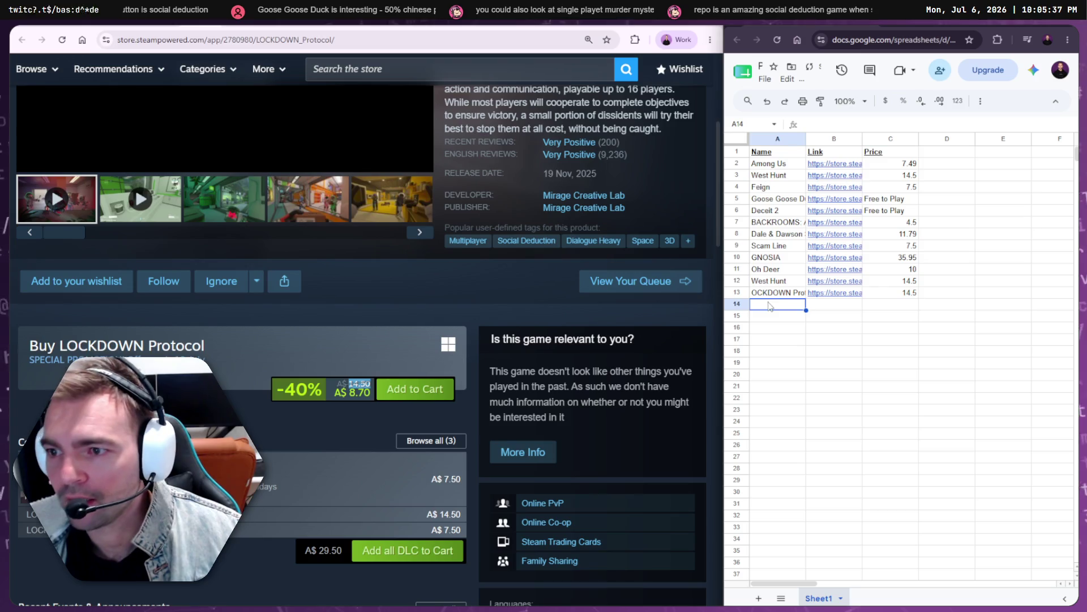
pyautogui.doubleClick(770, 293)
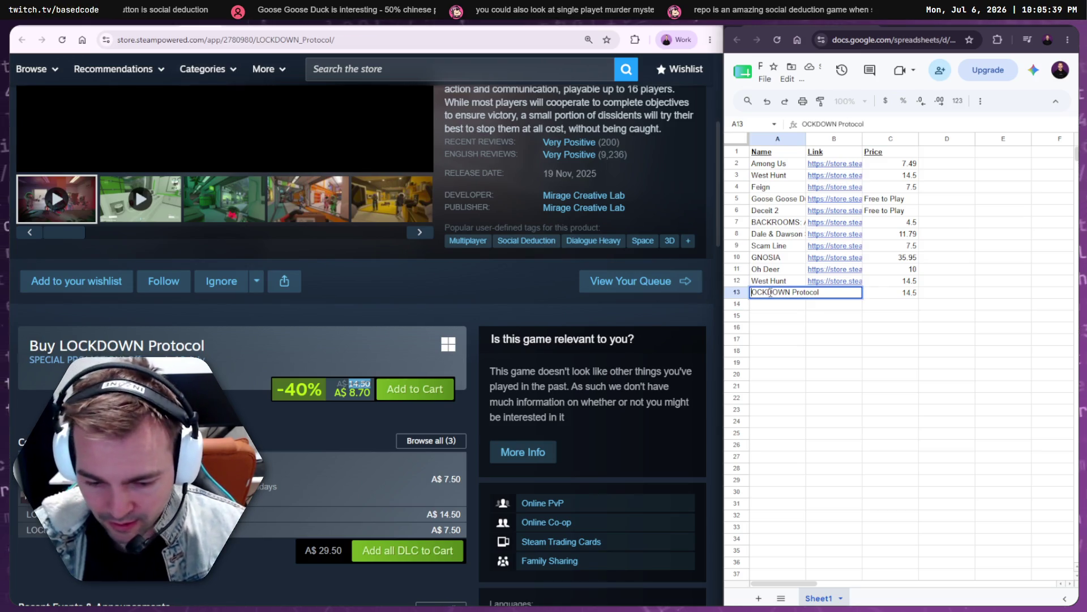
pyautogui.write('L')
pyautogui.press('Return')
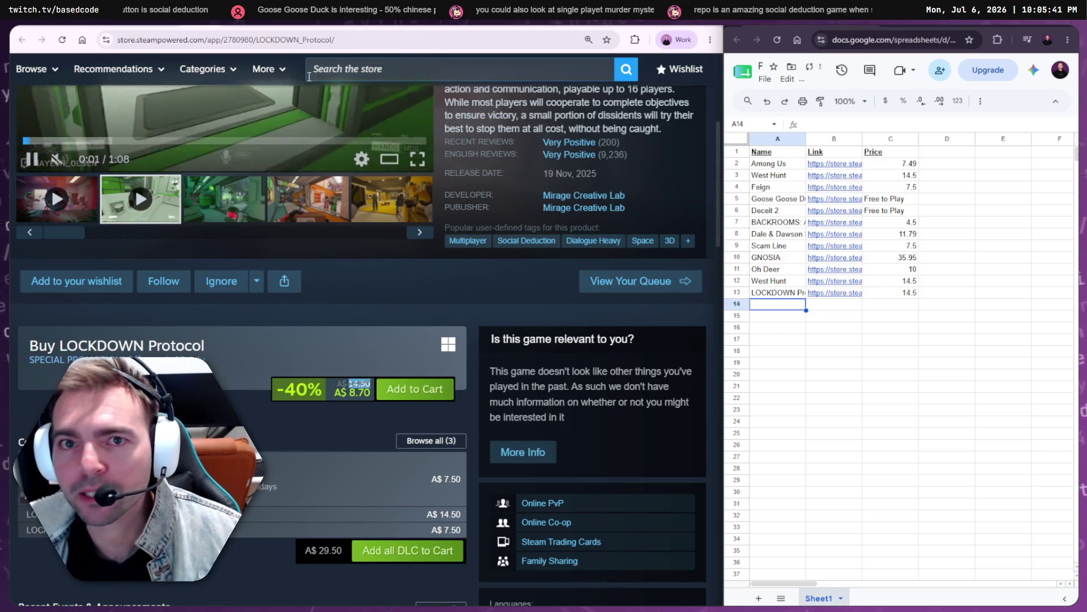
pyautogui.click(457, 140)
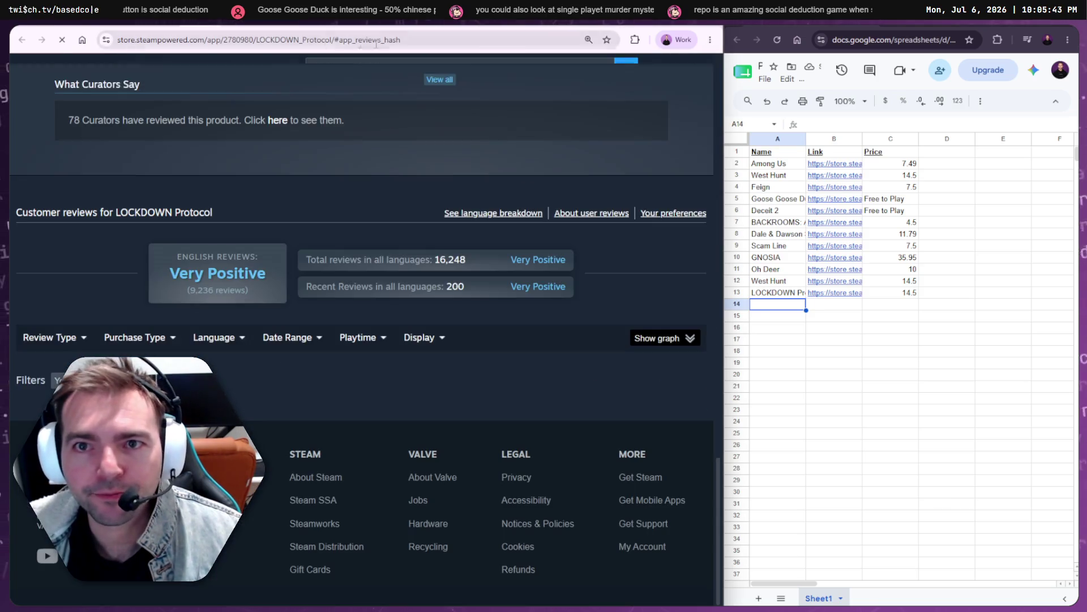
# - Copy First Class Trouble's title and store URL into A14 and B14
pyautogui.click(374, 40)
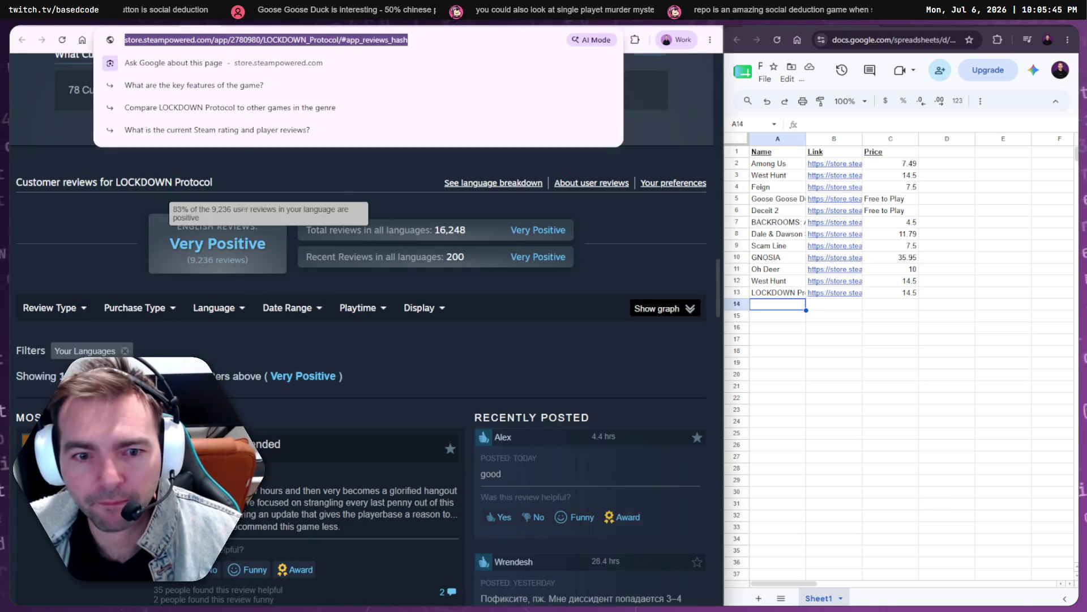
pyautogui.click(257, 184)
pyautogui.hotkey('alt', 'Left')
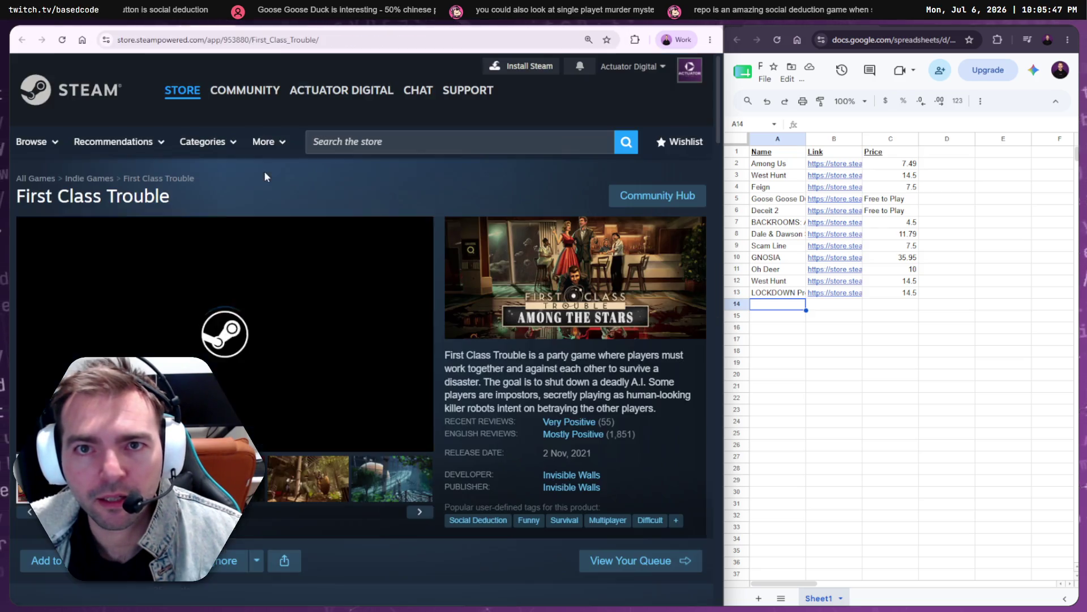
pyautogui.moveTo(170, 196); pyautogui.dragTo(16, 196)
pyautogui.hotkey('ctrl', 'c')
pyautogui.click(782, 304)
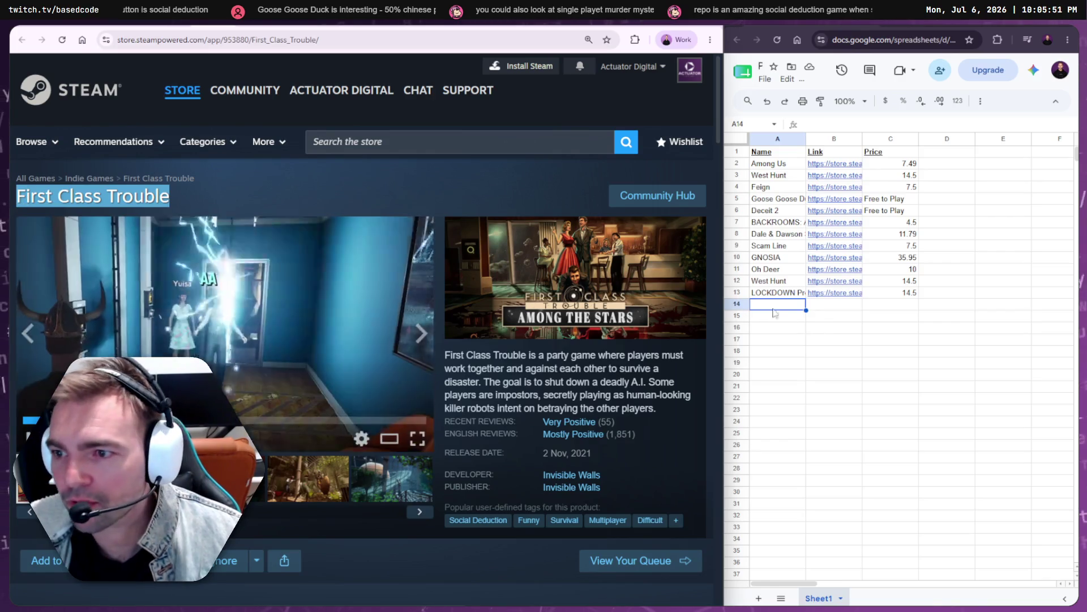
pyautogui.hotkey('ctrl', 'v')
pyautogui.click(836, 305)
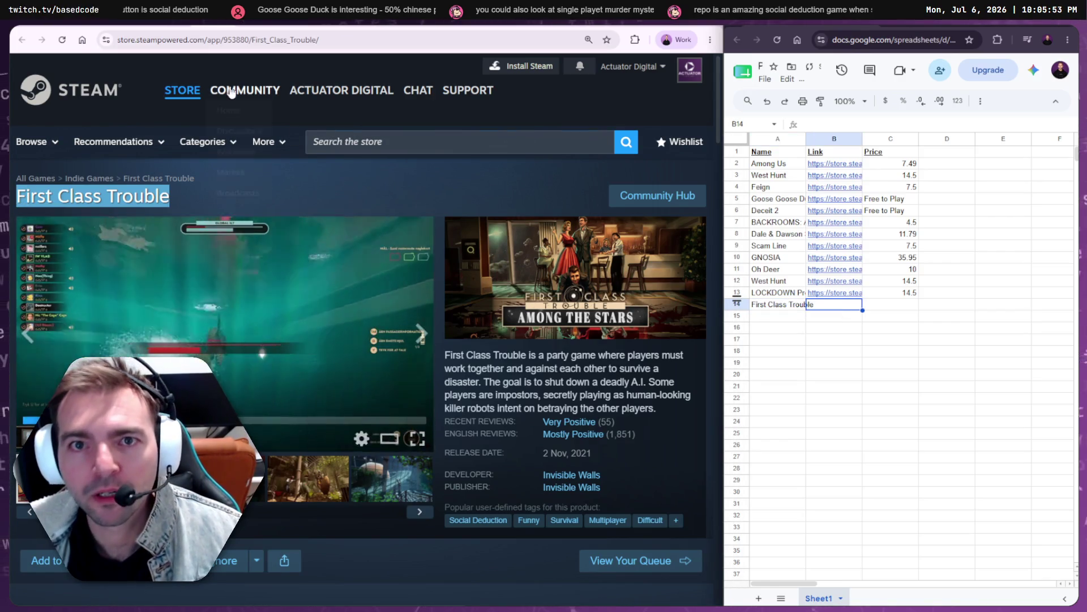
pyautogui.click(227, 40)
pyautogui.hotkey('ctrl', 'c')
pyautogui.click(847, 307)
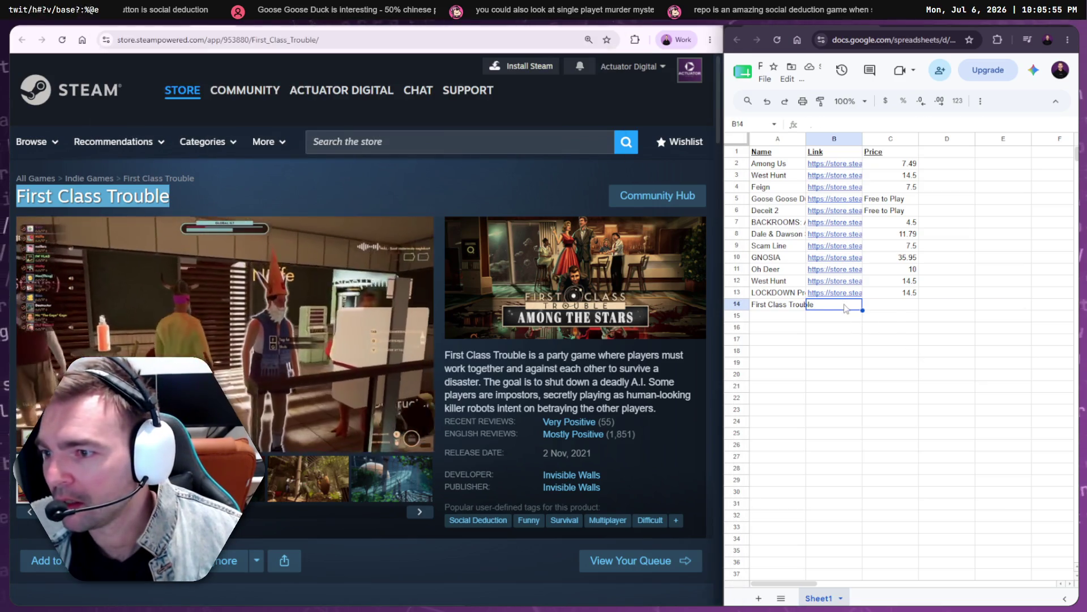
pyautogui.hotkey('ctrl', 'v')
# - Copy First Class Trouble's original price 21.95 into C14
pyautogui.click(767, 316)
pyautogui.scroll(-6, 396, 330)
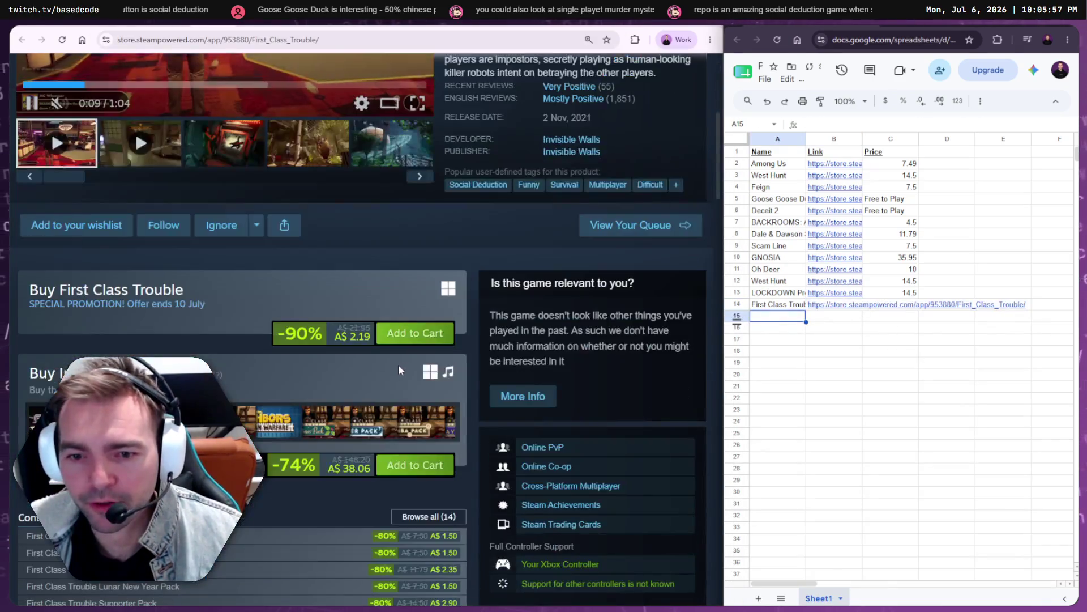
pyautogui.doubleClick(357, 329)
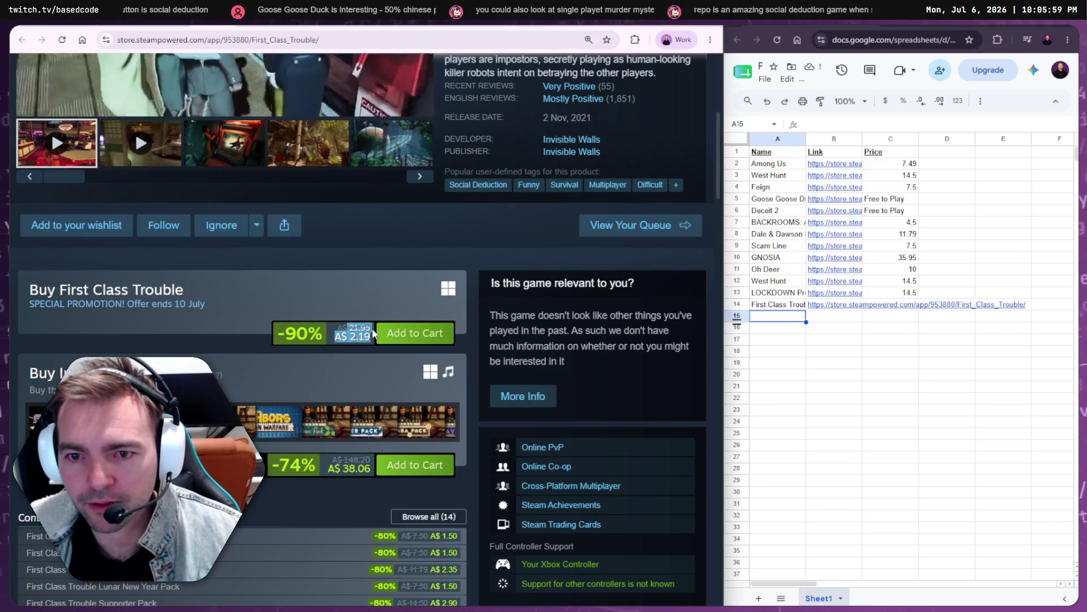
pyautogui.hotkey('ctrl', 'c')
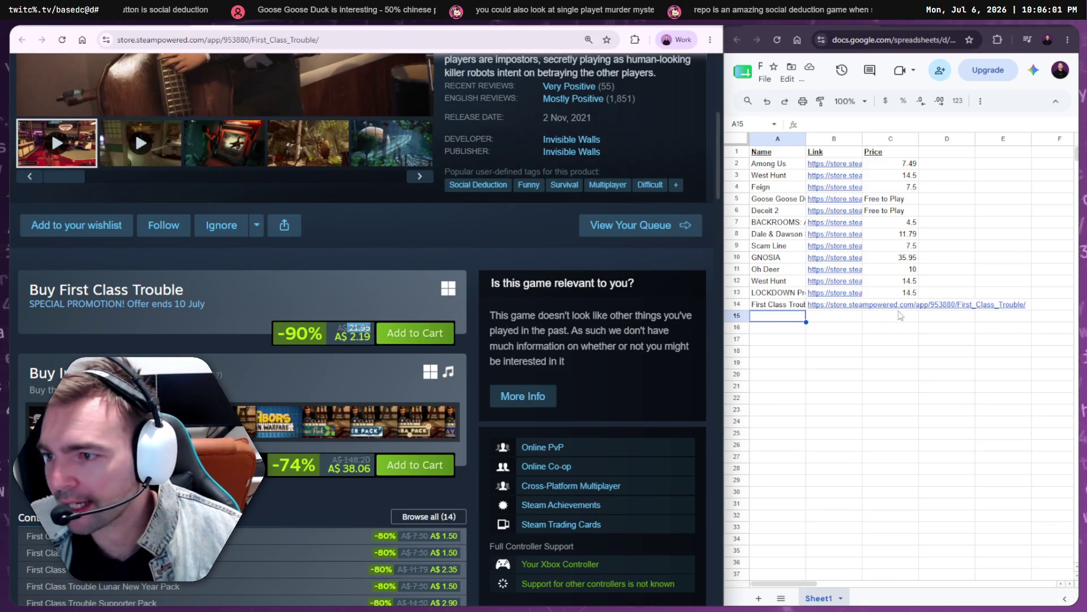
pyautogui.click(897, 306)
pyautogui.hotkey('ctrl', 'v')
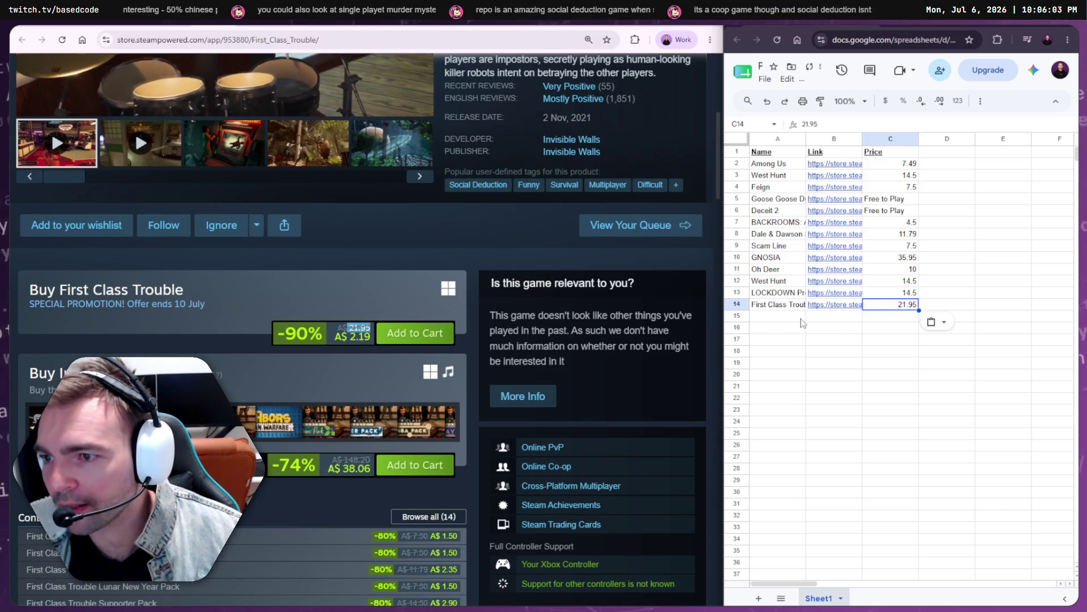
pyautogui.click(776, 316)
pyautogui.click(214, 28)
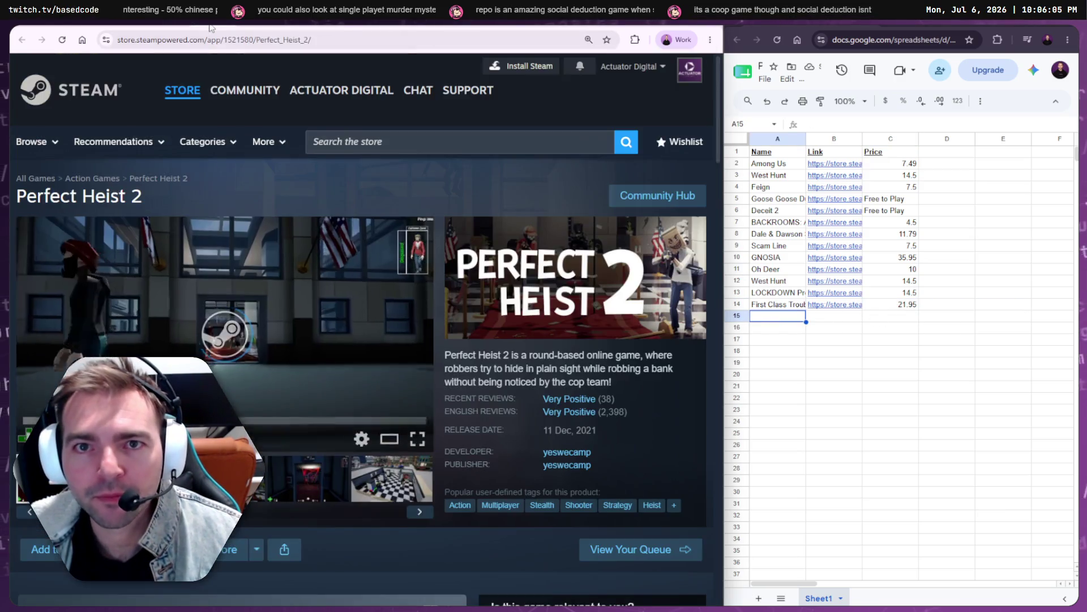
# - Paste Perfect Heist 2 into A15 and its store URL into B15
pyautogui.moveTo(142, 197); pyautogui.dragTo(15, 197)
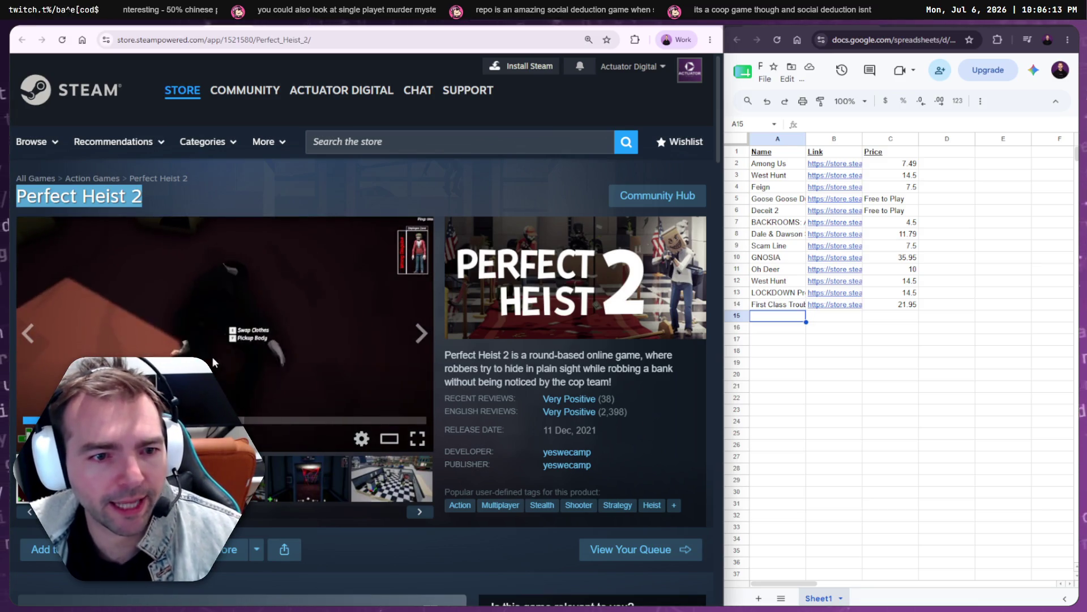
pyautogui.click(794, 322)
pyautogui.hotkey('ctrl', 'v')
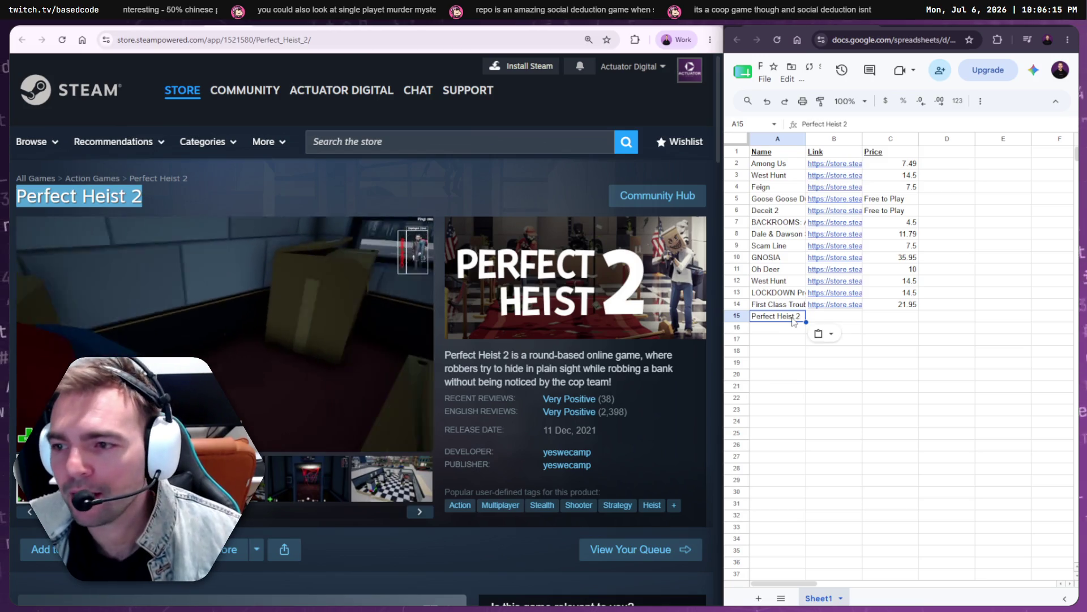
pyautogui.click(216, 39)
pyautogui.hotkey('ctrl', 'c')
pyautogui.click(835, 316)
pyautogui.hotkey('ctrl', 'v')
# - Copy the struck-out original price 14.99 into C15
pyautogui.press('Tab')
pyautogui.scroll(-5, 406, 367)
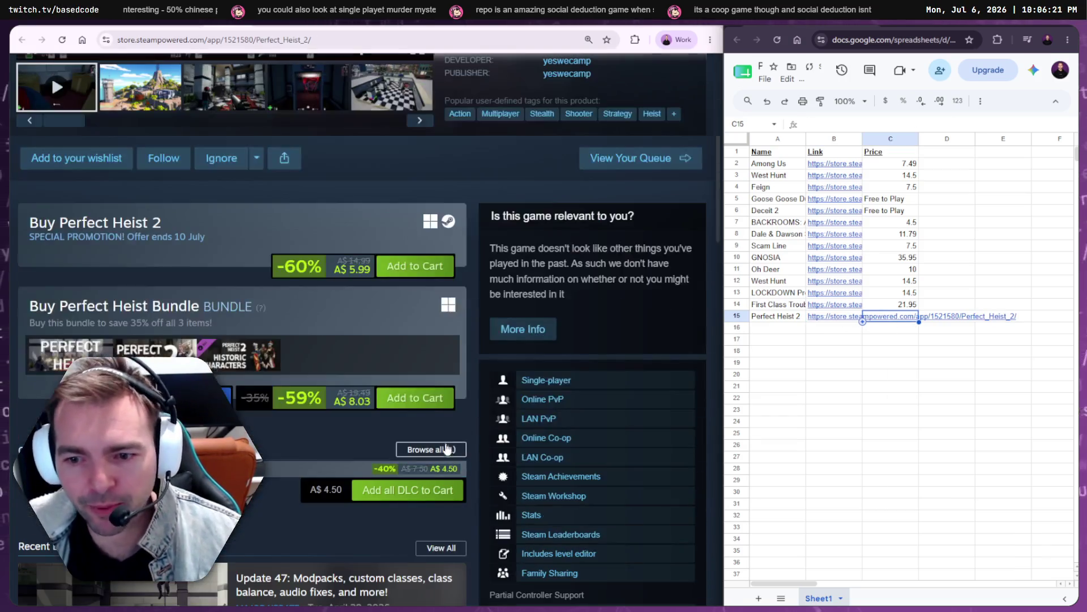
pyautogui.moveTo(347, 258); pyautogui.dragTo(372, 258)
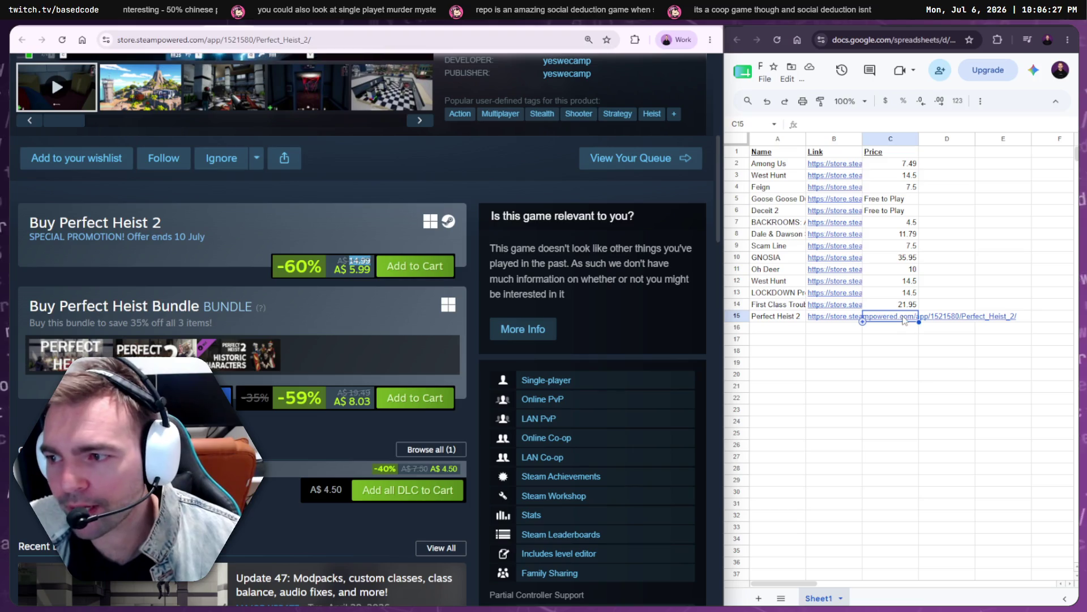
pyautogui.click(904, 321)
pyautogui.hotkey('ctrl', 'v')
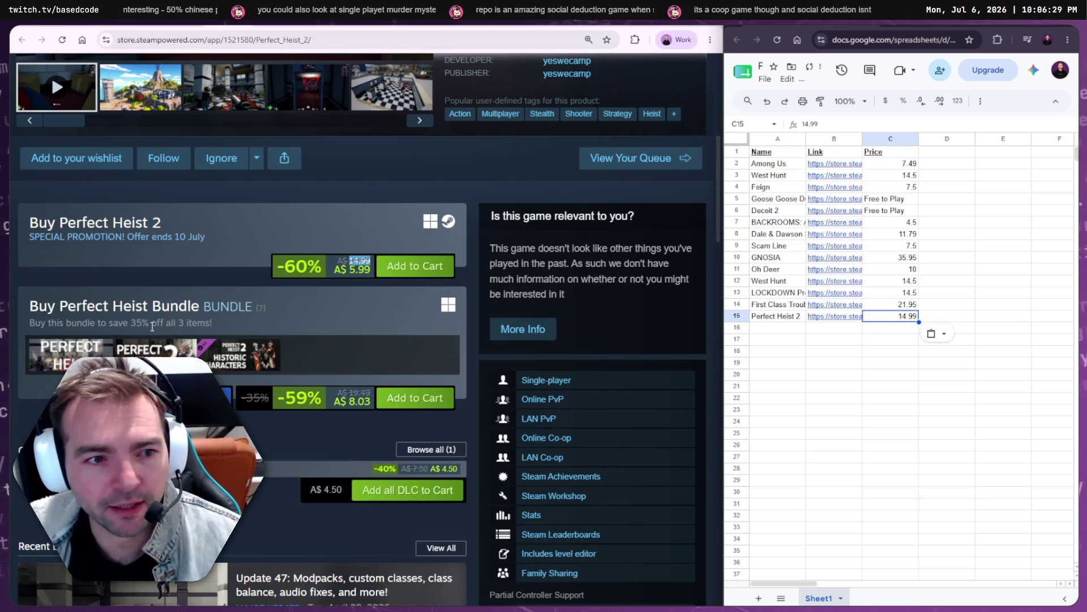
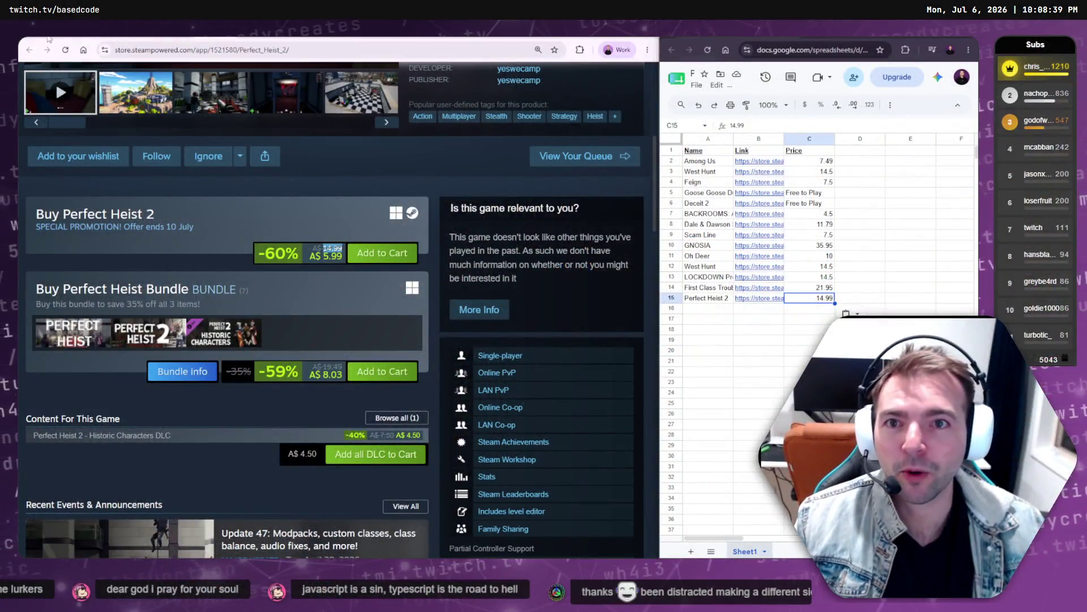
# - View the Not Monsters Steam page full screen and scroll through its description
pyautogui.click(49, 38)
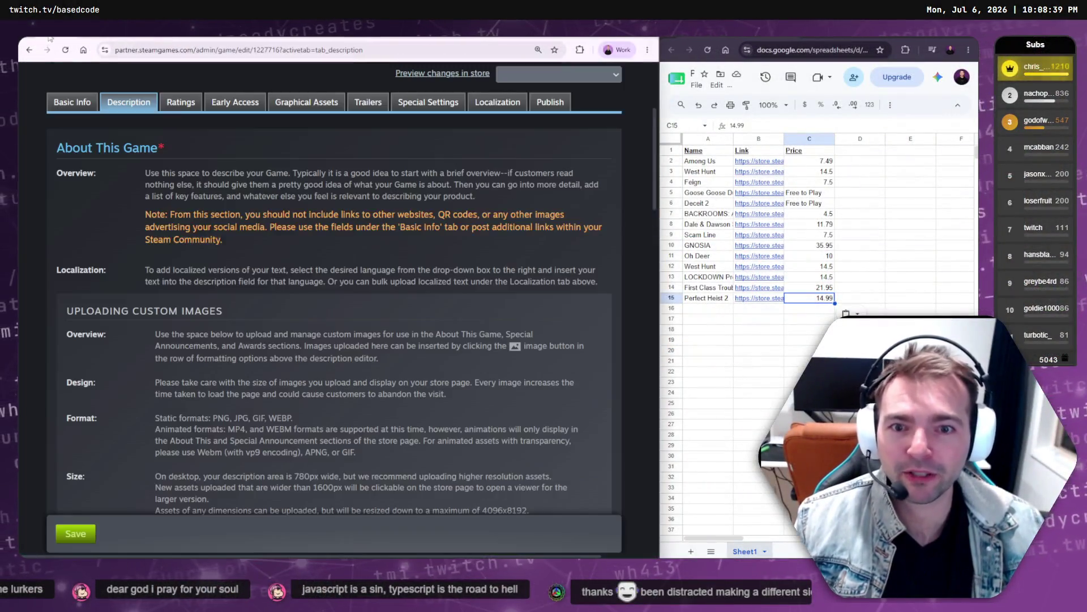
pyautogui.click(105, 38)
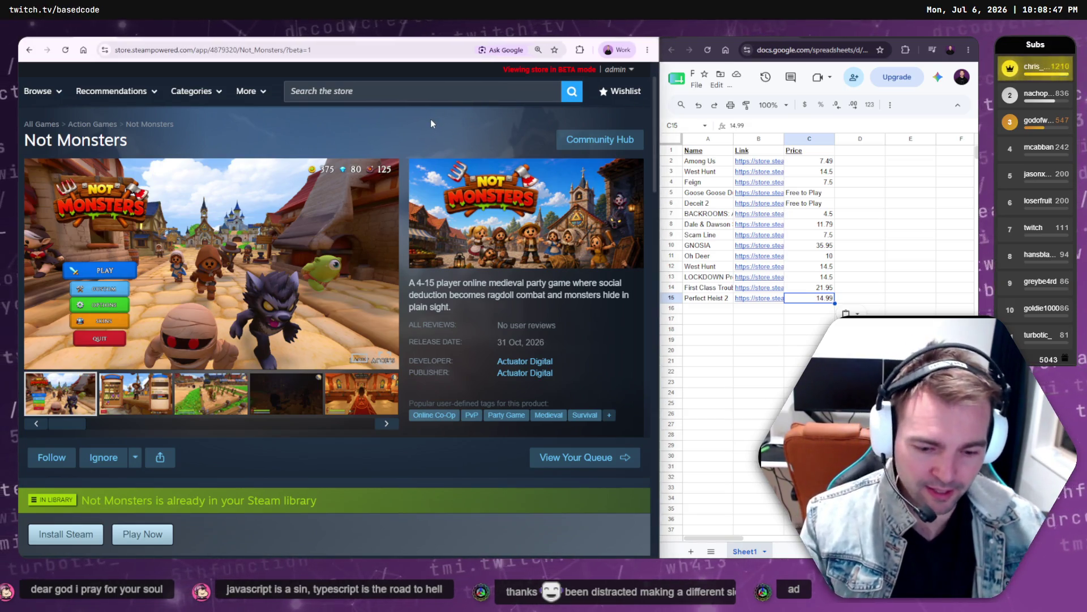
pyautogui.press('F11')
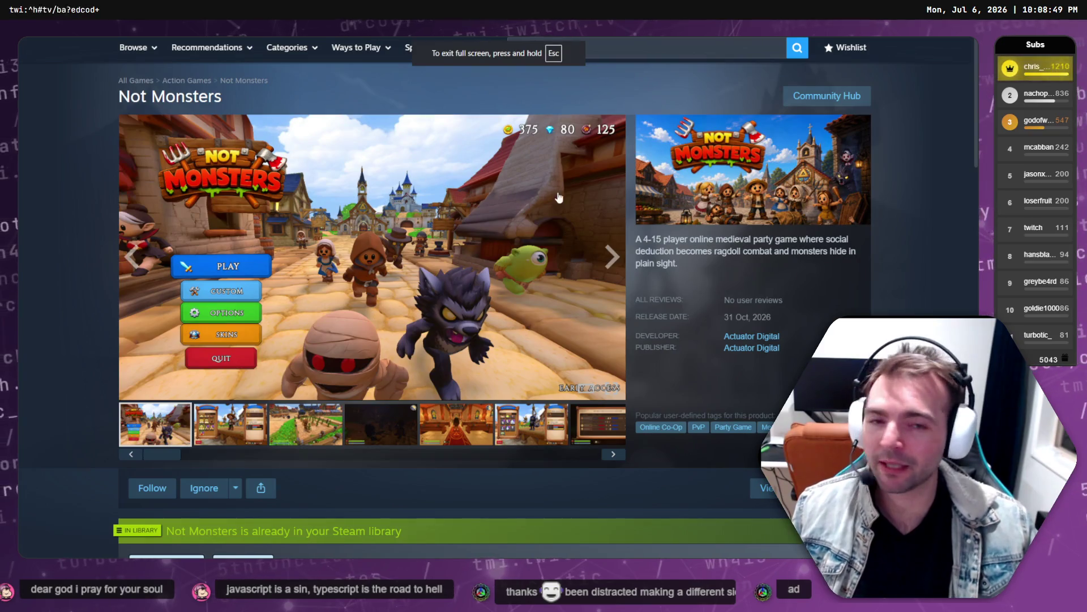
pyautogui.scroll(-10, 708, 166)
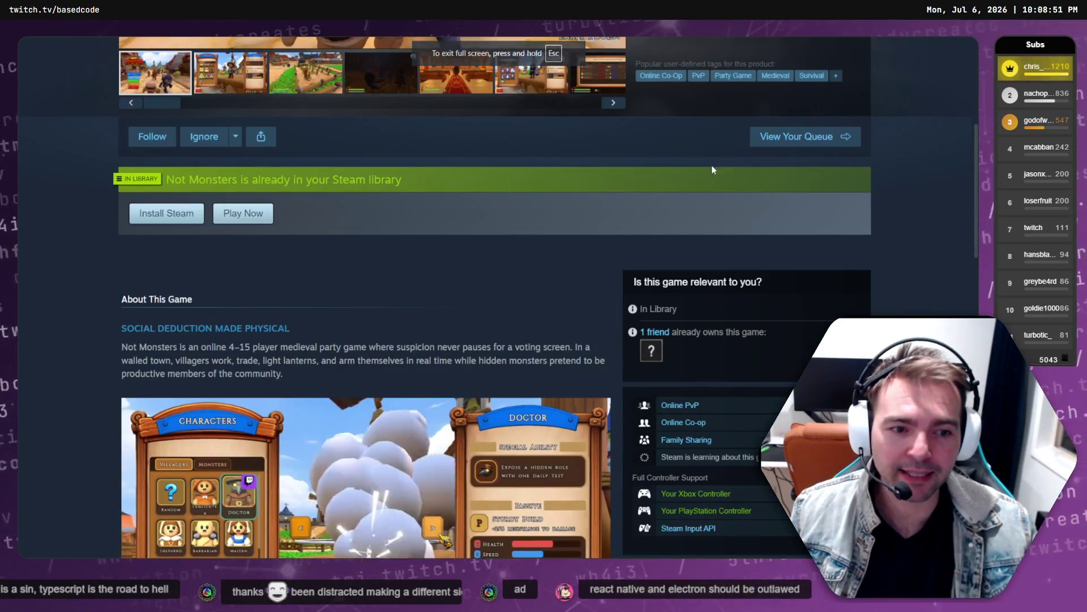
pyautogui.scroll(10, 692, 173)
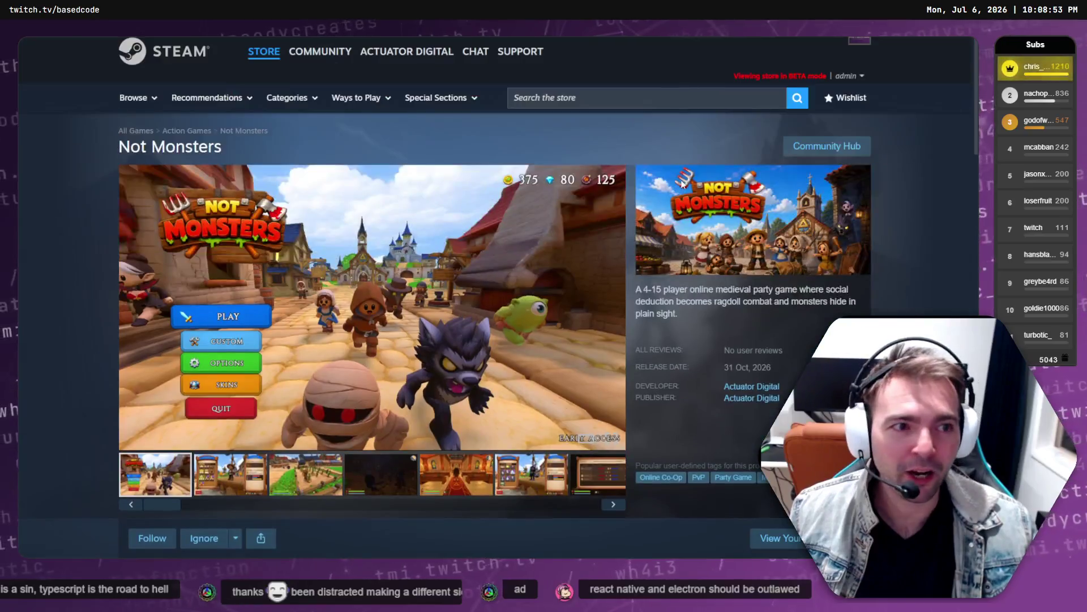
pyautogui.scroll(-2, 684, 182)
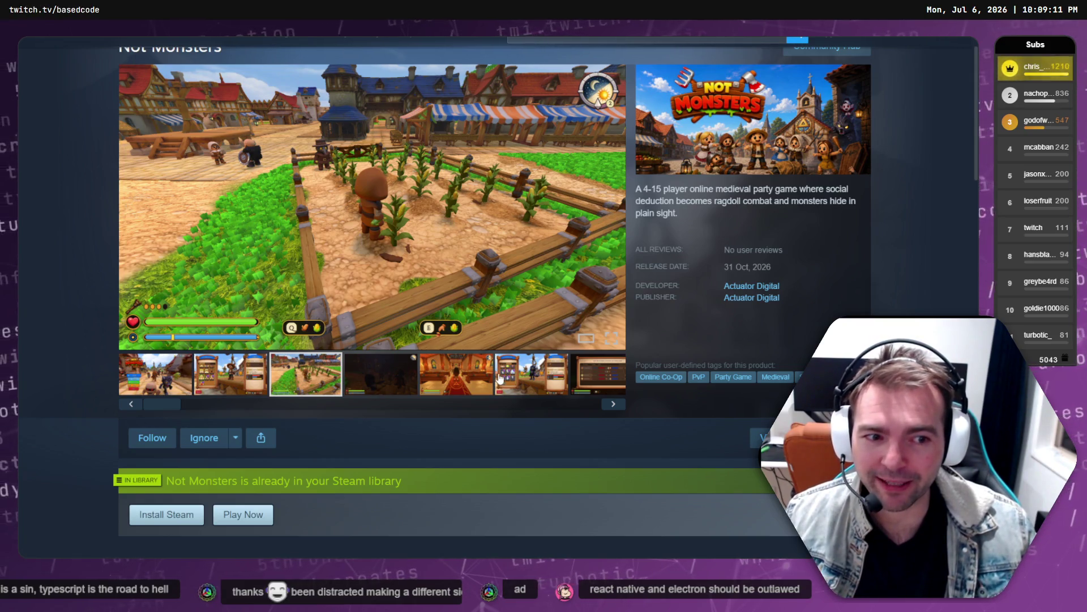
pyautogui.scroll(-10, 500, 379)
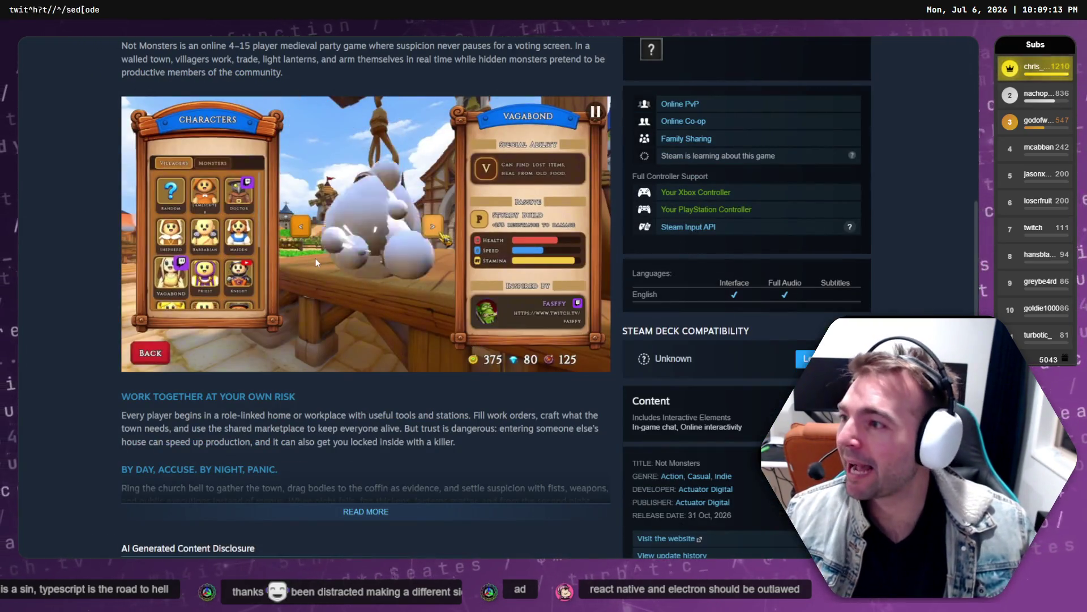
pyautogui.scroll(10, 315, 257)
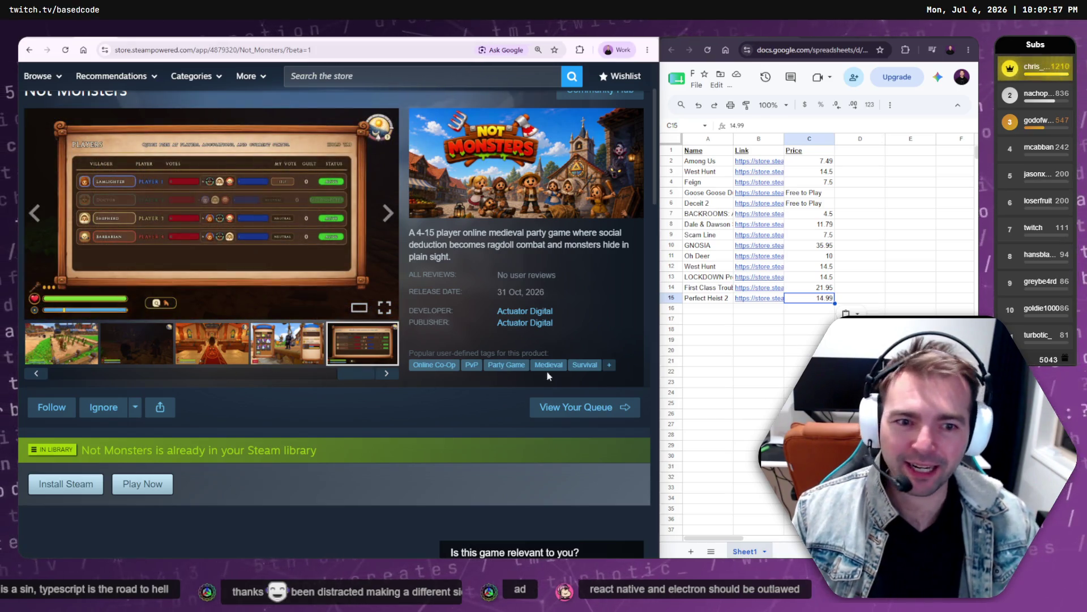
# - Enter the title 'It Has My Face' in cell A16 from its store page
pyautogui.click(703, 313)
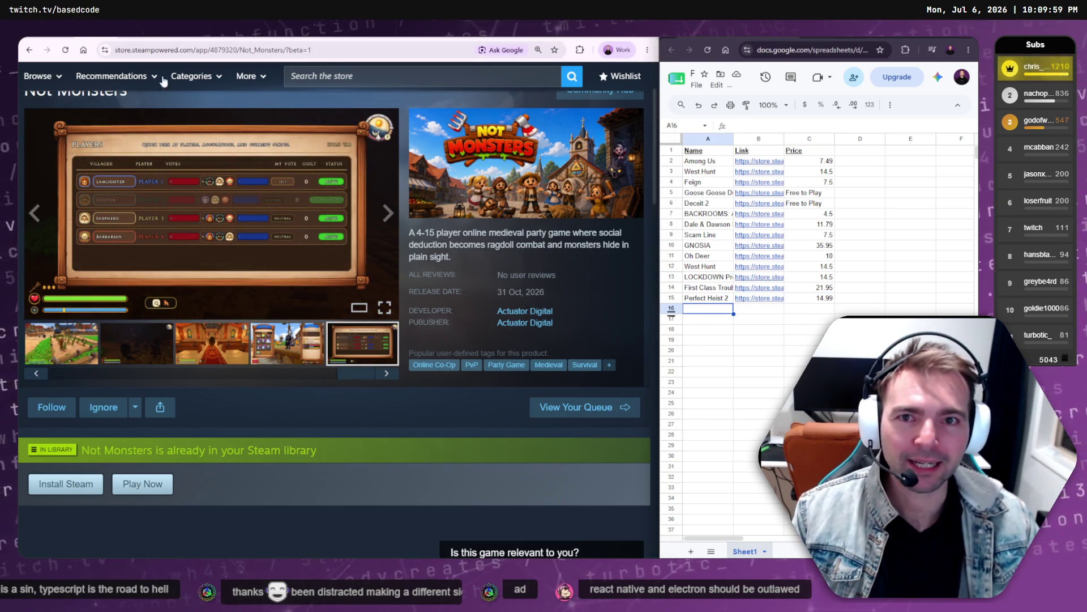
pyautogui.hotkey('ctrl', 'Tab')
pyautogui.hotkey('ctrl', 'Tab')
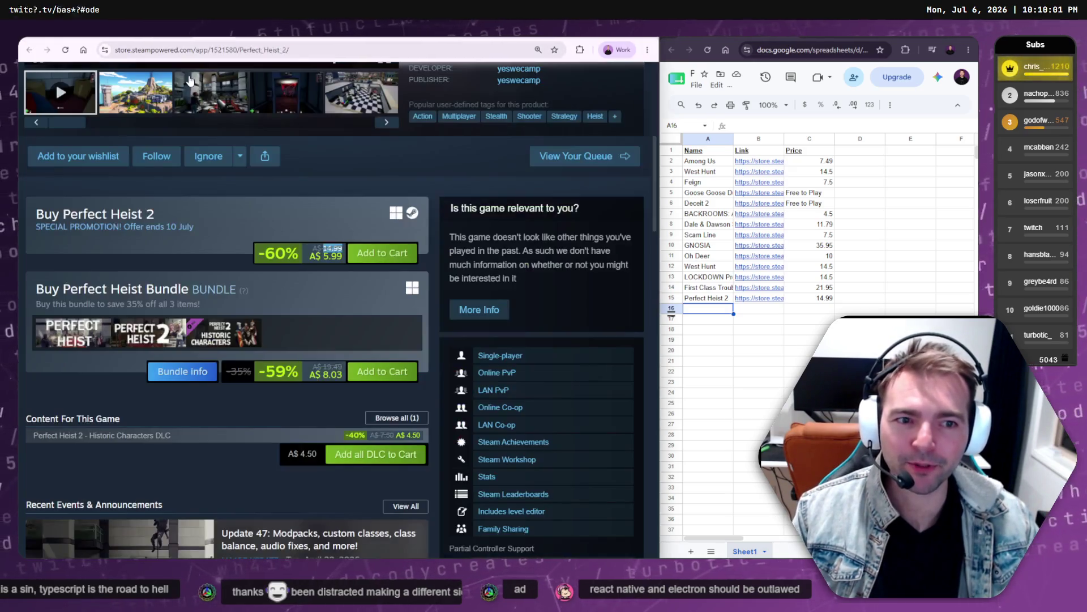
pyautogui.scroll(5, 234, 241)
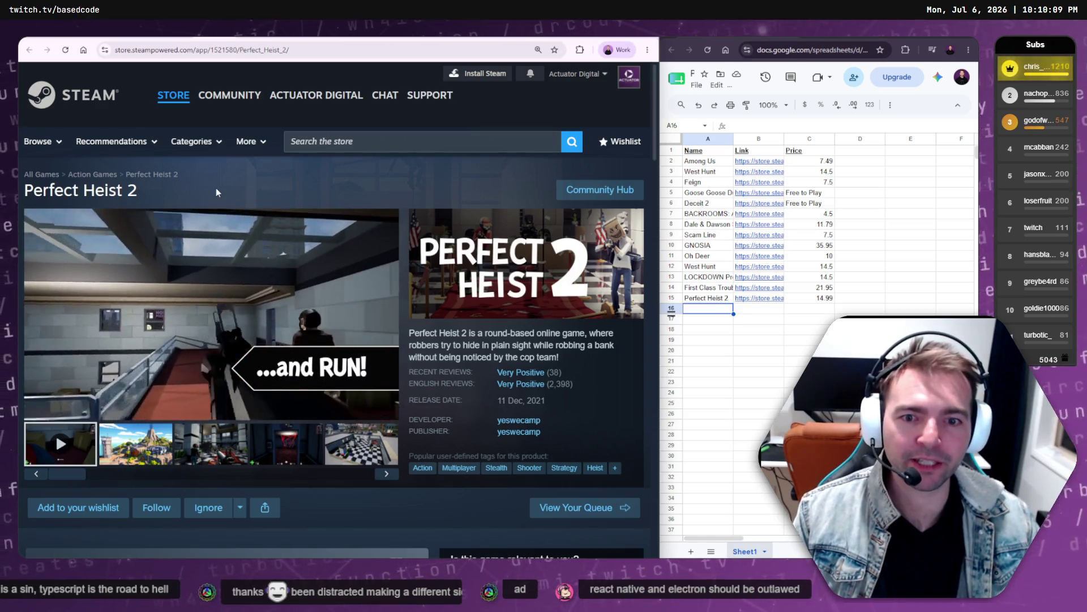
pyautogui.hotkey('alt', 'Left')
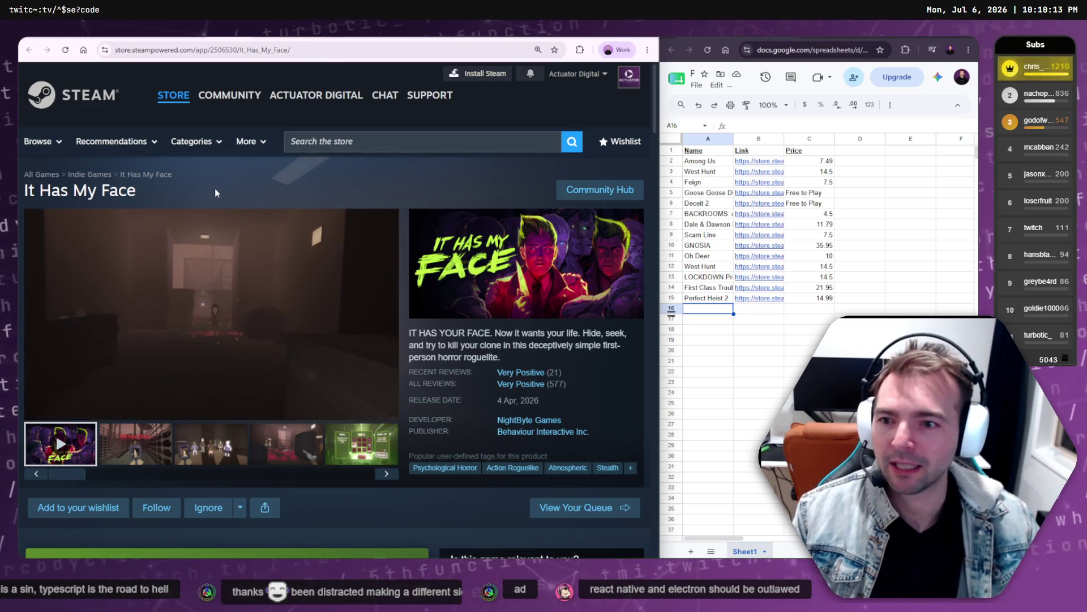
pyautogui.moveTo(137, 191); pyautogui.dragTo(27, 190)
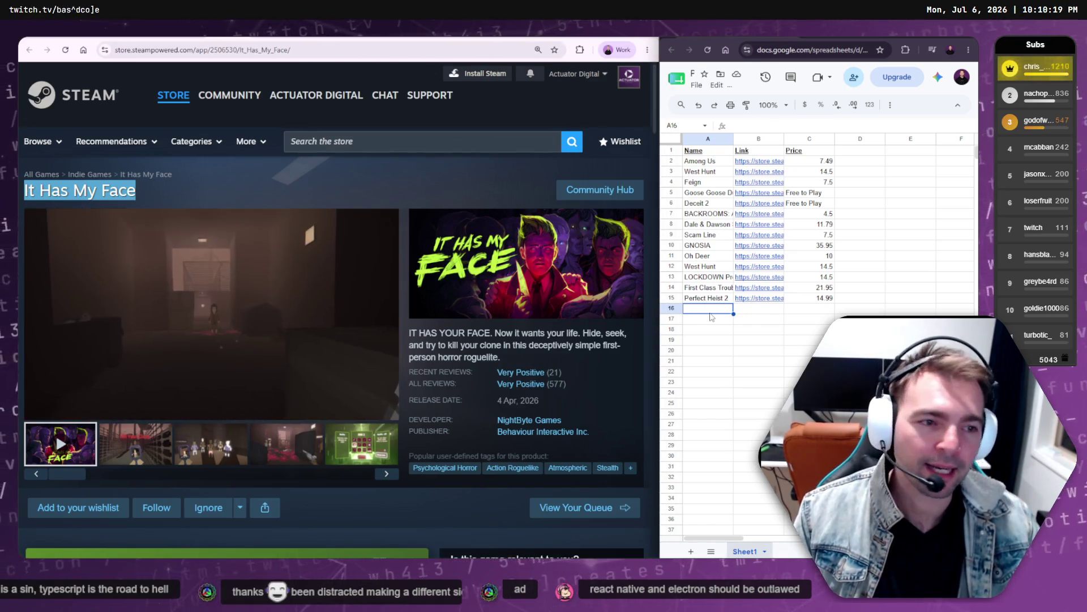
pyautogui.write('It Has My Face')
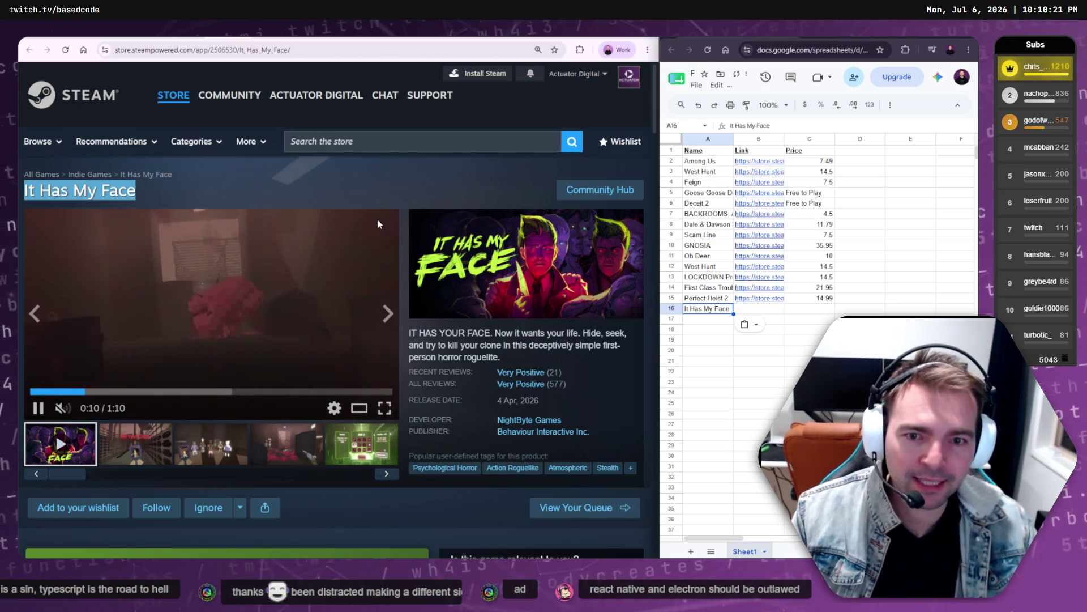
# - Put its original price 14.95 in C16 and its store page link in B16
pyautogui.scroll(-3, 379, 207)
pyautogui.scroll(-1, 379, 211)
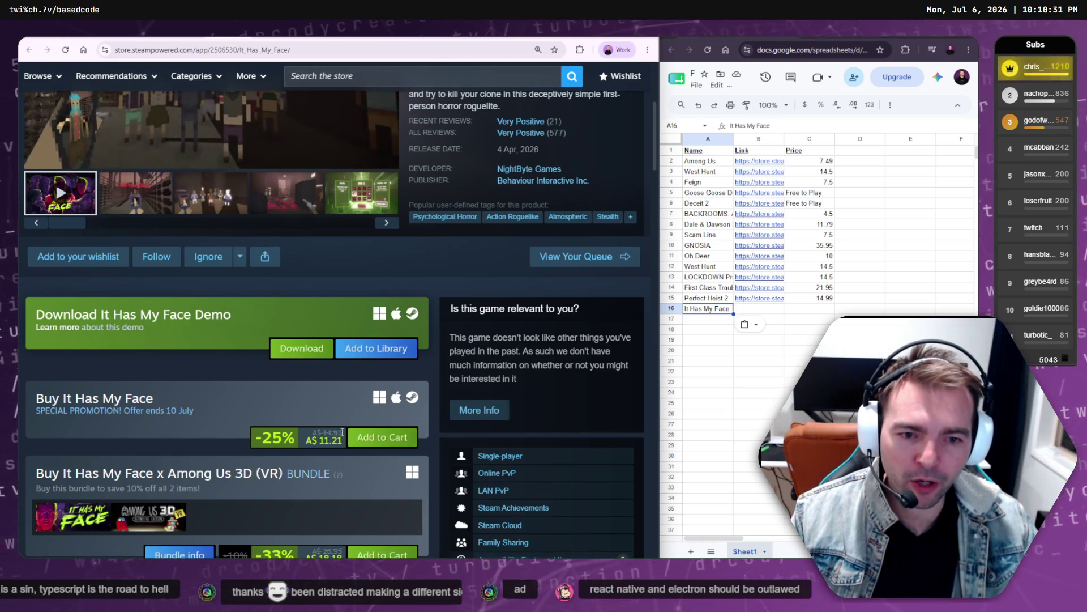
pyautogui.doubleClick(328, 431)
pyautogui.hotkey('ctrl', 'c')
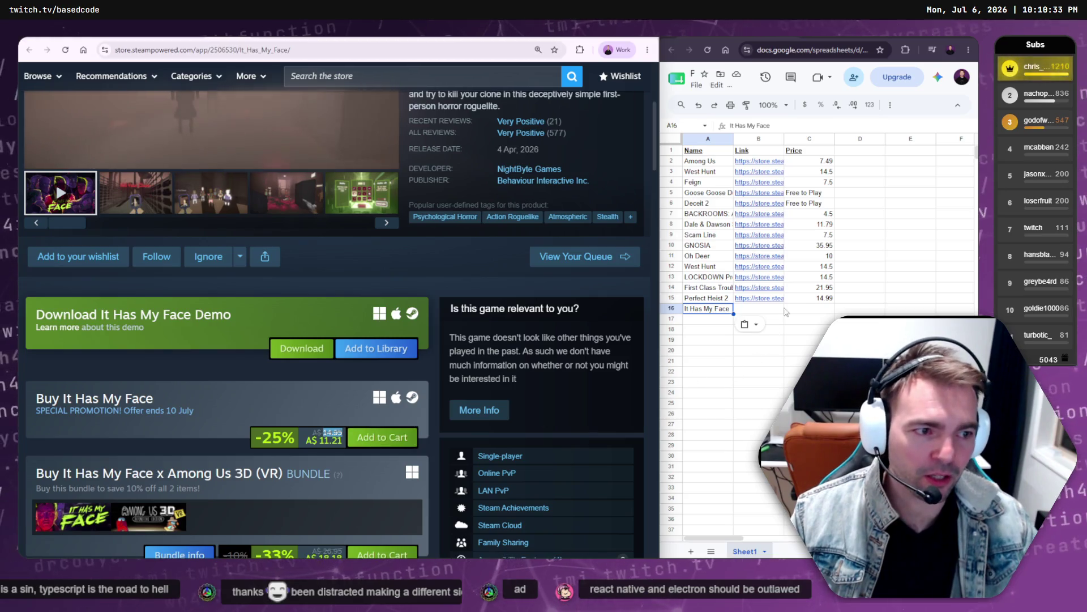
pyautogui.click(804, 309)
pyautogui.hotkey('ctrl', 'v')
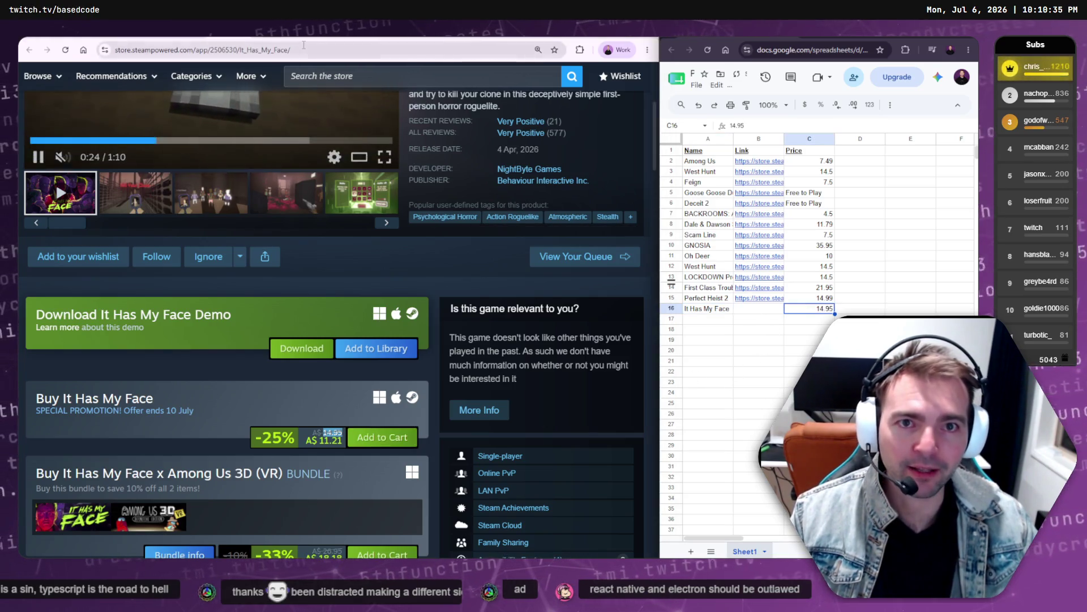
pyautogui.hotkey('ctrl', 'l')
pyautogui.hotkey('ctrl', 'c')
pyautogui.click(759, 309)
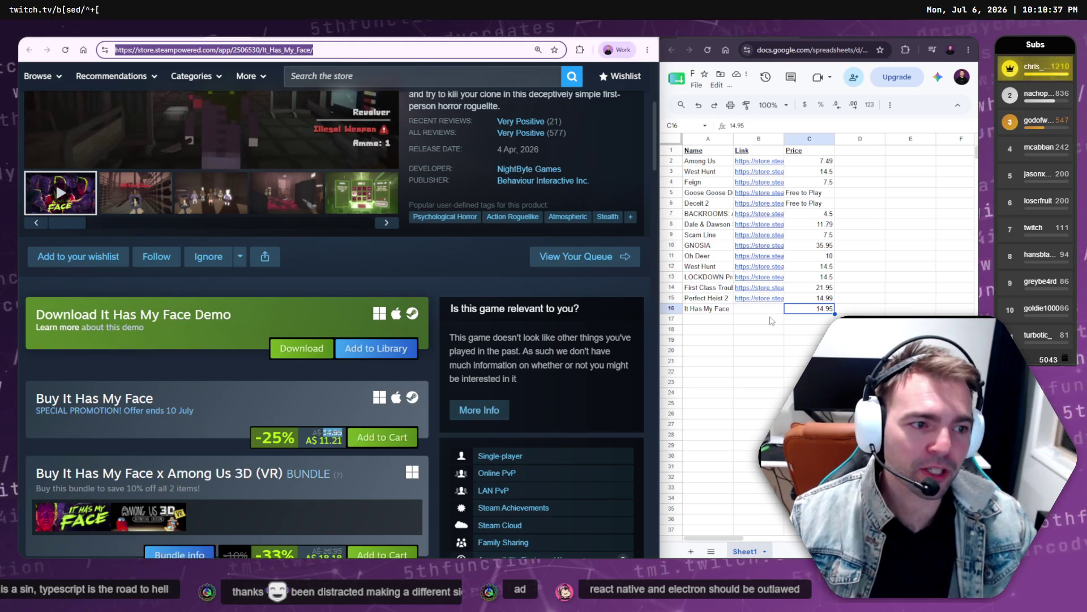
pyautogui.hotkey('ctrl', 'v')
pyautogui.click(712, 319)
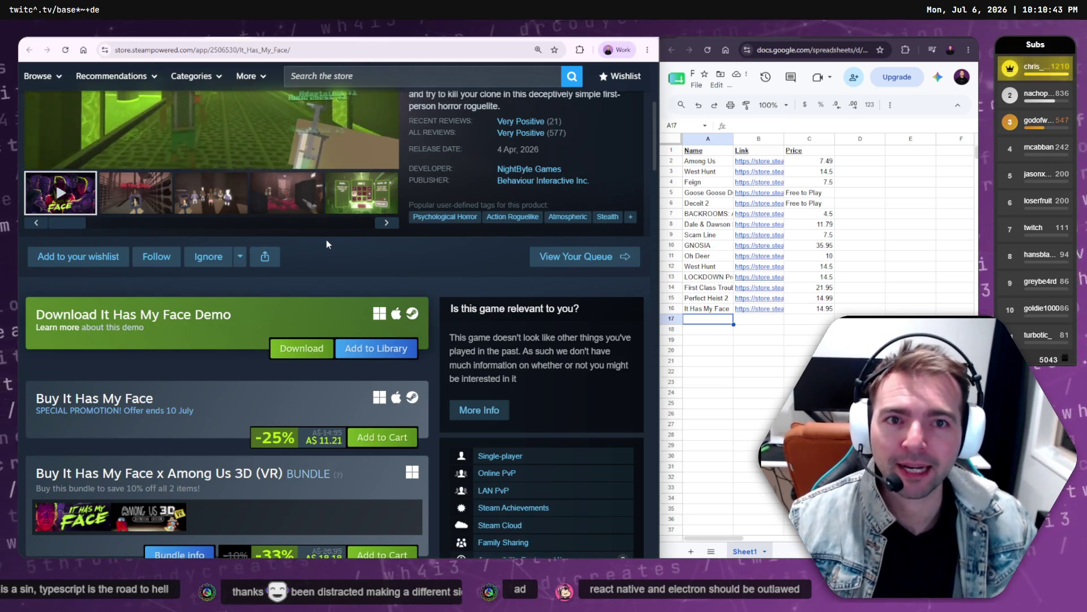
# - Paste the Project Winter store link into B17 and its title into A17
pyautogui.hotkey('alt', 'Left')
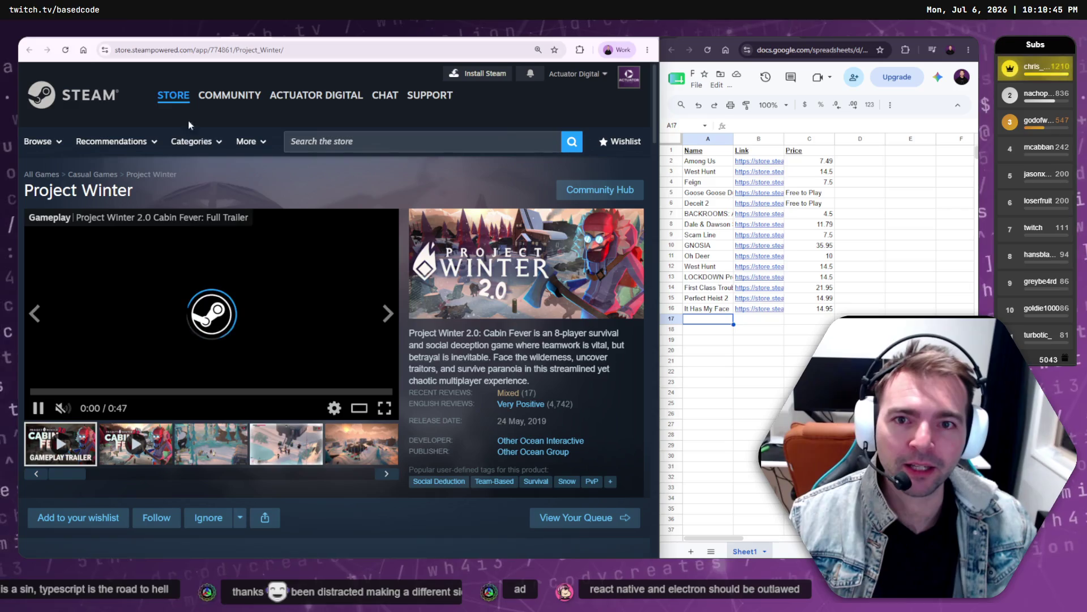
pyautogui.click(270, 52)
pyautogui.hotkey('ctrl', 'c')
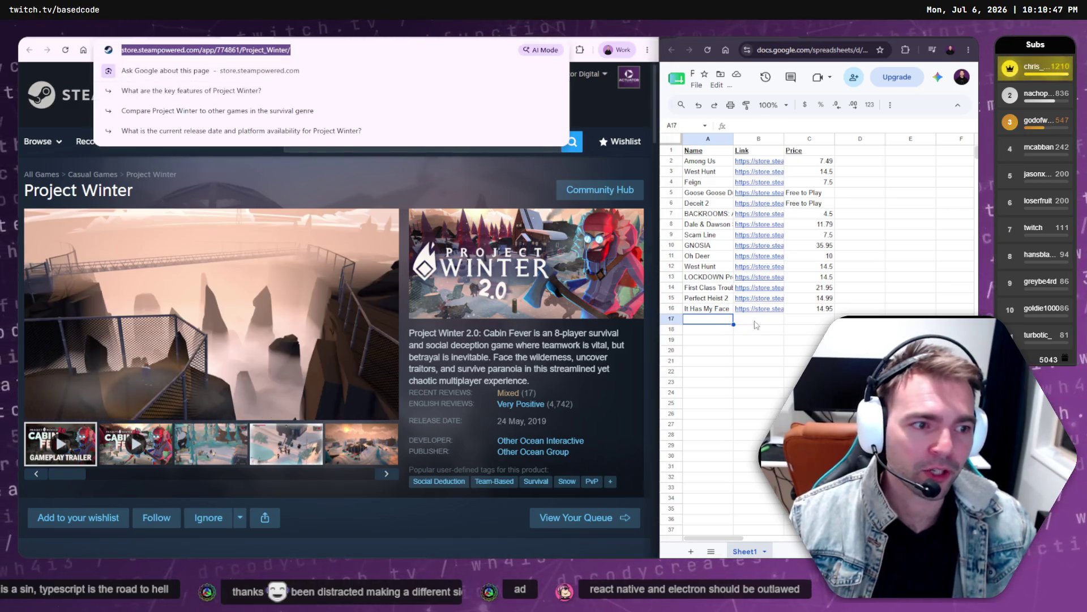
pyautogui.click(712, 321)
pyautogui.hotkey('ctrl', 'v')
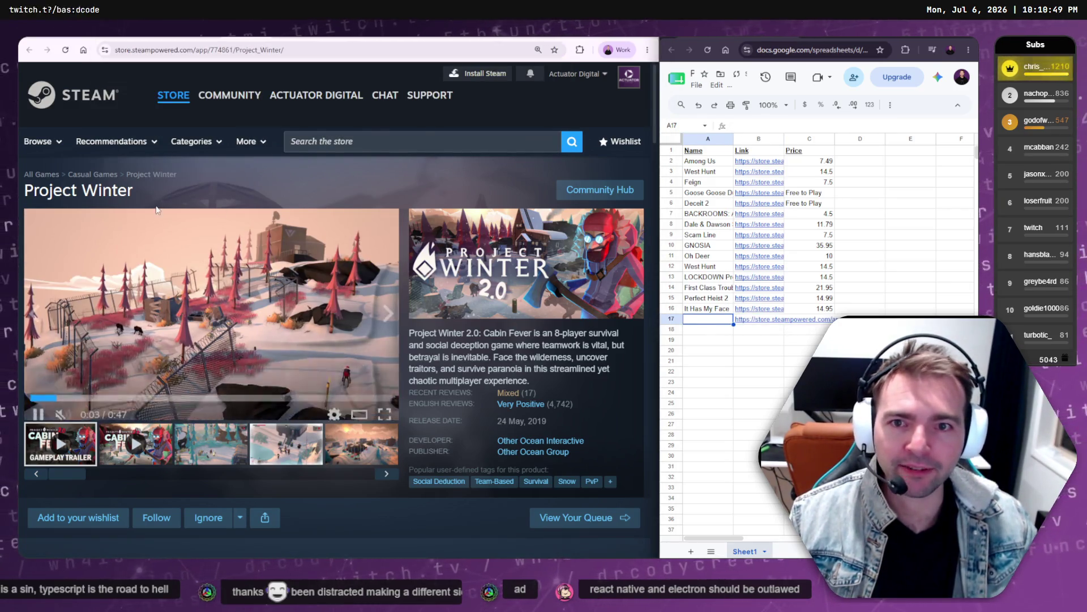
pyautogui.moveTo(141, 189); pyautogui.dragTo(26, 193)
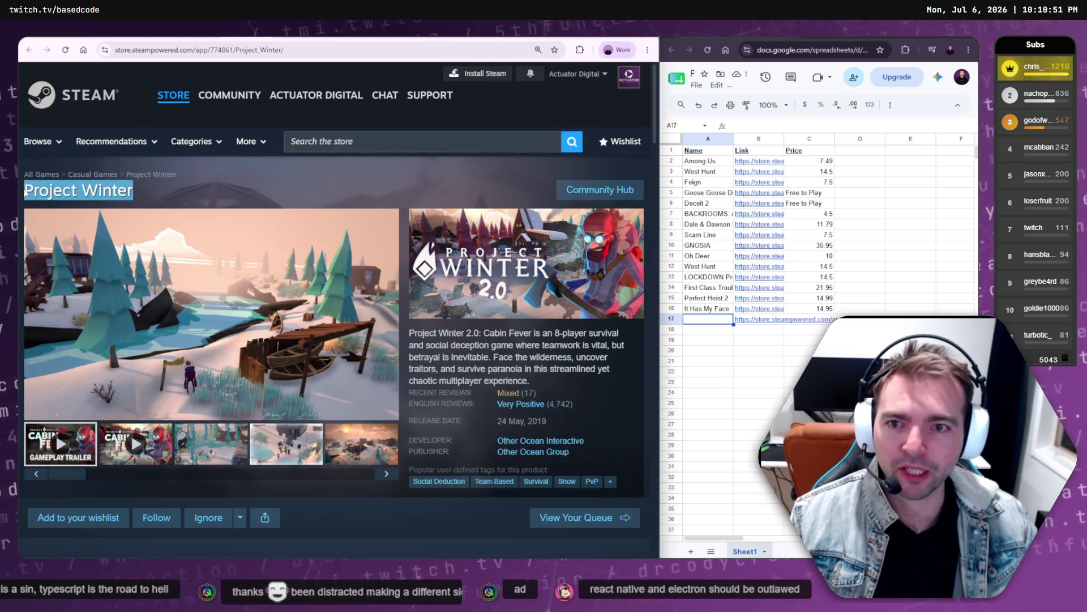
pyautogui.hotkey('ctrl', 'c')
pyautogui.hotkey('alt', 'Tab')
pyautogui.hotkey('ctrl', 'v')
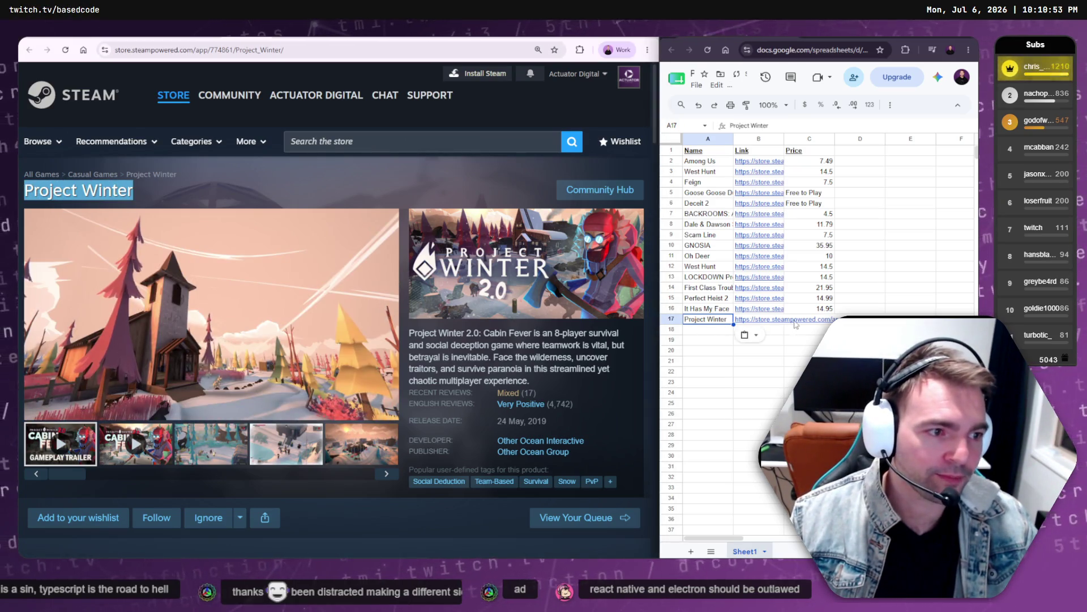
# - Enter Project Winter's original price 14.5 in C17 and return to A2
pyautogui.scroll(-4, 376, 403)
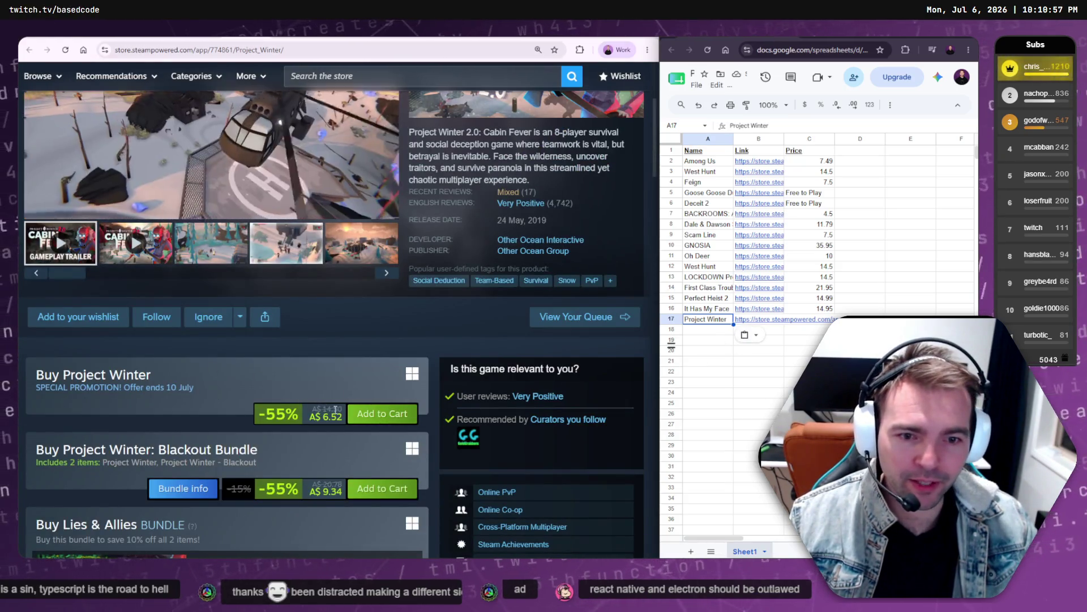
pyautogui.moveTo(326, 409); pyautogui.dragTo(342, 409)
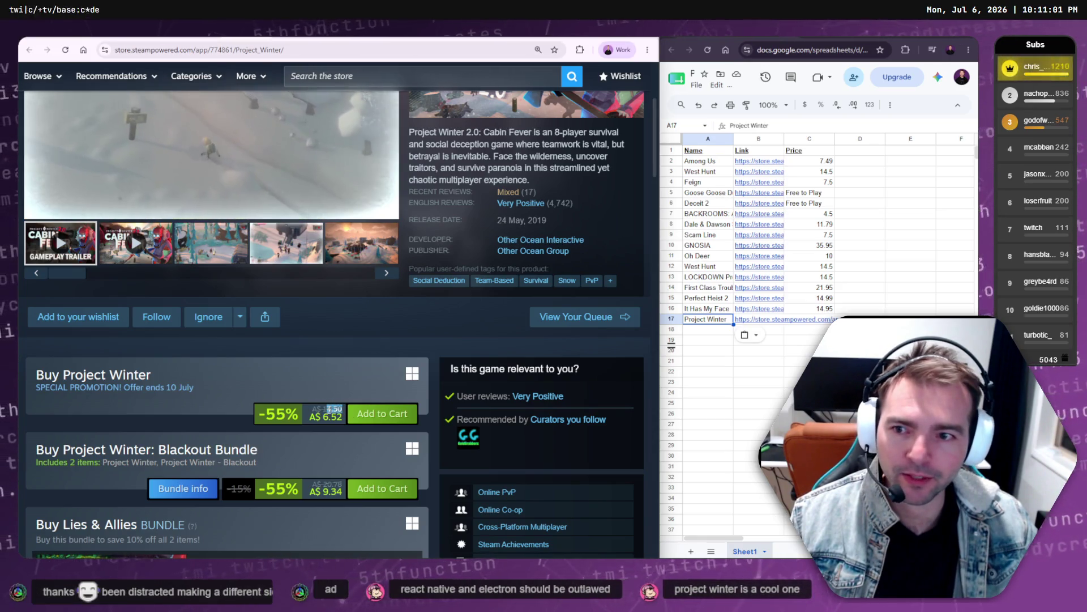
pyautogui.doubleClick(333, 409)
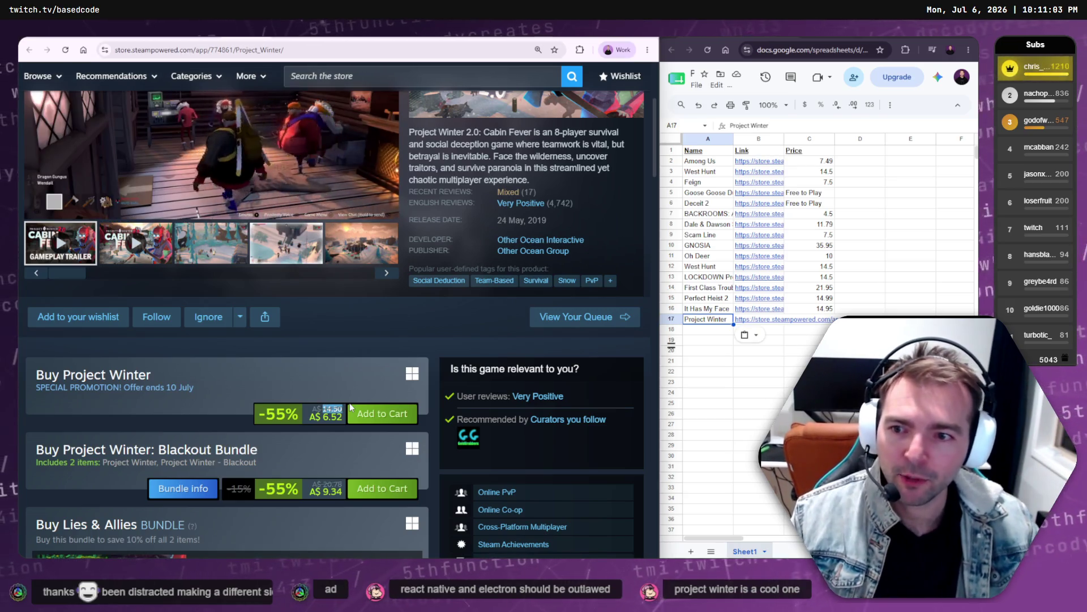
pyautogui.click(828, 319)
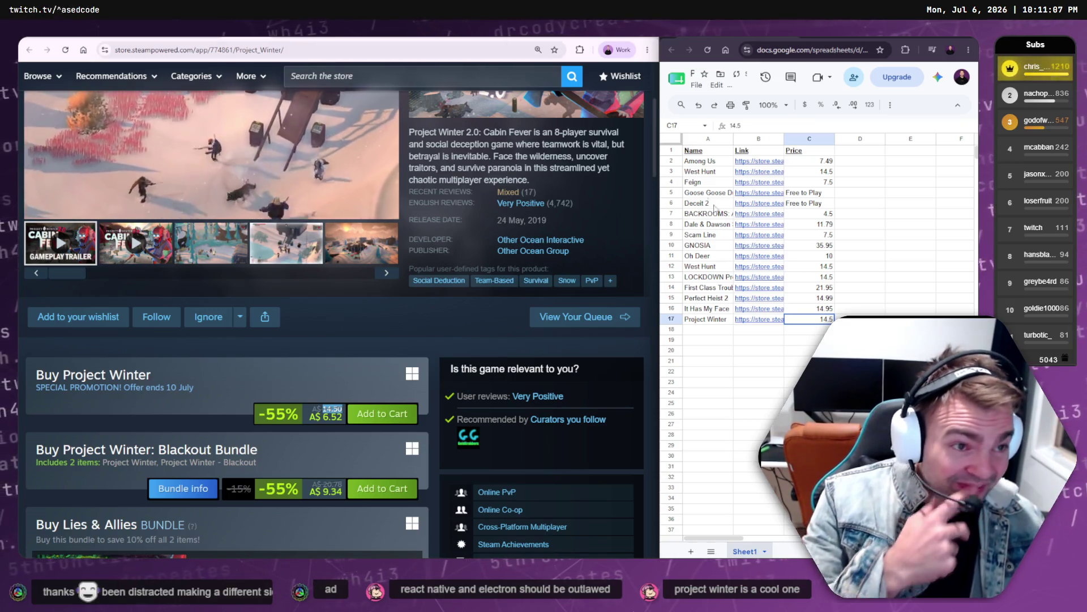
pyautogui.click(704, 162)
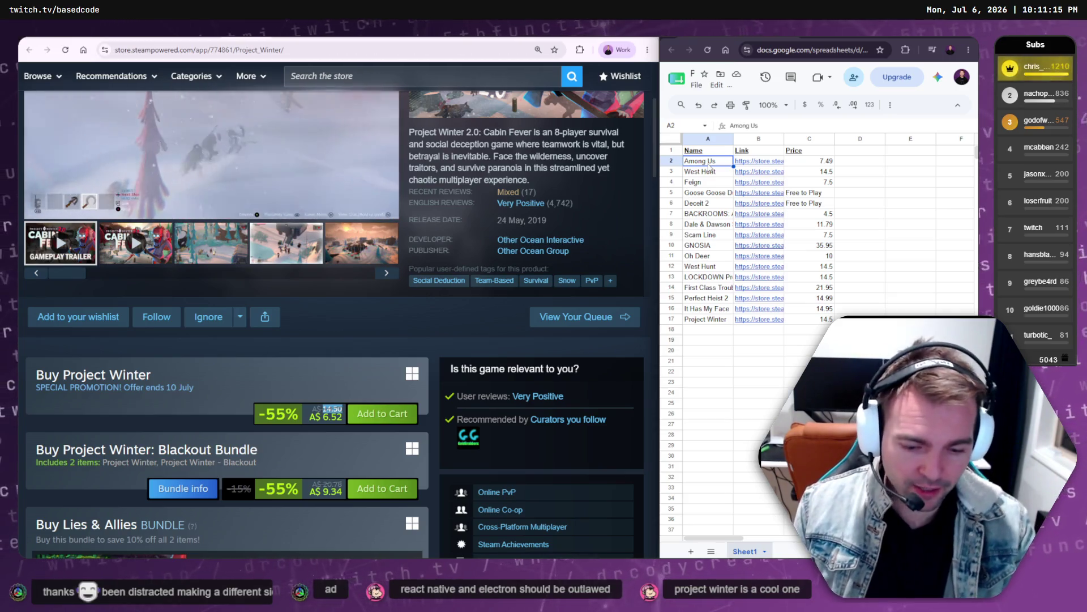
# - Zoom the spreadsheet larger and snap it beside the Steam store window
pyautogui.hotkey('ctrl', '+')
pyautogui.hotkey('ctrl', '+')
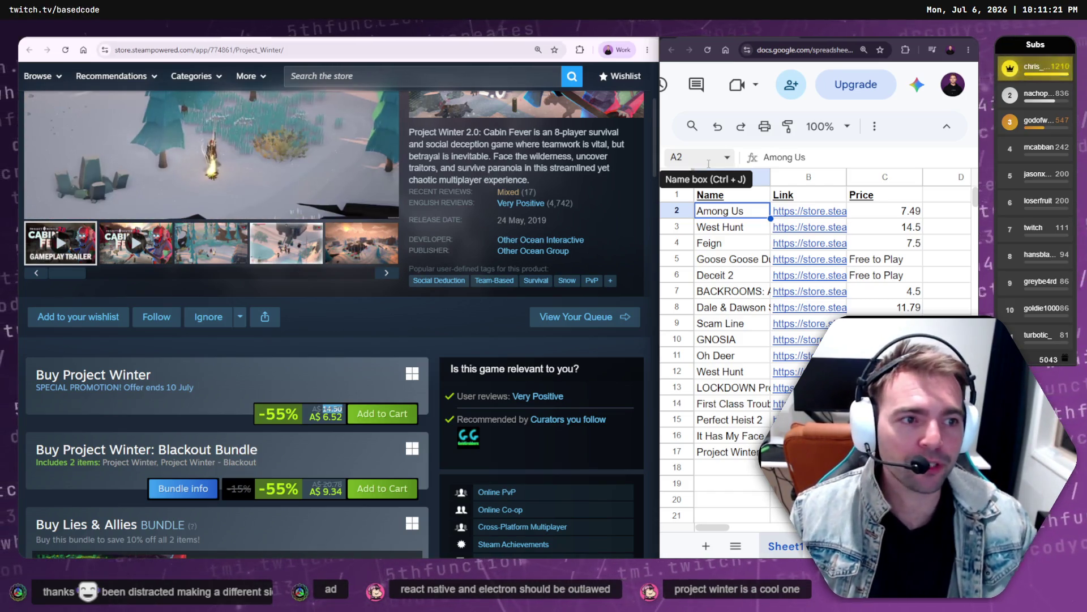
pyautogui.moveTo(656, 225)
pyautogui.mouseDown()
pyautogui.moveTo(668, 225)
pyautogui.moveTo(659, 224)
pyautogui.mouseUp()
pyautogui.moveTo(815, 43)
pyautogui.mouseDown()
pyautogui.moveTo(513, 40)
pyautogui.moveTo(600, 50)
pyautogui.moveTo(491, 50)
pyautogui.mouseUp()
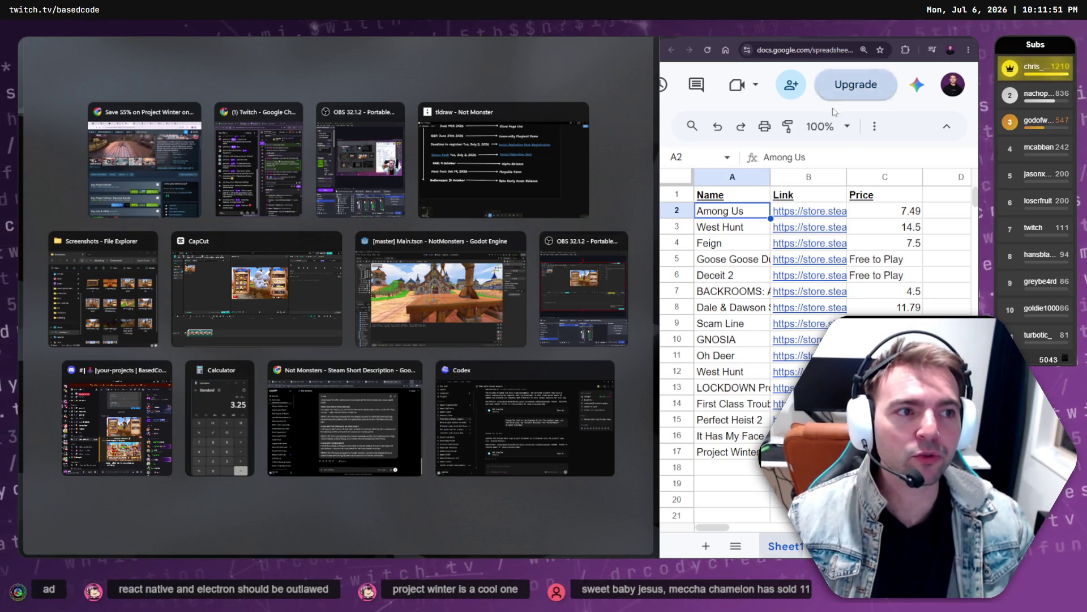
pyautogui.click(897, 112)
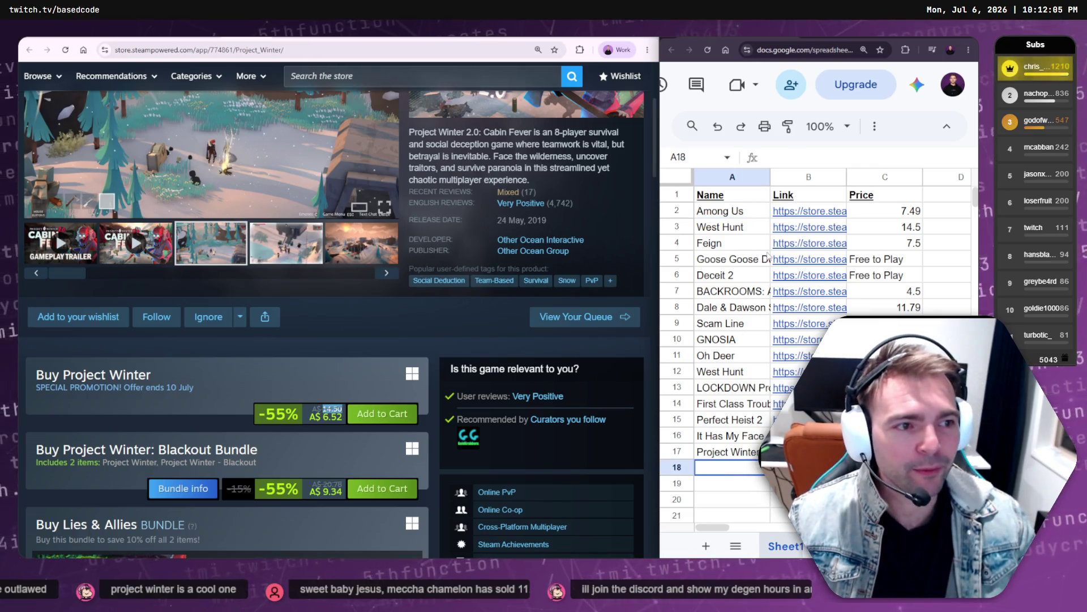
# - Resize both windows so the sheet is wider and its row numbers show
pyautogui.scroll(-2, 756, 279)
pyautogui.moveTo(810, 256)
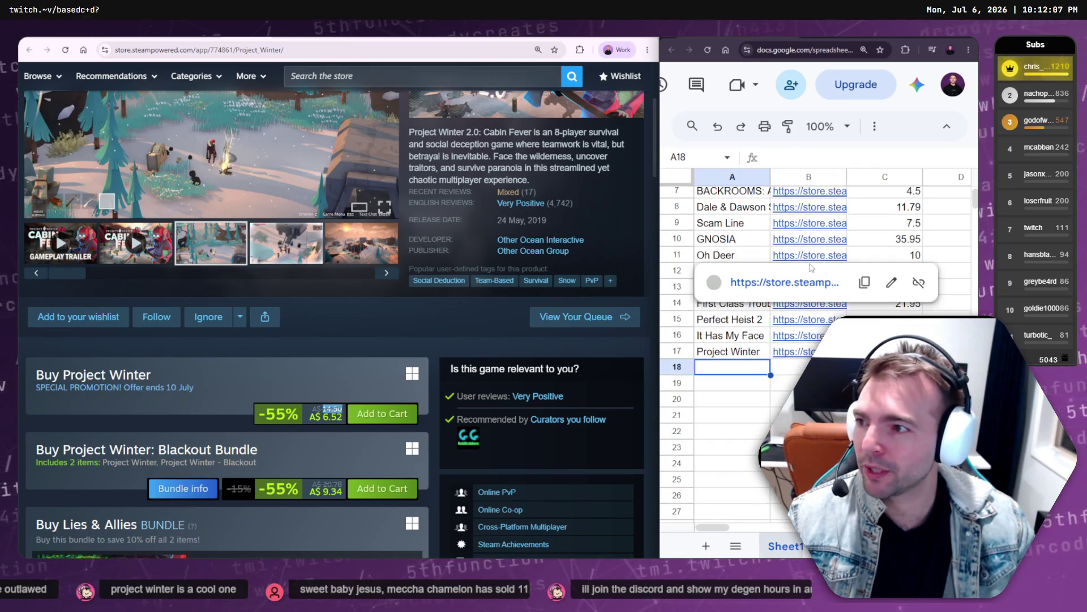
pyautogui.scroll(-5, 821, 226)
pyautogui.scroll(3, 812, 234)
pyautogui.scroll(-1, 812, 234)
pyautogui.moveTo(816, 187)
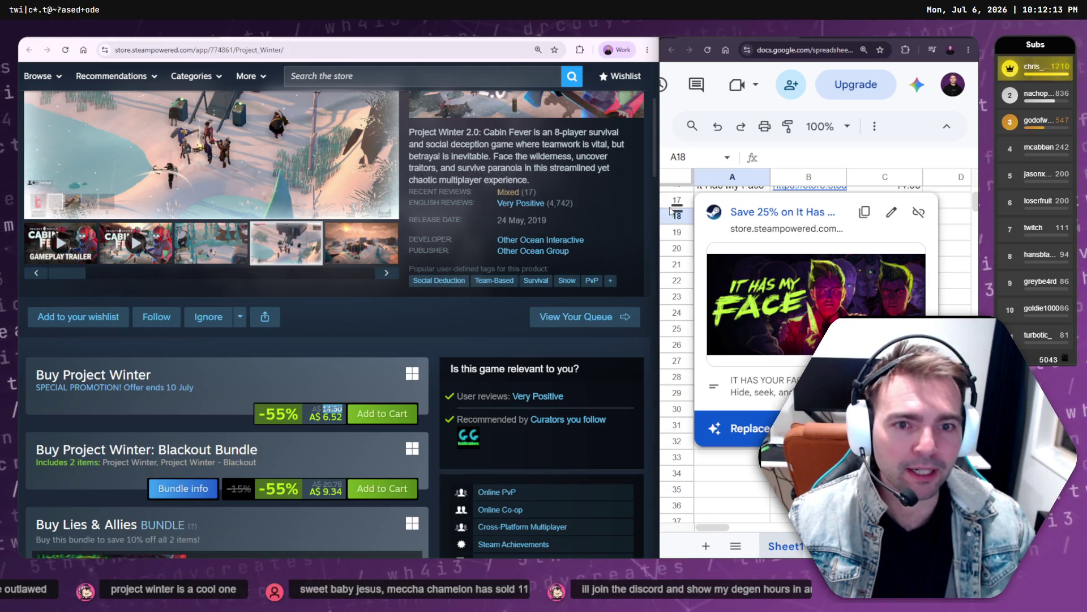
pyautogui.moveTo(652, 190); pyautogui.dragTo(570, 85)
pyautogui.click(573, 40)
pyautogui.moveTo(659, 81); pyautogui.dragTo(626, 75)
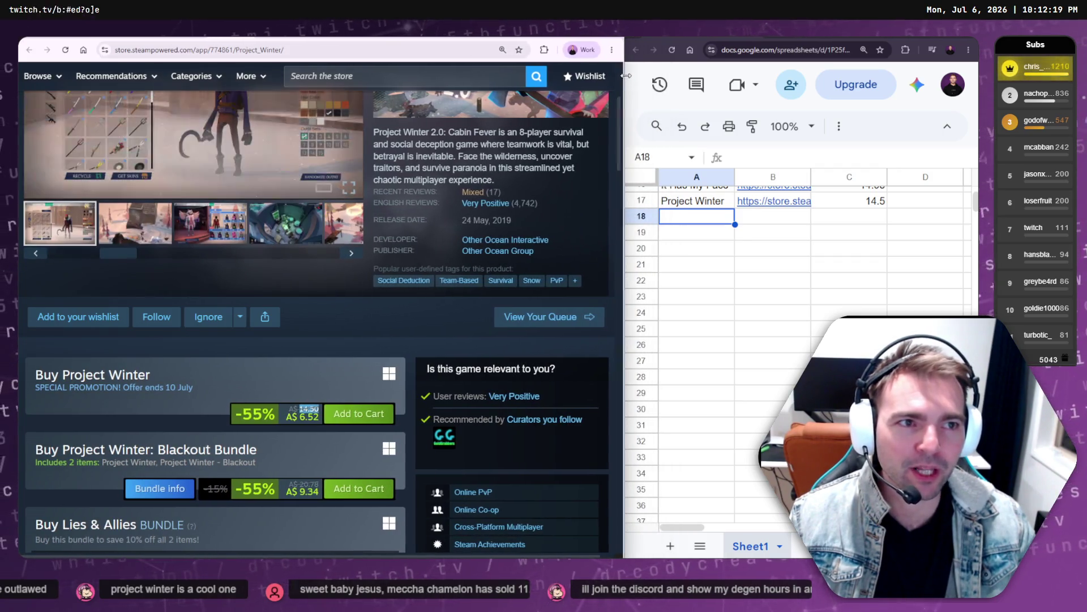
pyautogui.scroll(2, 816, 232)
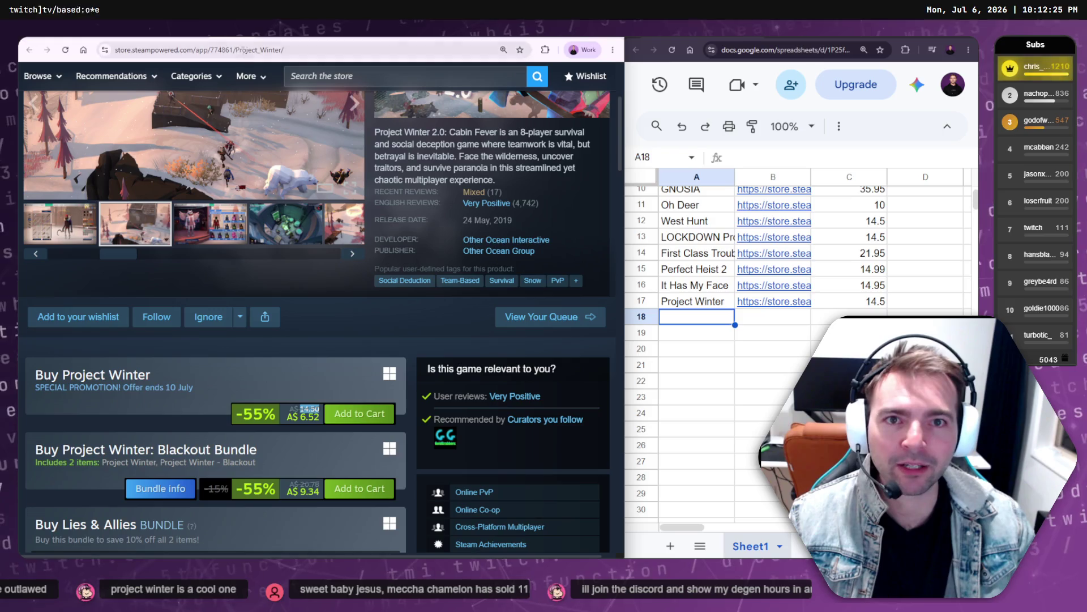
# - Paste the Werewolf Party title into A18 and its store link into B18
pyautogui.hotkey('ctrl', 'Tab')
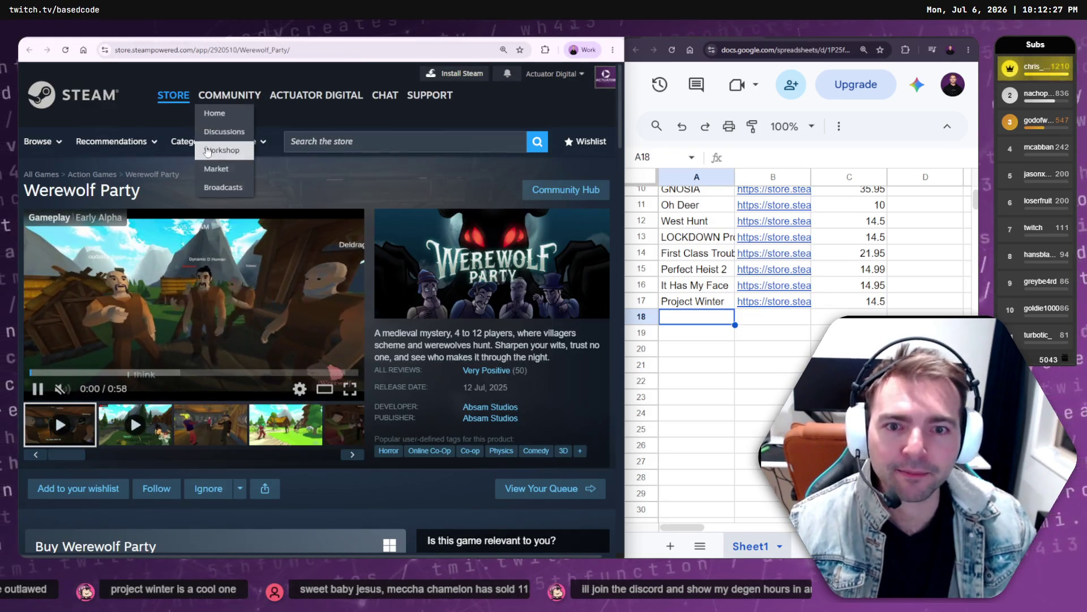
pyautogui.moveTo(35, 187); pyautogui.dragTo(23, 190)
pyautogui.hotkey('ctrl', 'c')
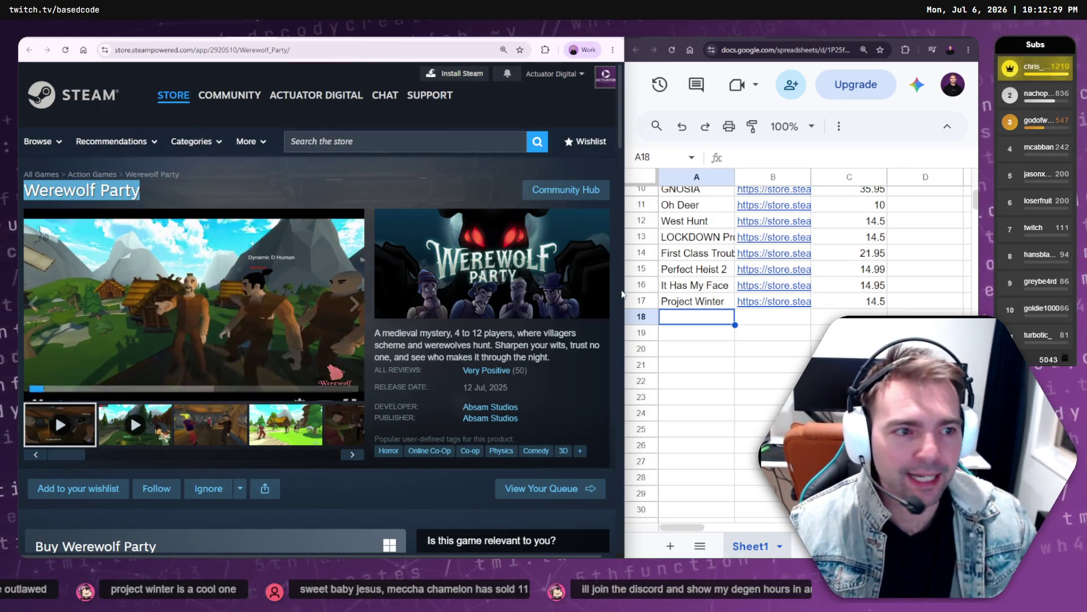
pyautogui.click(699, 318)
pyautogui.hotkey('ctrl', 'v')
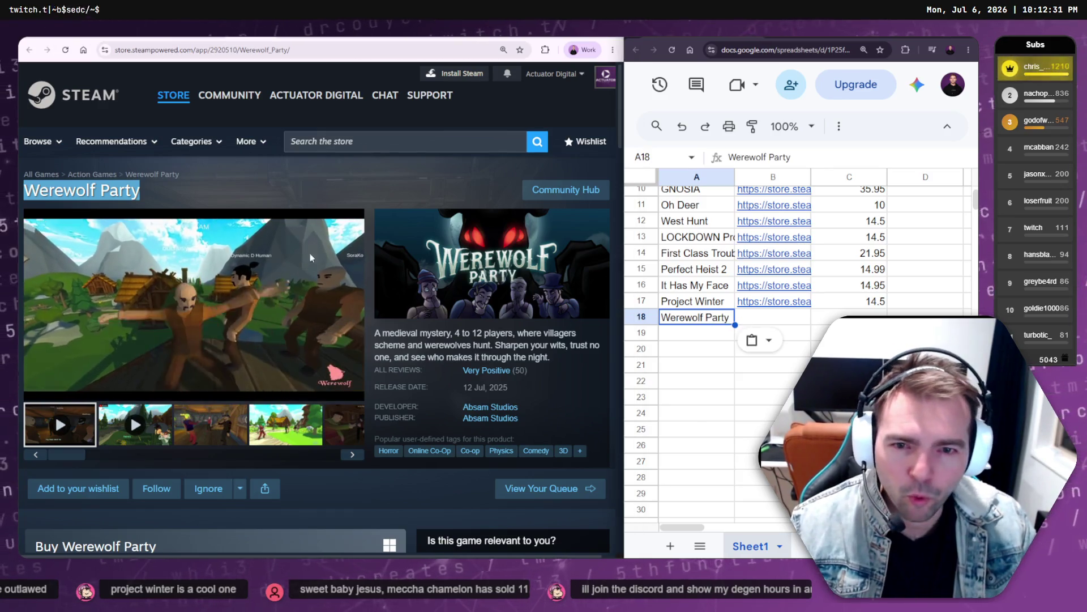
pyautogui.hotkey('ctrl', 'l')
pyautogui.hotkey('ctrl', 'c')
pyautogui.click(773, 317)
pyautogui.hotkey('ctrl', 'v')
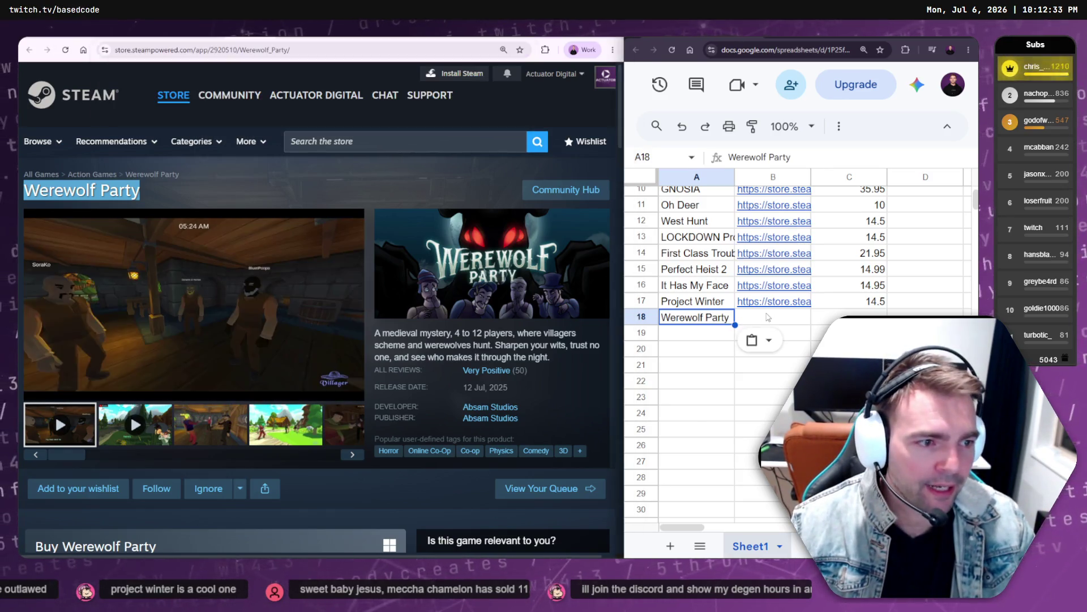
# - Enter Werewolf Party's original price 9.99 in C18
pyautogui.click(868, 306)
pyautogui.click(861, 317)
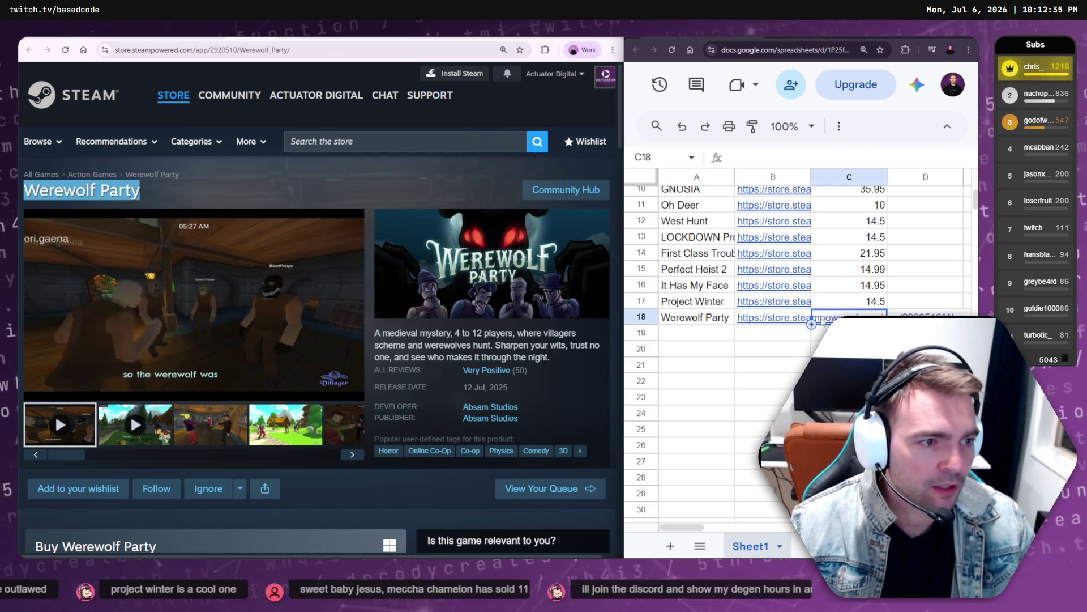
pyautogui.scroll(-4, 389, 399)
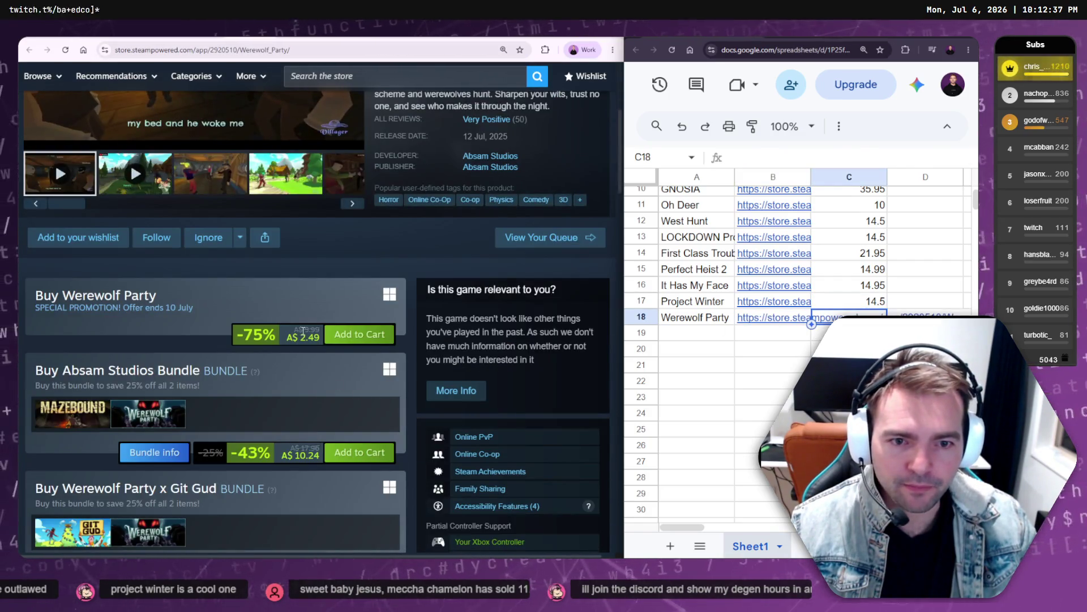
pyautogui.moveTo(304, 329); pyautogui.dragTo(320, 330)
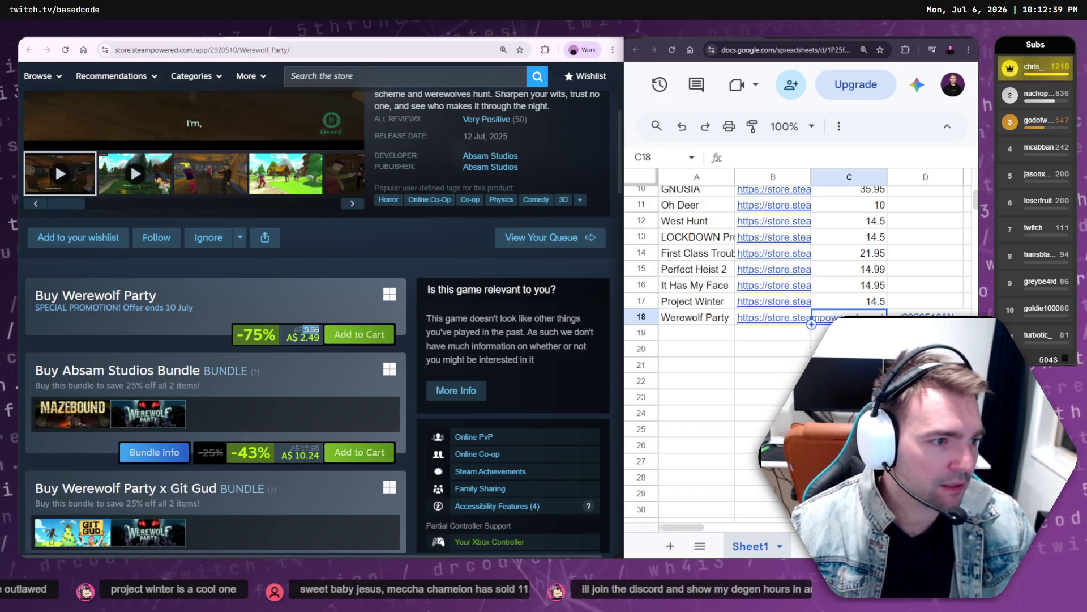
pyautogui.click(697, 333)
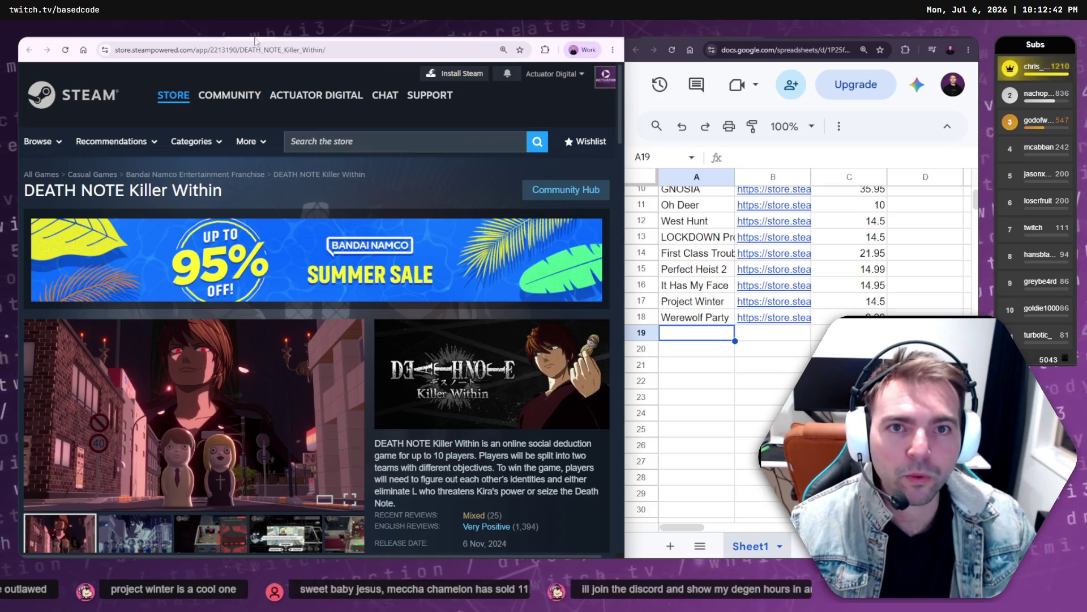
pyautogui.click(317, 51)
# - Paste 'DEATH NOTE Killer Within' as plain text into cell A19
pyautogui.moveTo(229, 95)
pyautogui.click(113, 195)
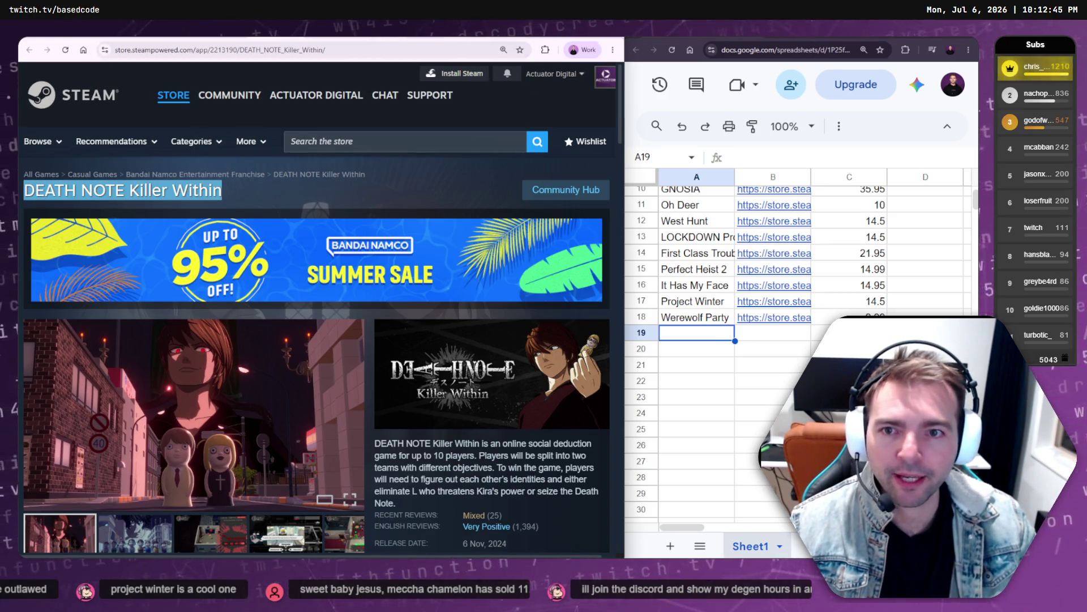
pyautogui.click(695, 339)
pyautogui.press('Tab')
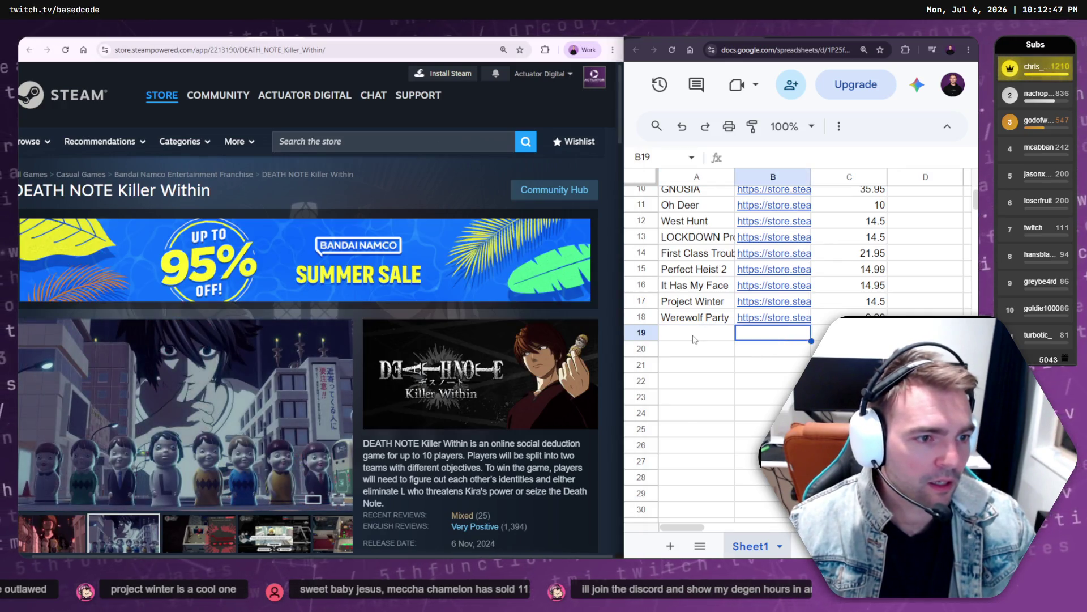
pyautogui.click(705, 351)
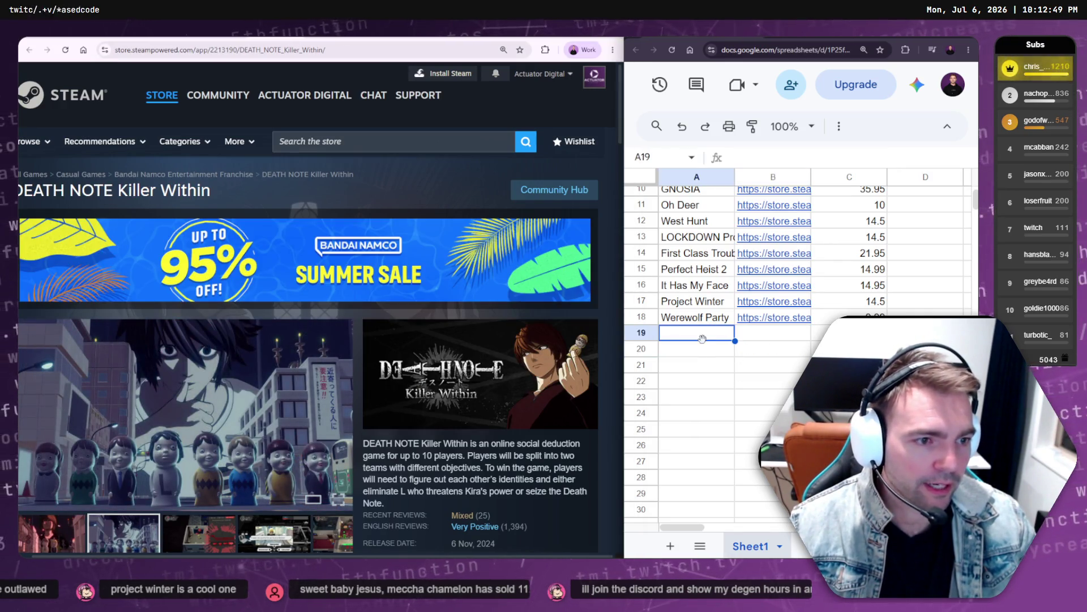
pyautogui.tripleClick(211, 192)
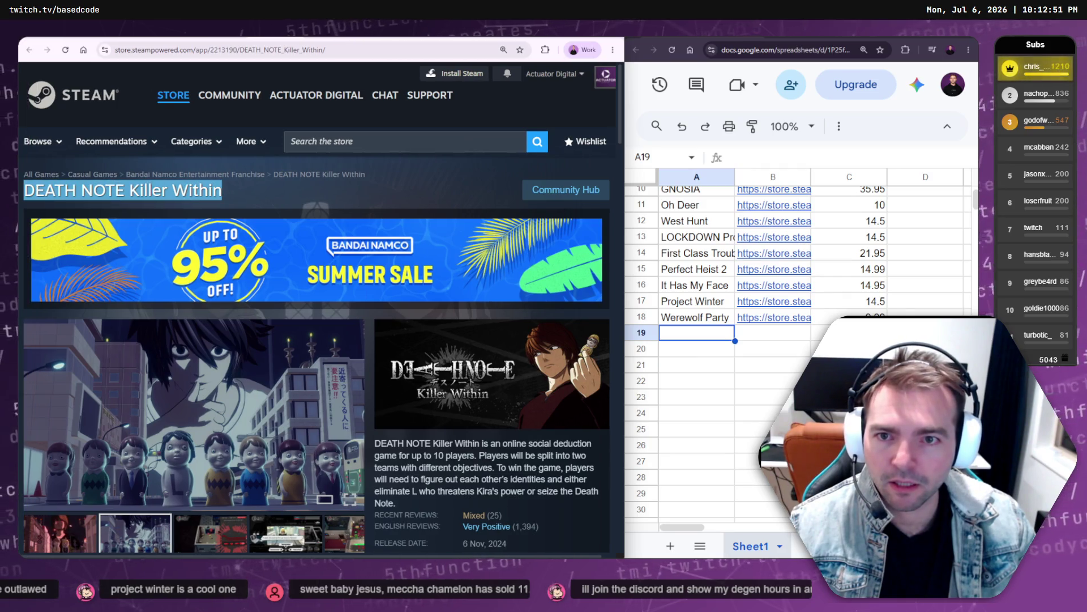
pyautogui.click(698, 338)
pyautogui.hotkey('ctrl', 'v')
pyautogui.hotkey('ctrl', 'shift', 'v')
pyautogui.press('Tab')
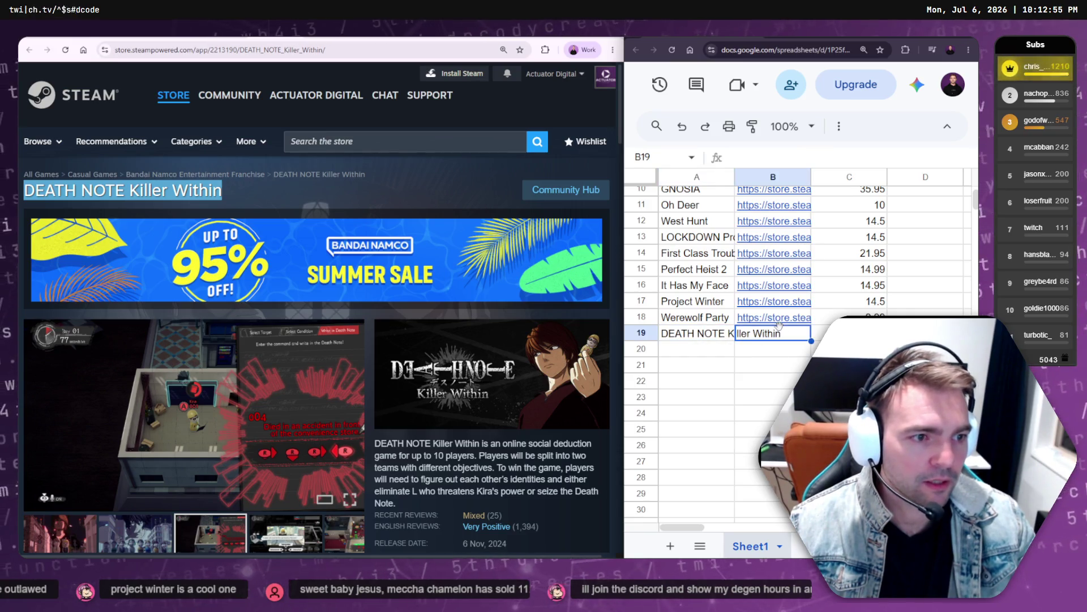
# - Add its store link in B19 and look up the 14.95 original price
pyautogui.hotkey('ctrl', 'l')
pyautogui.click(804, 338)
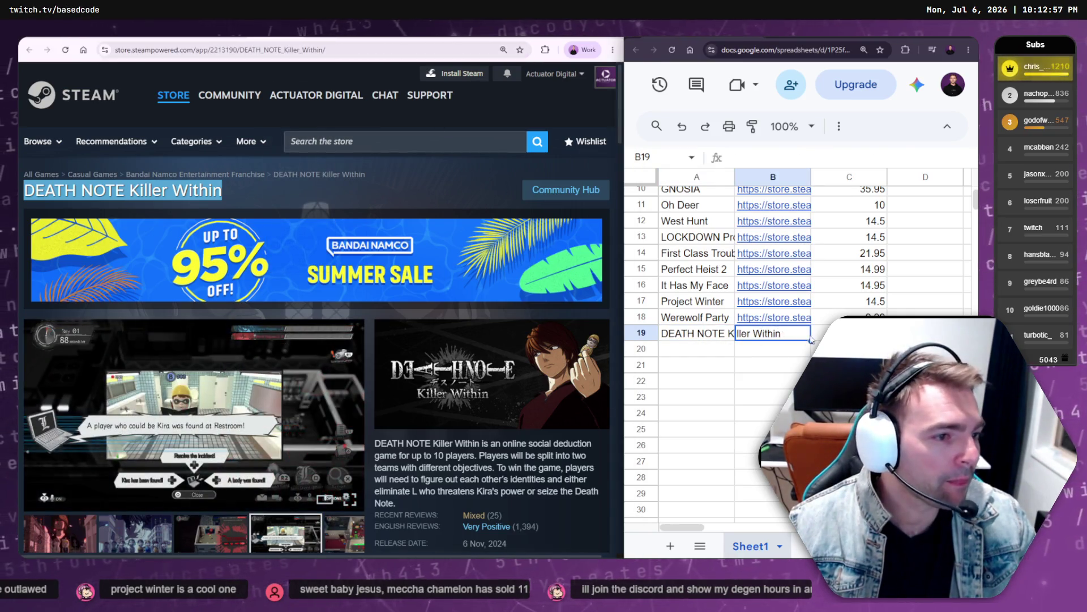
pyautogui.scroll(-9, 304, 342)
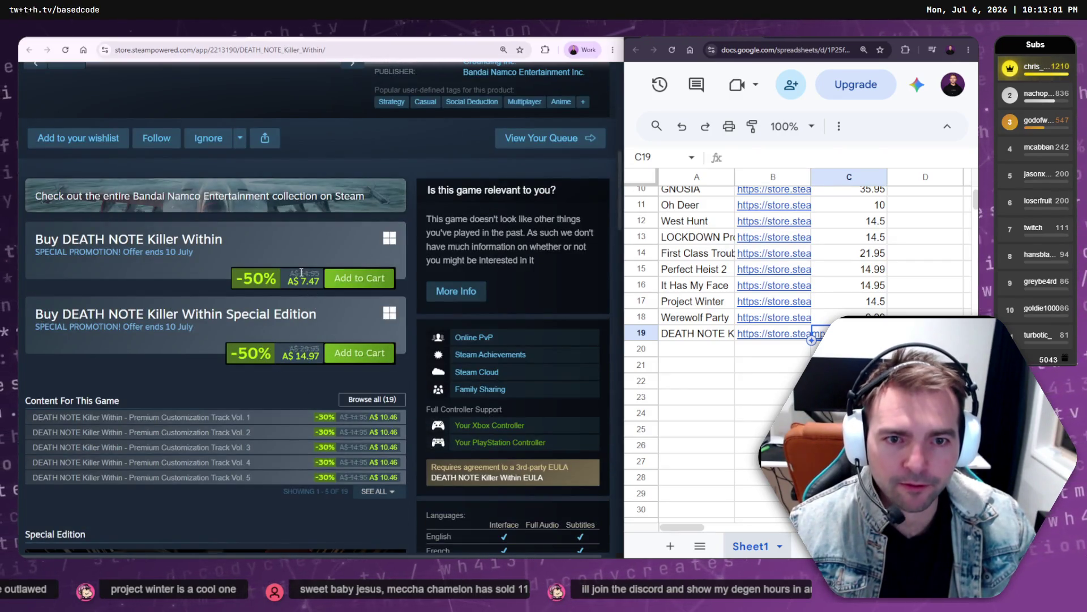
pyautogui.moveTo(302, 273); pyautogui.dragTo(319, 273)
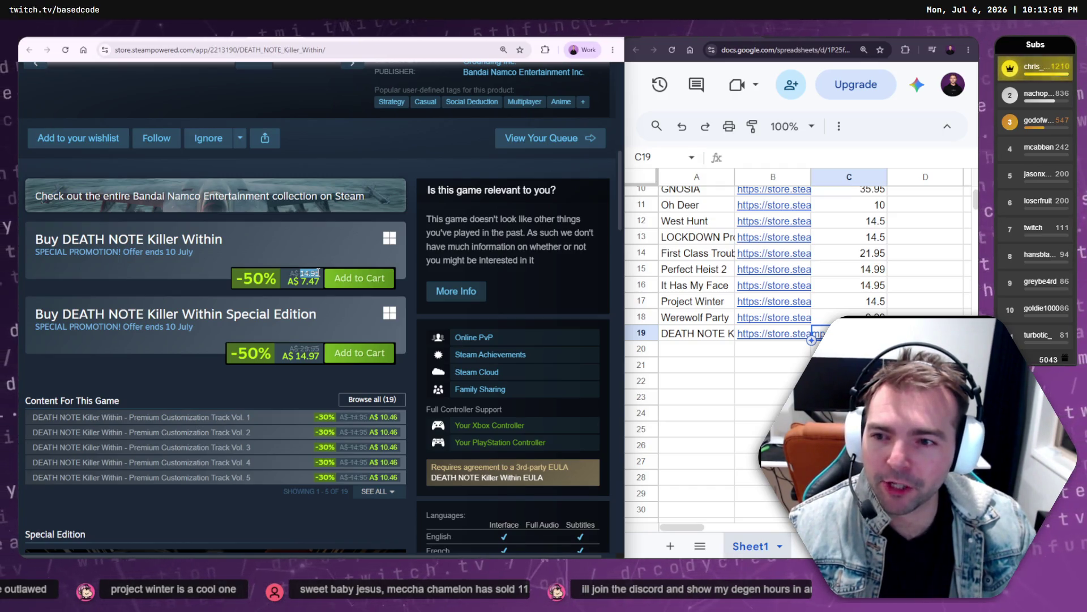
pyautogui.click(849, 317)
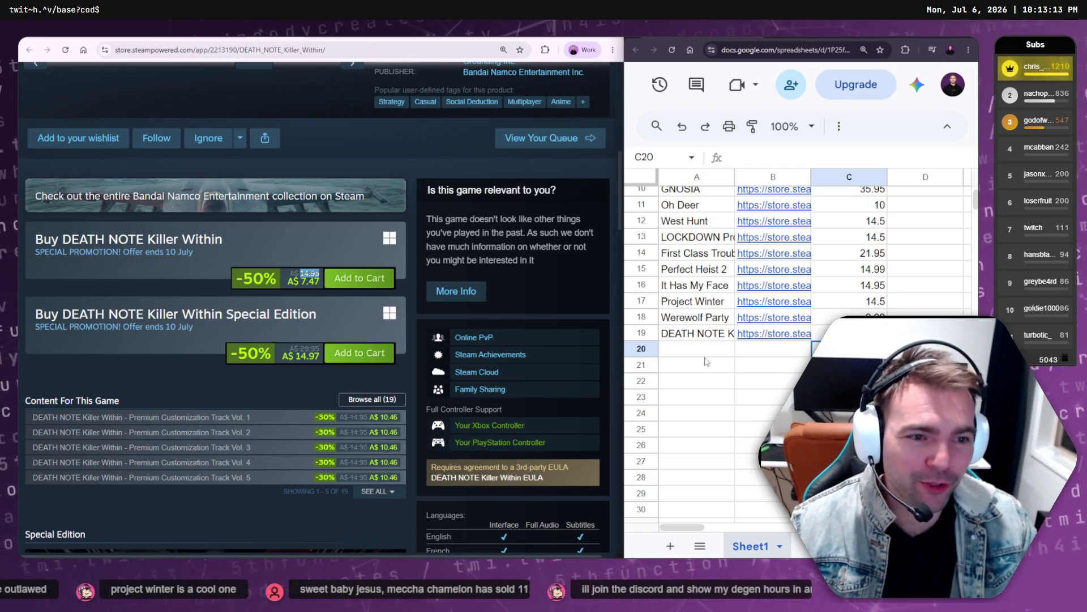
pyautogui.scroll(8, 373, 185)
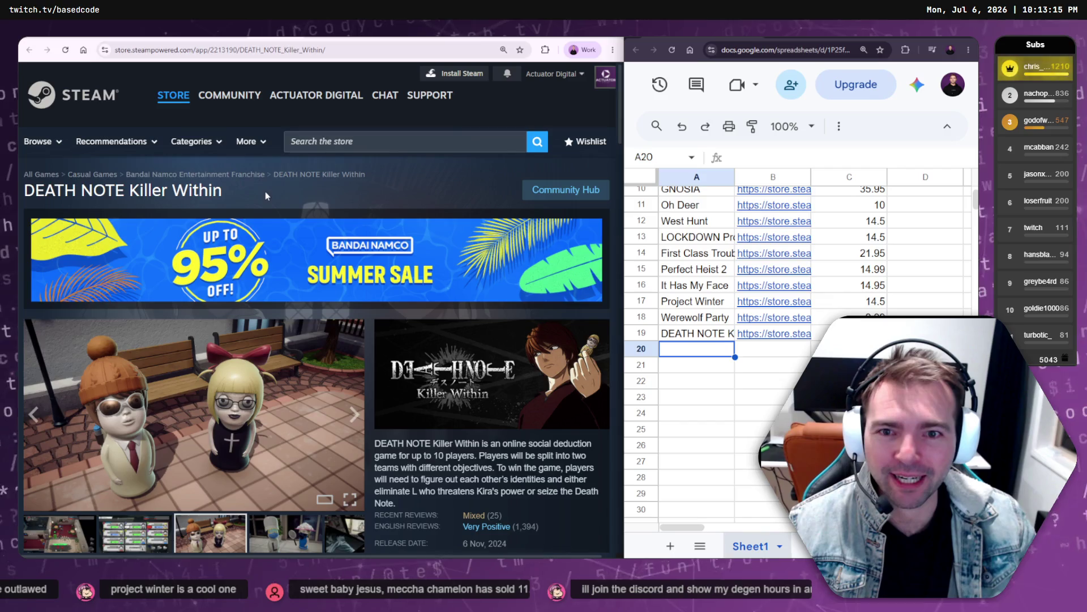
# - Paste 'Deceive Inc.' into A20 and its store page link into B20
pyautogui.hotkey('alt', 'Left')
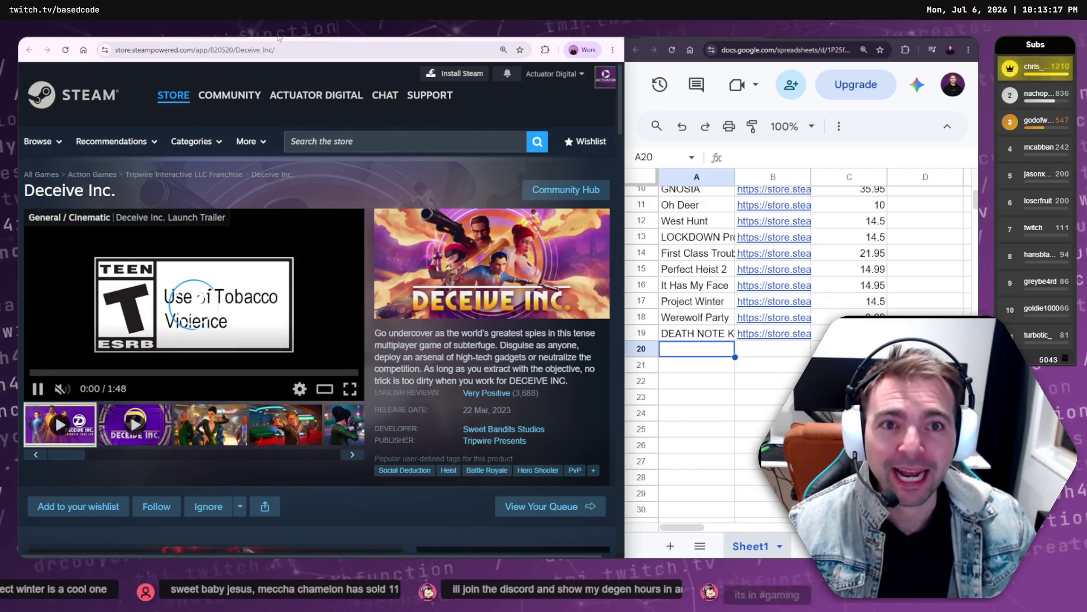
pyautogui.tripleClick(68, 190)
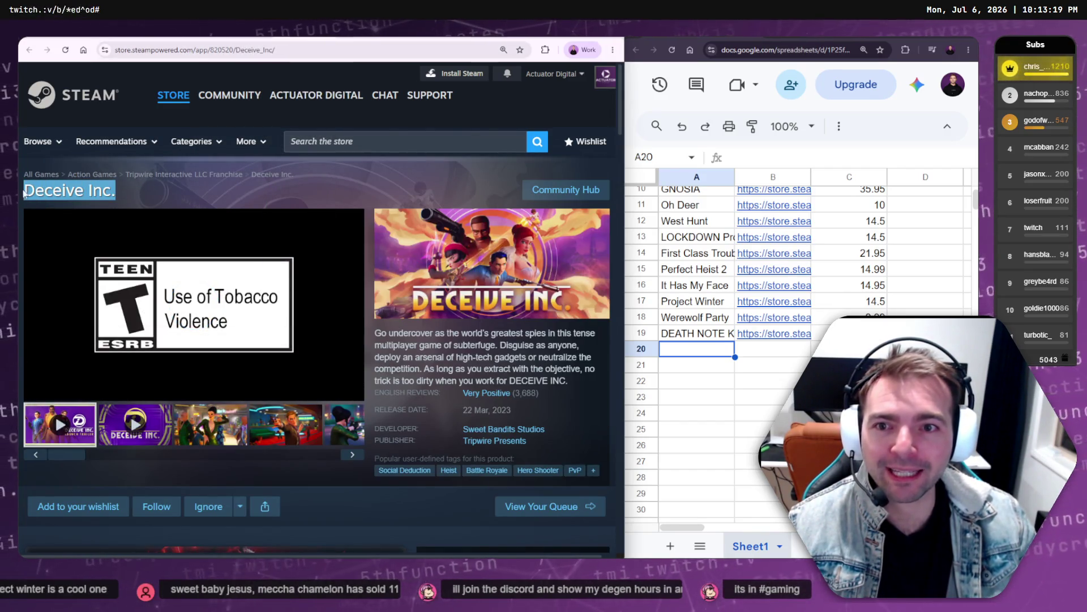
pyautogui.hotkey('ctrl', 'c')
pyautogui.click(697, 349)
pyautogui.hotkey('ctrl', 'v')
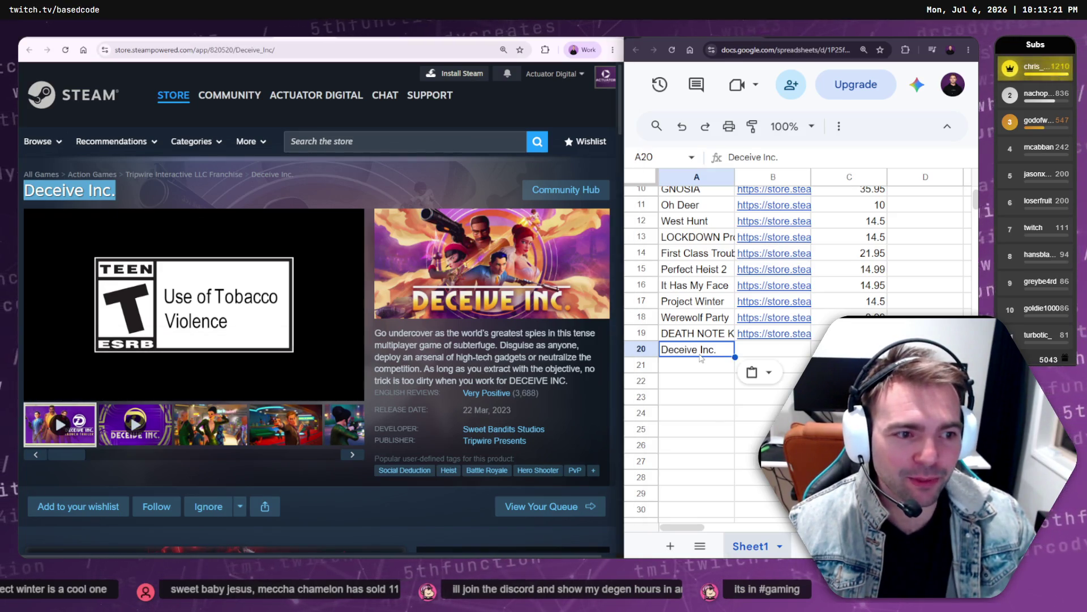
pyautogui.click(749, 354)
pyautogui.click(192, 50)
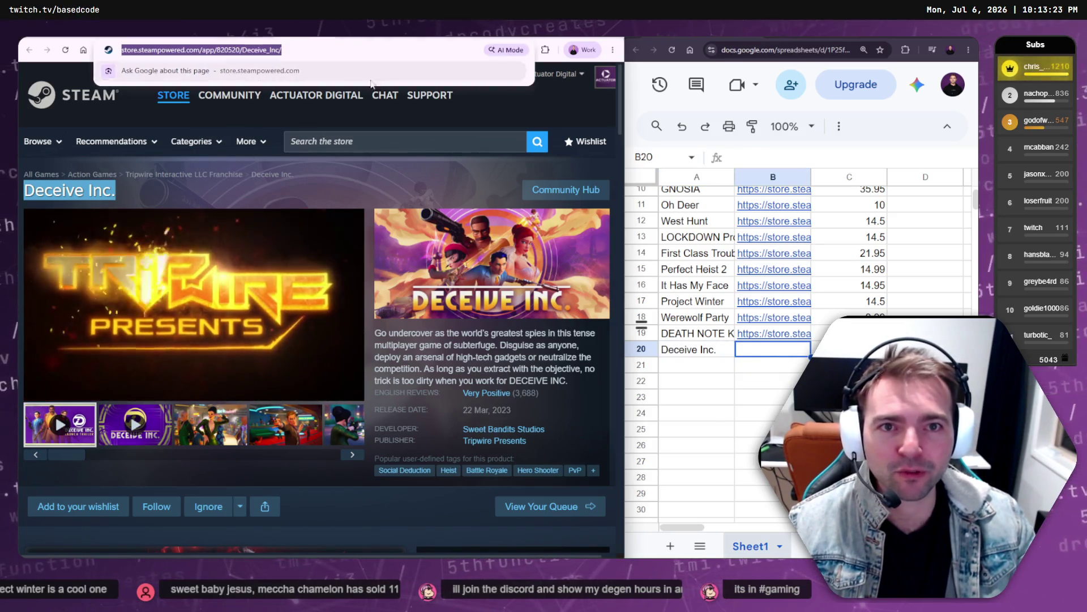
pyautogui.click(776, 354)
pyautogui.hotkey('ctrl', 'v')
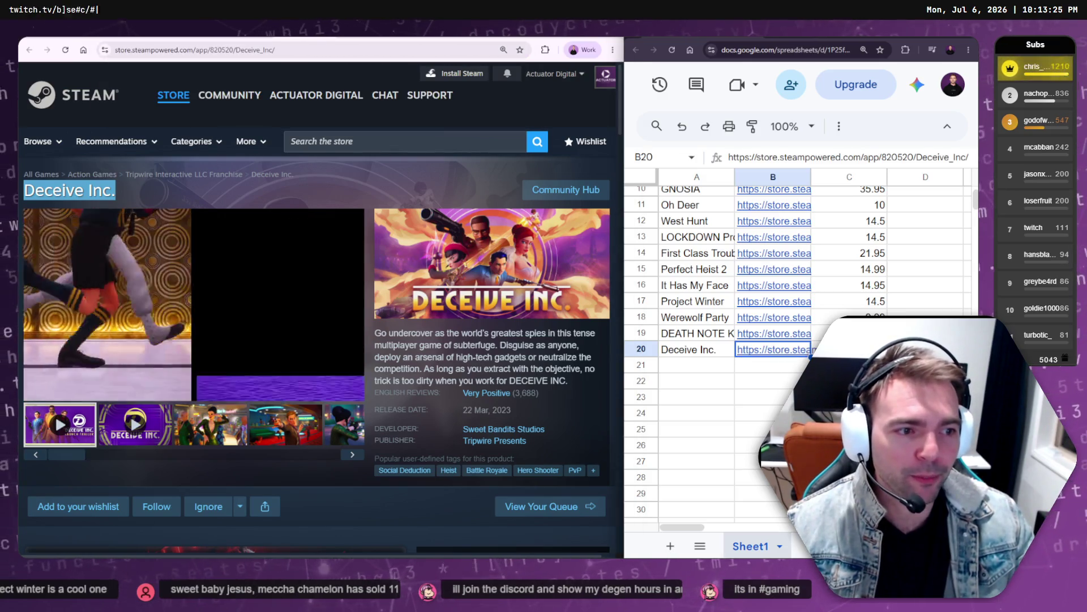
# - Select the 29.50 original price, finish row 20, and load the In Silence page
pyautogui.press('Tab')
pyautogui.scroll(-5, 411, 337)
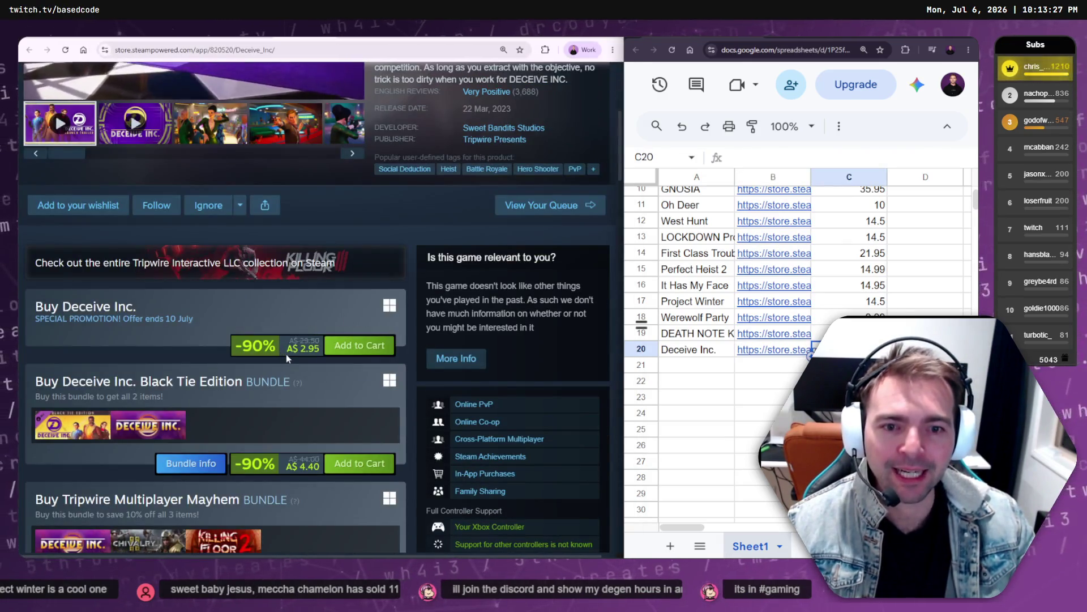
pyautogui.doubleClick(304, 340)
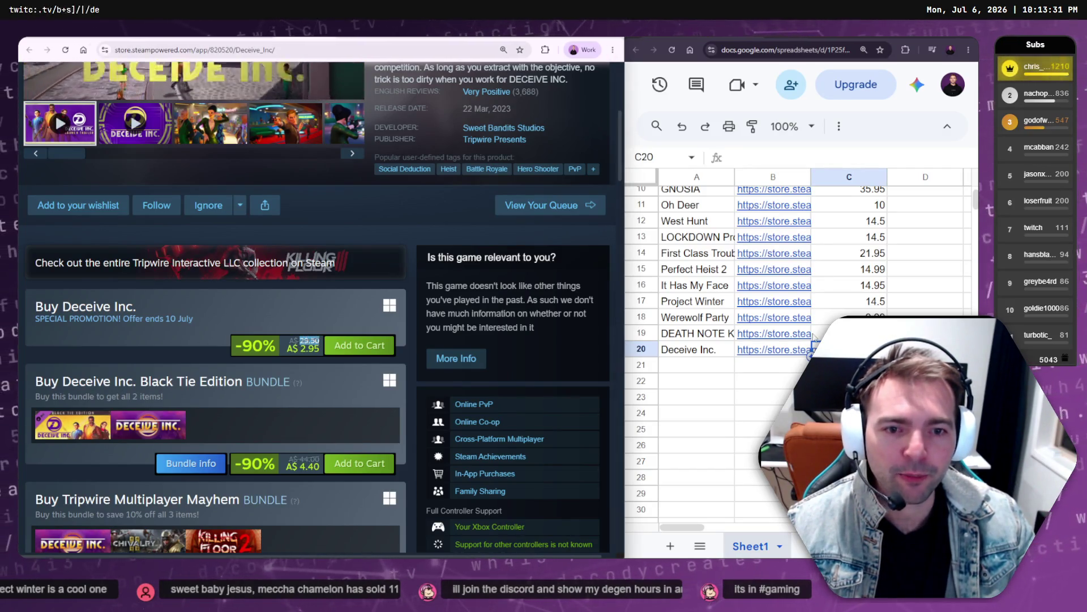
pyautogui.write('29.5')
pyautogui.press('Return')
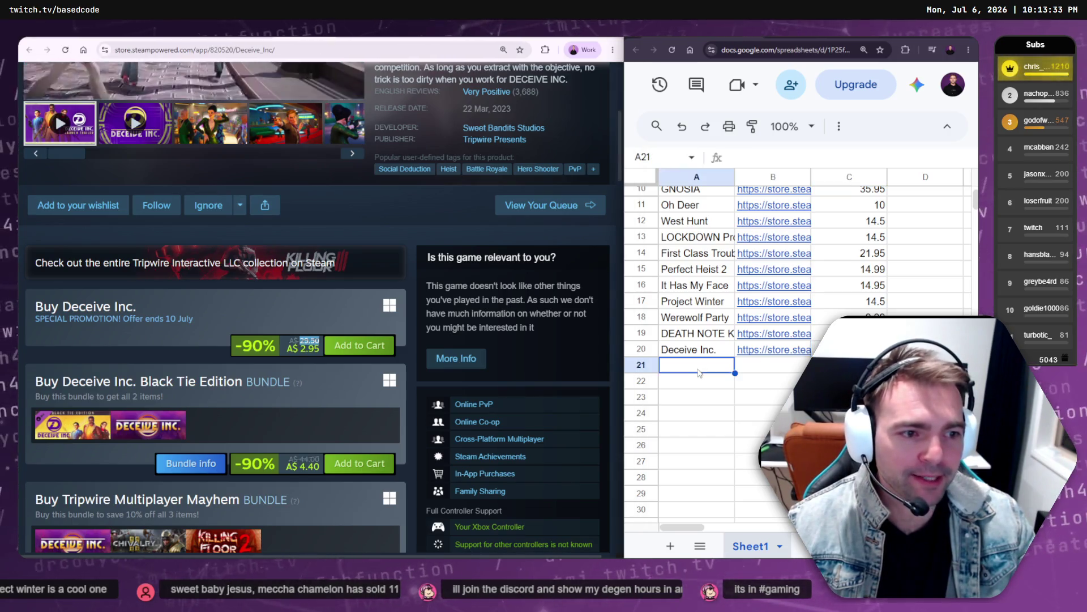
pyautogui.click(271, 50)
pyautogui.hotkey('ctrl', 'v')
pyautogui.press('Return')
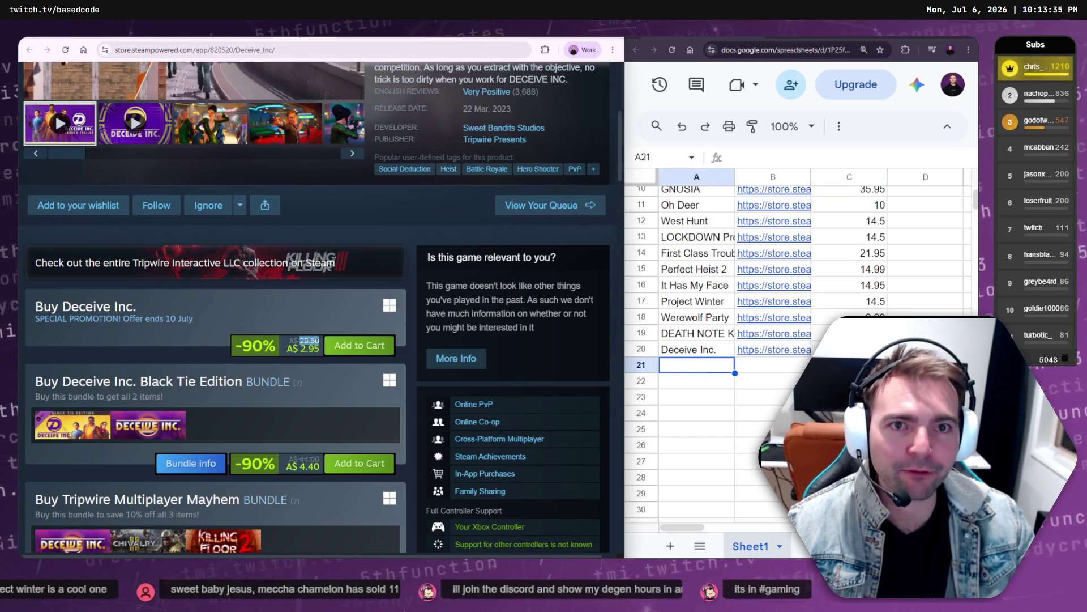
# - Paste the In Silence store link into B21 and its title into A21
pyautogui.click(272, 49)
pyautogui.hotkey('ctrl', 'c')
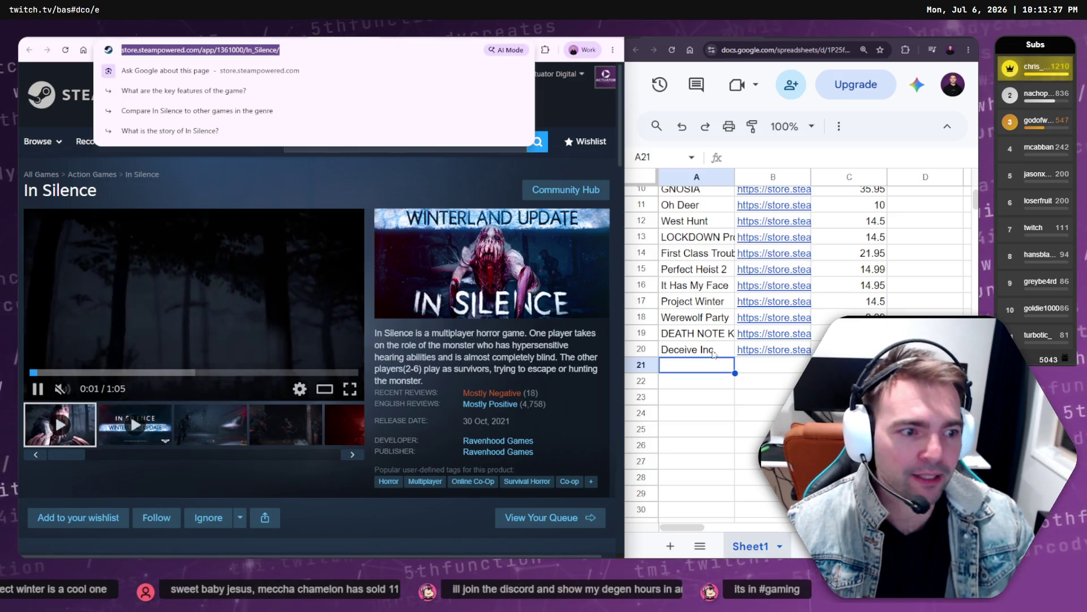
pyautogui.click(773, 366)
pyautogui.hotkey('ctrl', 'v')
pyautogui.click(711, 369)
pyautogui.scroll(-2, 145, 453)
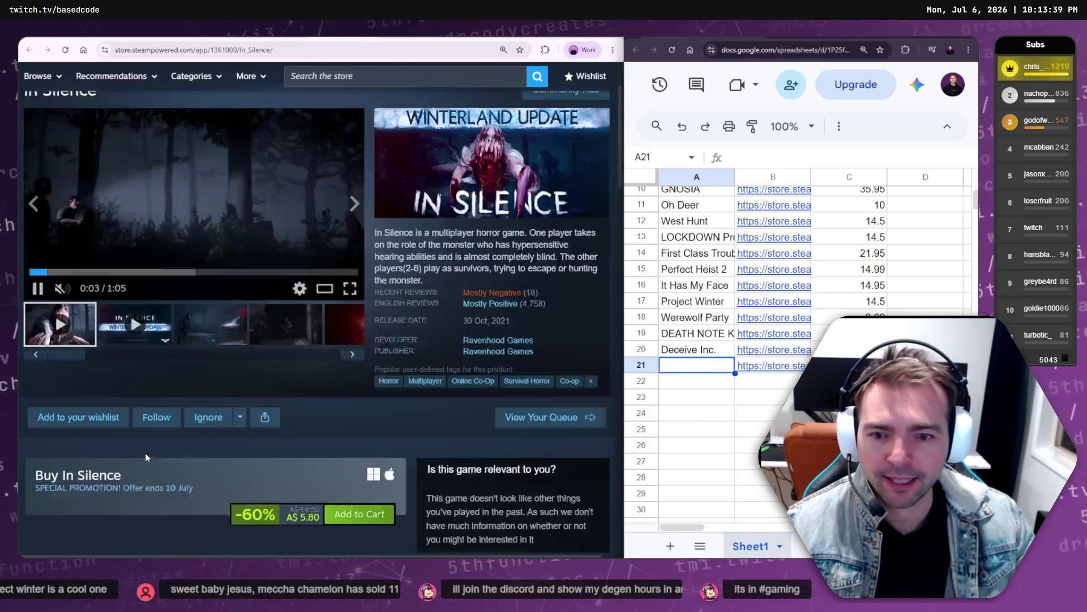
pyautogui.scroll(2, 130, 340)
pyautogui.moveTo(99, 193); pyautogui.dragTo(27, 190)
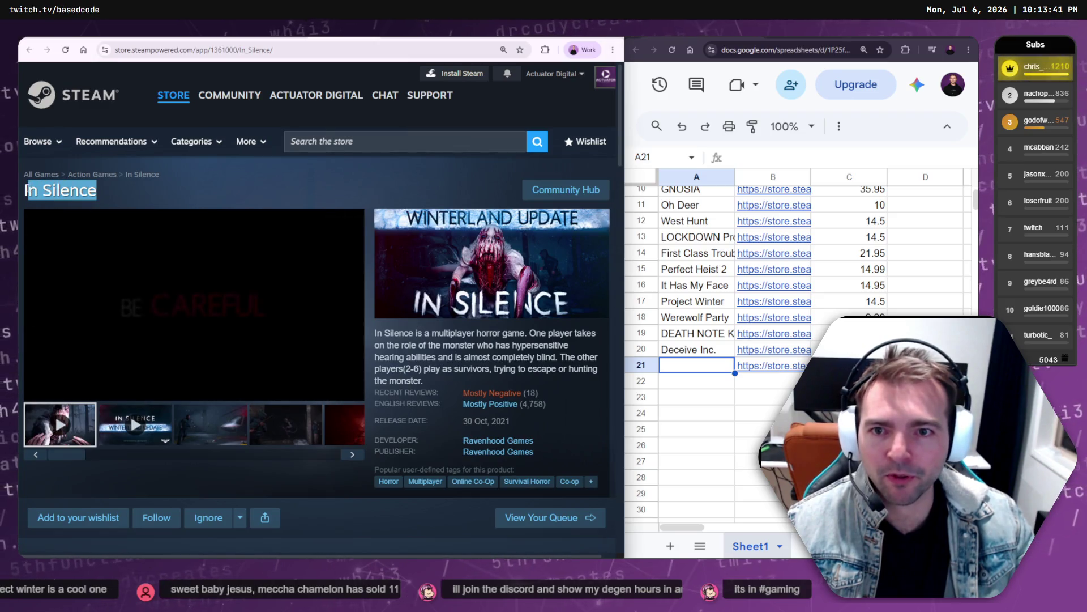
pyautogui.click(667, 365)
pyautogui.hotkey('ctrl', 'v')
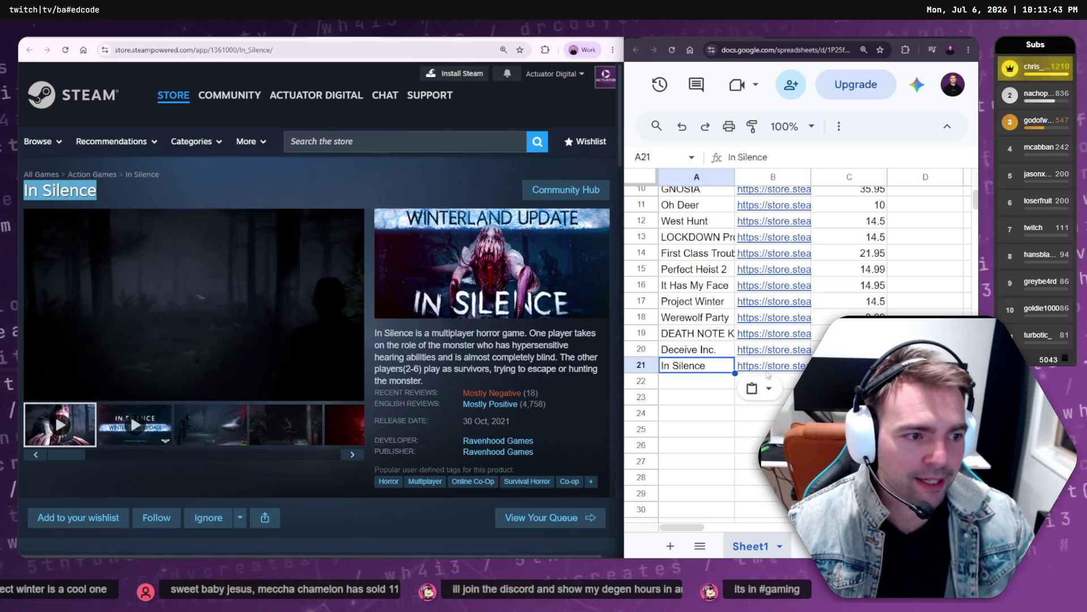
# - Check In Silence's original price of 14.50 and move to cell A22
pyautogui.scroll(-3, 427, 316)
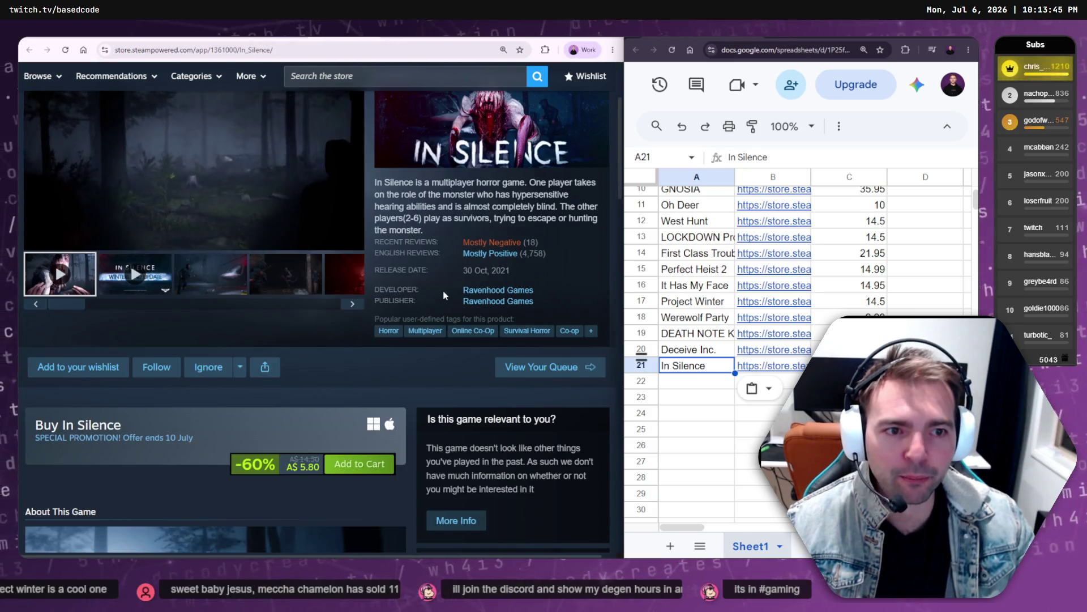
pyautogui.moveTo(494, 243)
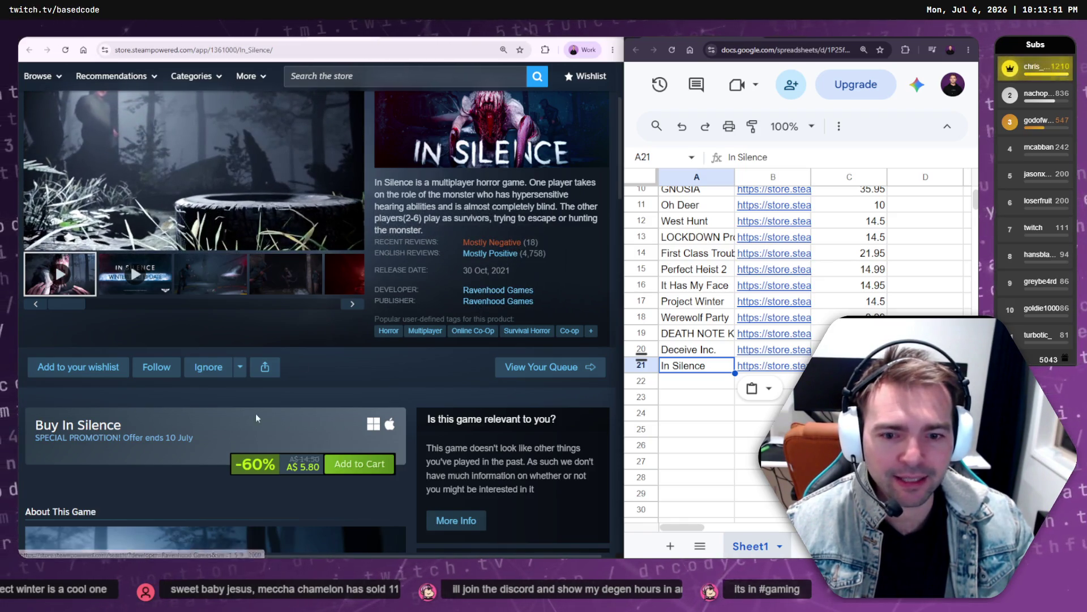
pyautogui.doubleClick(300, 460)
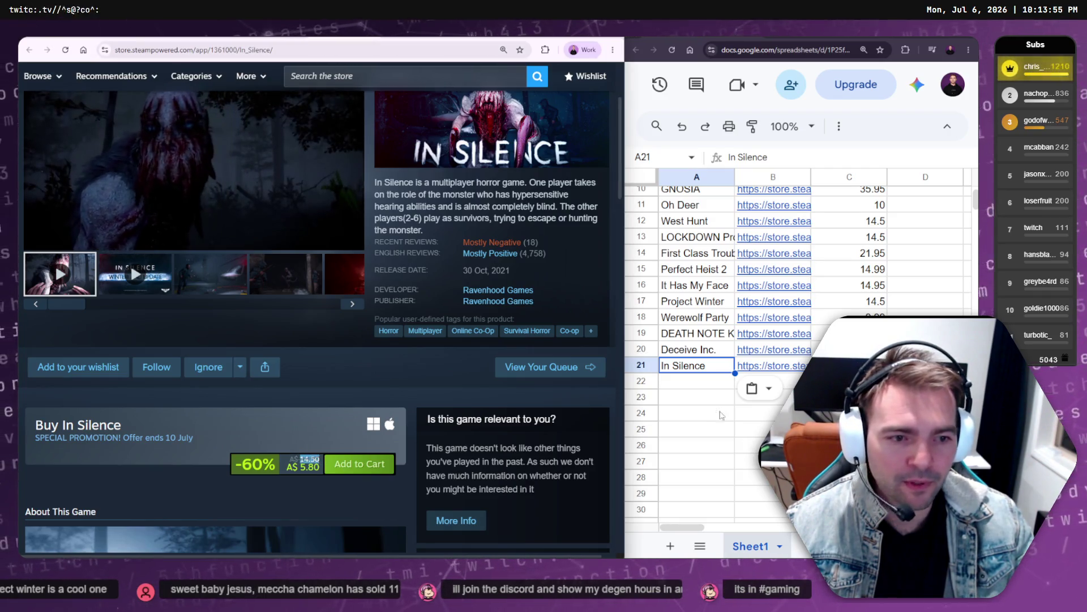
pyautogui.click(699, 382)
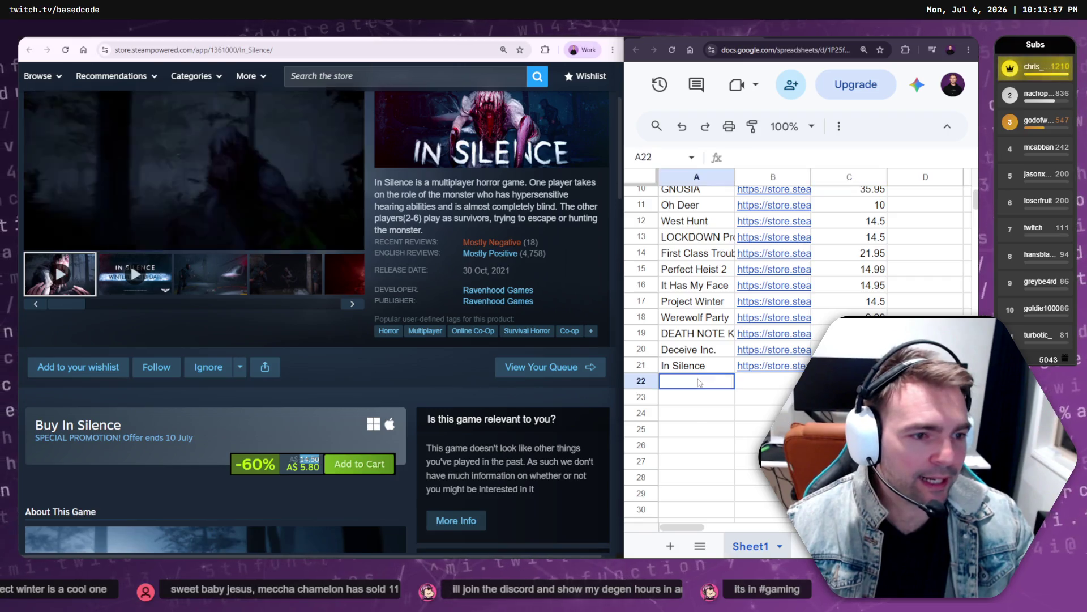
# - Copy the title 'The Matriarch' into cell A22
pyautogui.hotkey('alt', 'Left')
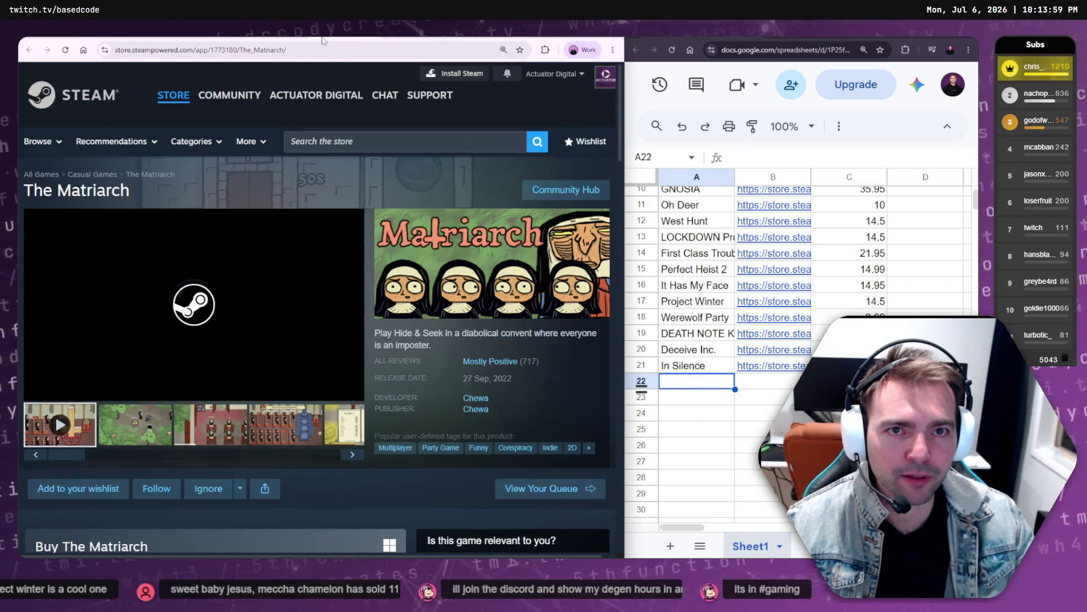
pyautogui.moveTo(146, 199)
pyautogui.mouseDown()
pyautogui.moveTo(19, 197)
pyautogui.moveTo(368, 318)
pyautogui.moveTo(593, 350)
pyautogui.mouseUp()
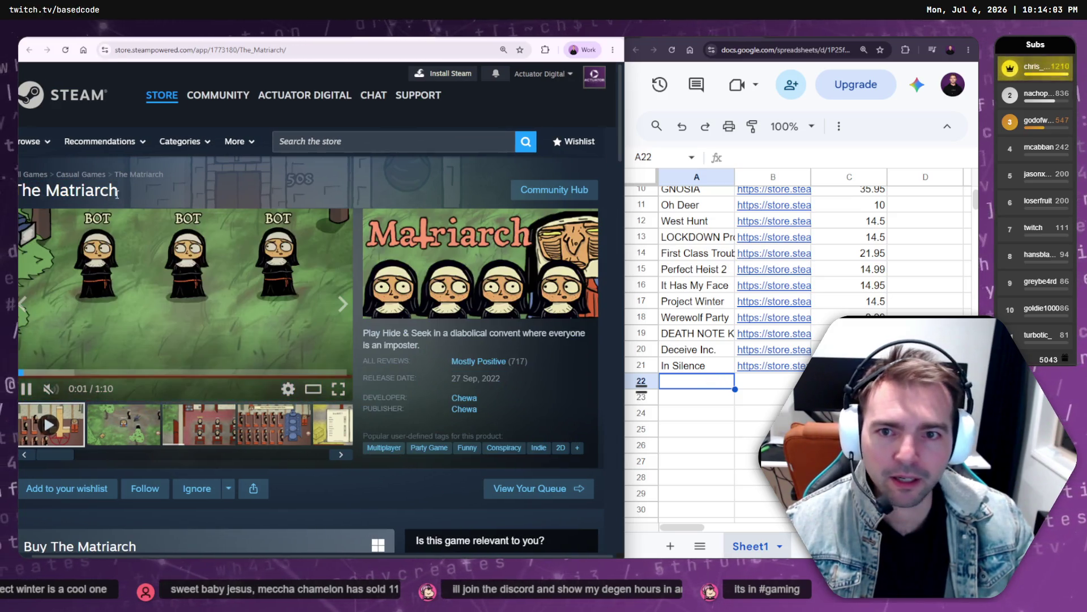
pyautogui.moveTo(118, 192)
pyautogui.mouseDown()
pyautogui.moveTo(23, 195)
pyautogui.moveTo(32, 193)
pyautogui.mouseUp()
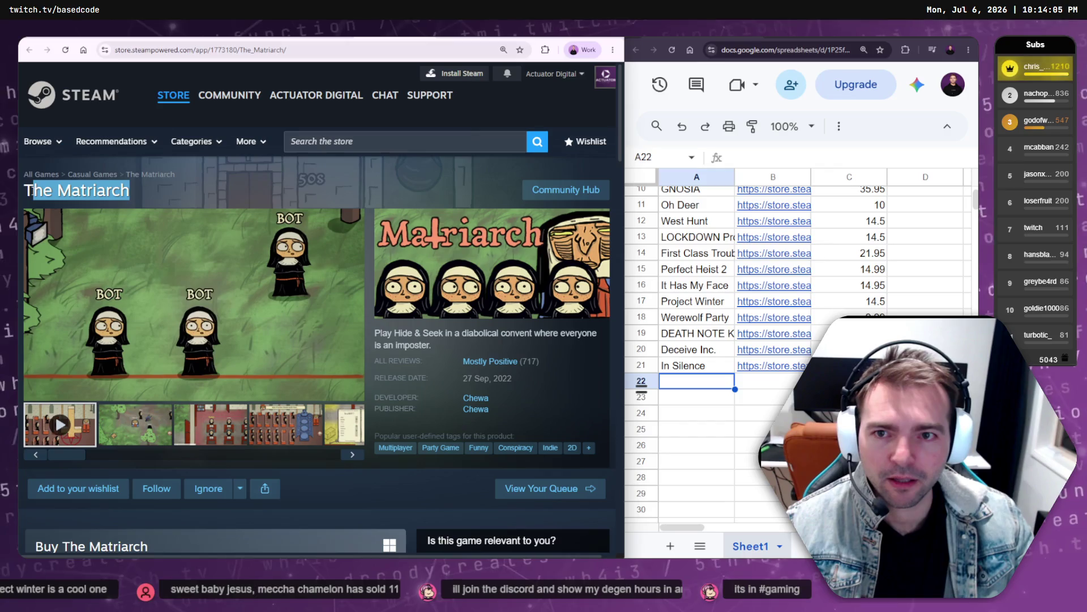
pyautogui.hotkey('ctrl', 'c')
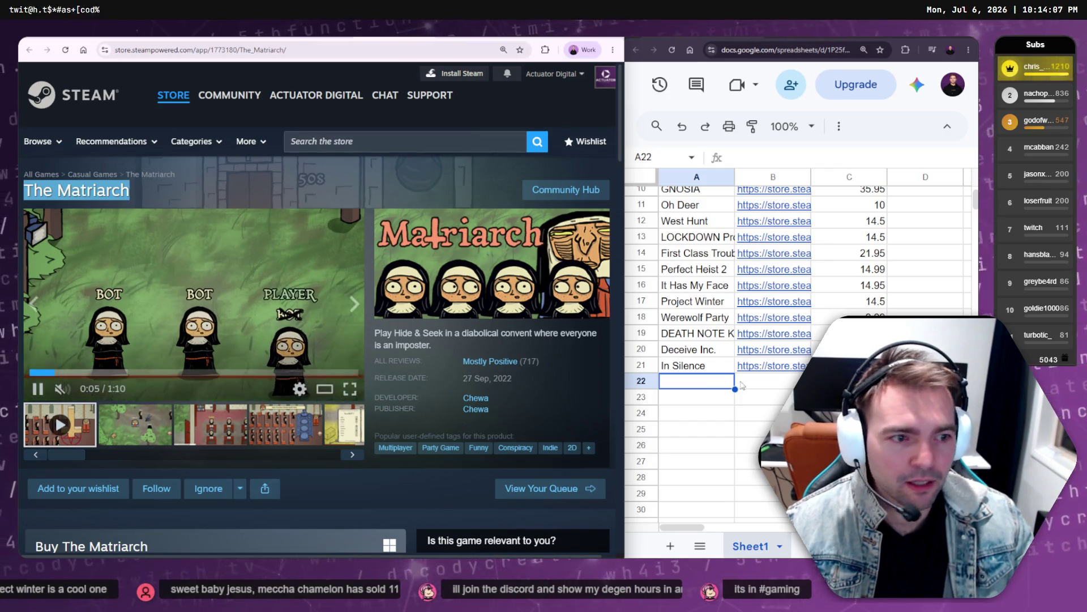
pyautogui.click(696, 381)
pyautogui.hotkey('ctrl', 'v')
# - Paste The Matriarch store link into B22 and move on to the price cell C22
pyautogui.click(779, 385)
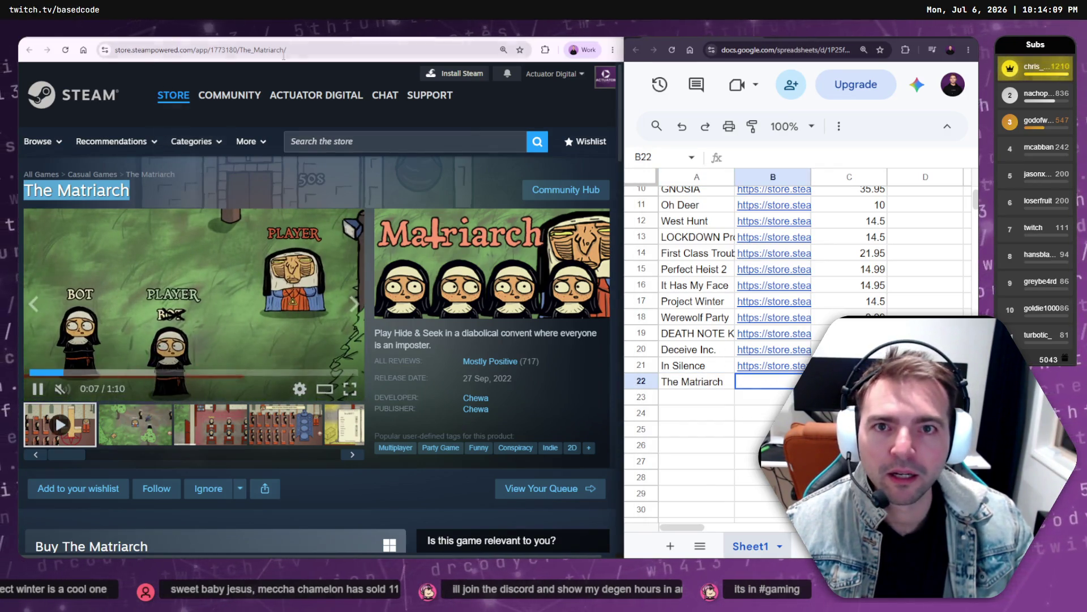
pyautogui.click(468, 176)
pyautogui.hotkey('ctrl', 'l')
pyautogui.hotkey('ctrl', 'c')
pyautogui.click(773, 381)
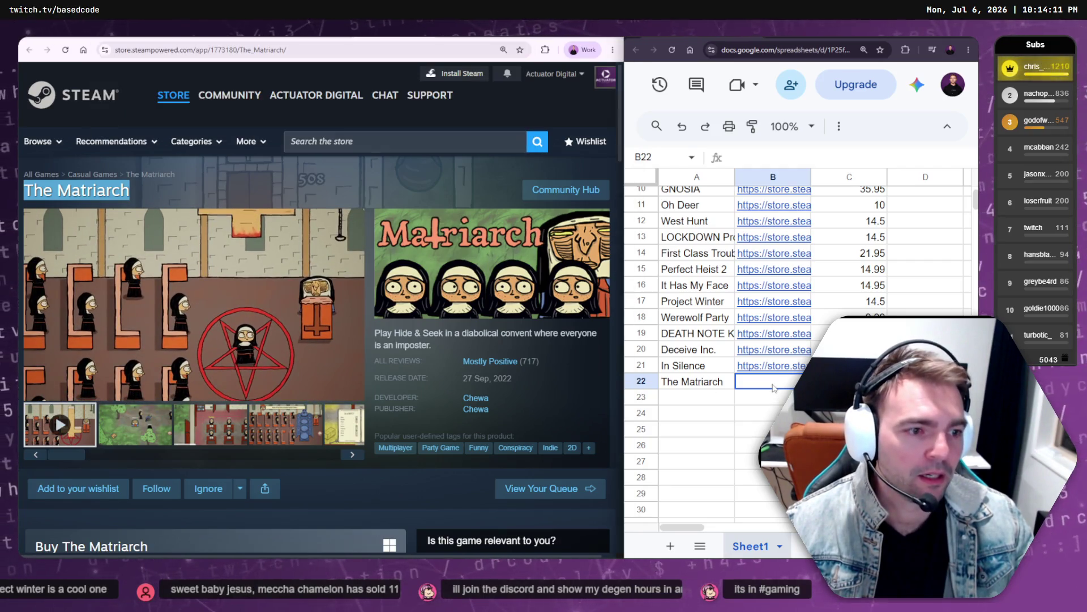
pyautogui.hotkey('ctrl', 'v')
pyautogui.press('Tab')
pyautogui.scroll(-3, 340, 403)
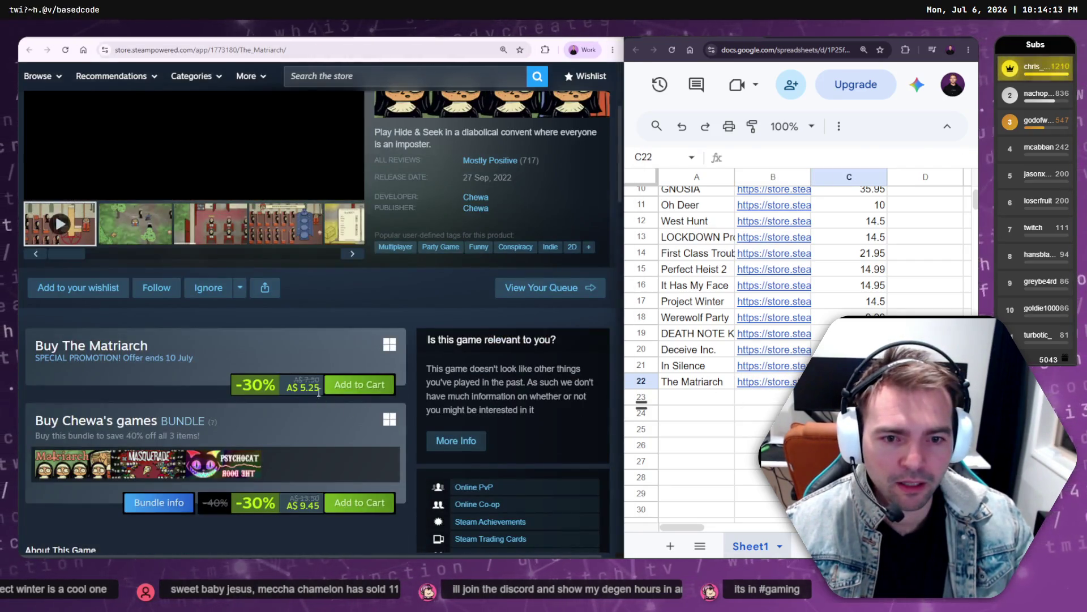